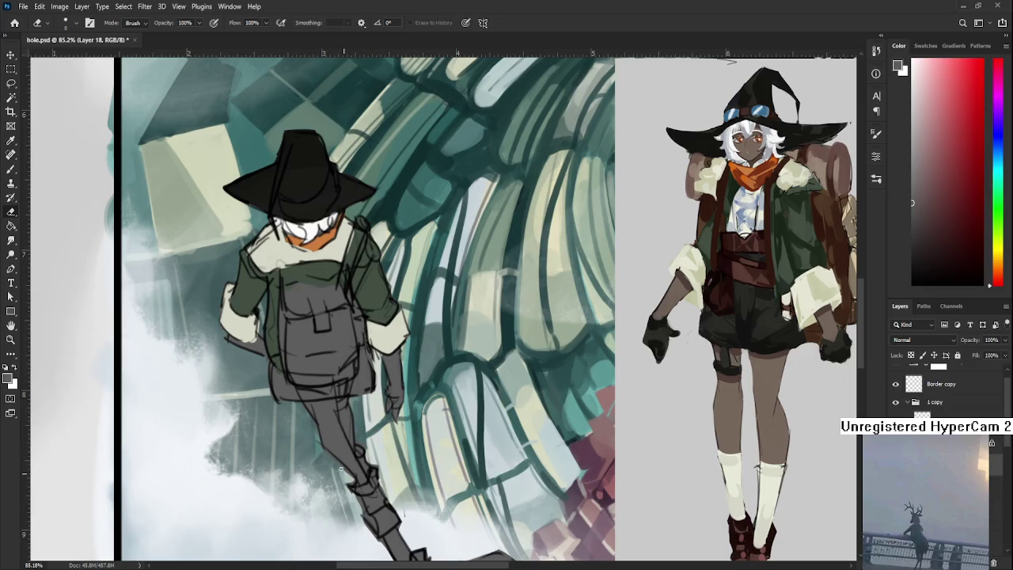
# Step: Pan down to the traveler's broom and darken its tip with a small brush stroke
pyautogui.press('b')
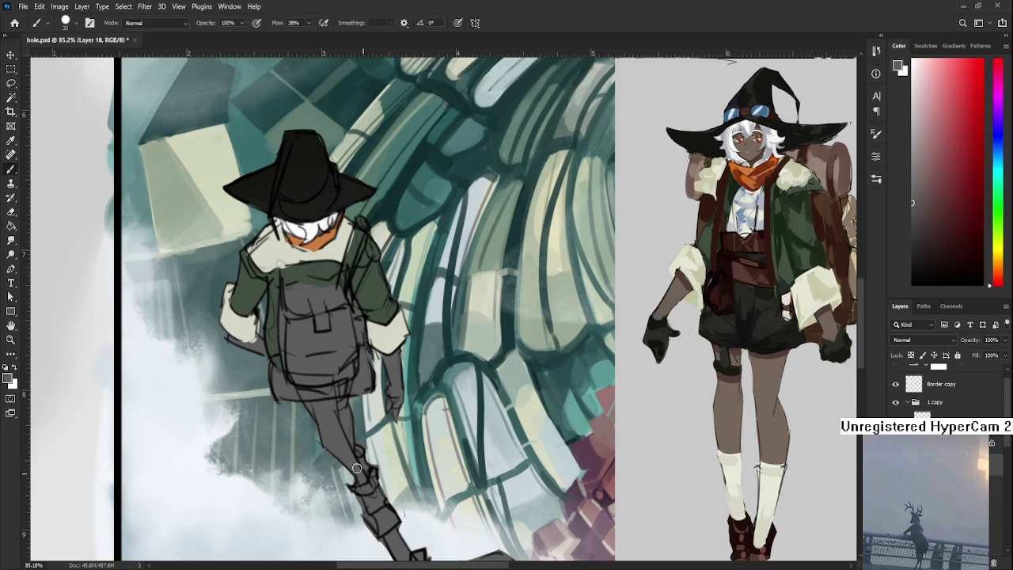
pyautogui.press('e')
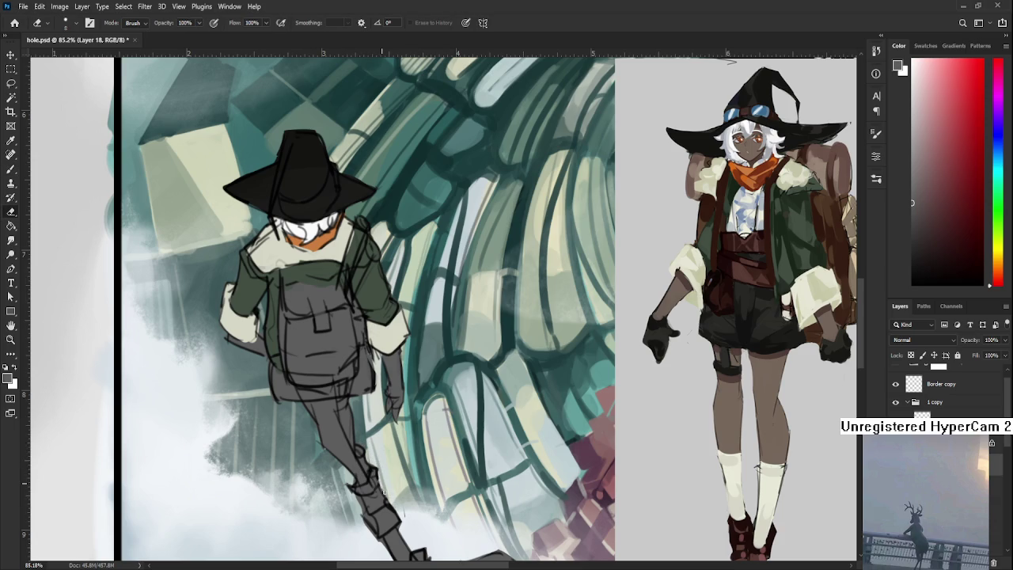
pyautogui.moveTo(400, 507); pyautogui.dragTo(360, 471)
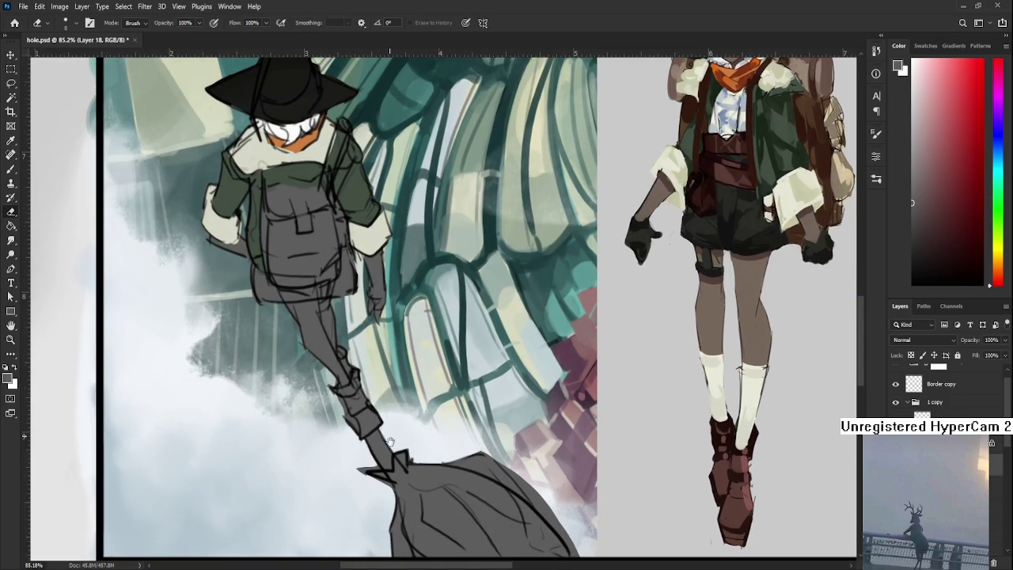
pyautogui.moveTo(369, 502); pyautogui.dragTo(362, 452)
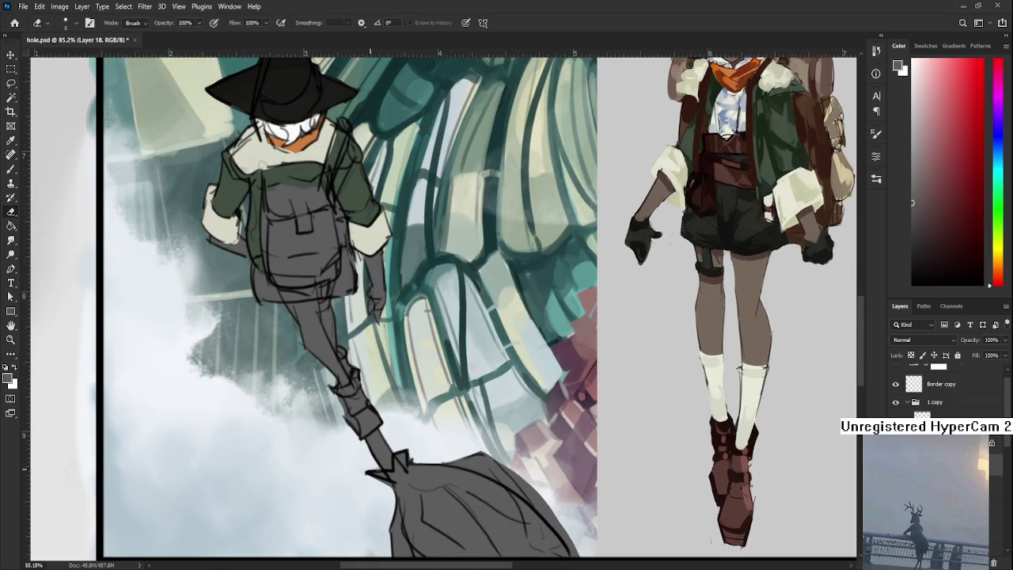
pyautogui.press('b')
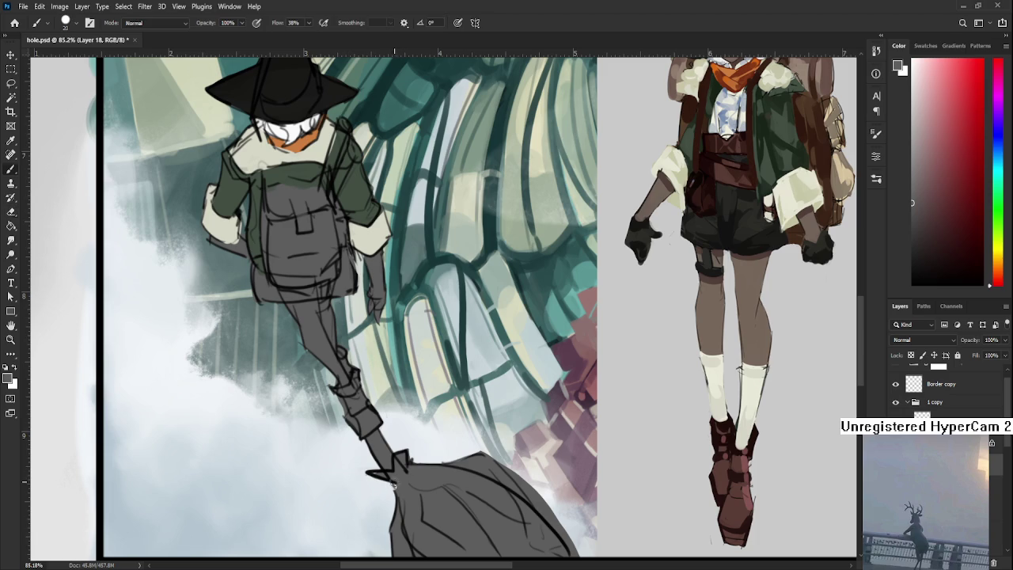
pyautogui.moveTo(400, 471); pyautogui.dragTo(398, 495)
pyautogui.scroll(-5, 390, 469)
# Step: Sample the brown skin tone from the reference leg and select the traveler's silhouette
pyautogui.scroll(3, 423, 486)
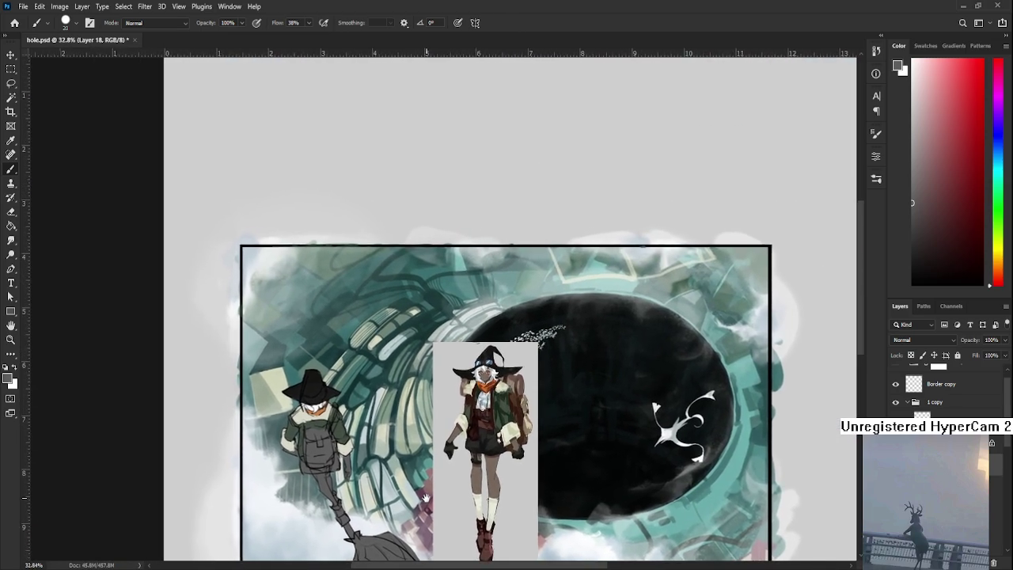
pyautogui.scroll(1, 347, 396)
pyautogui.scroll(1, 356, 386)
pyautogui.scroll(1, 356, 405)
pyautogui.scroll(1, 356, 420)
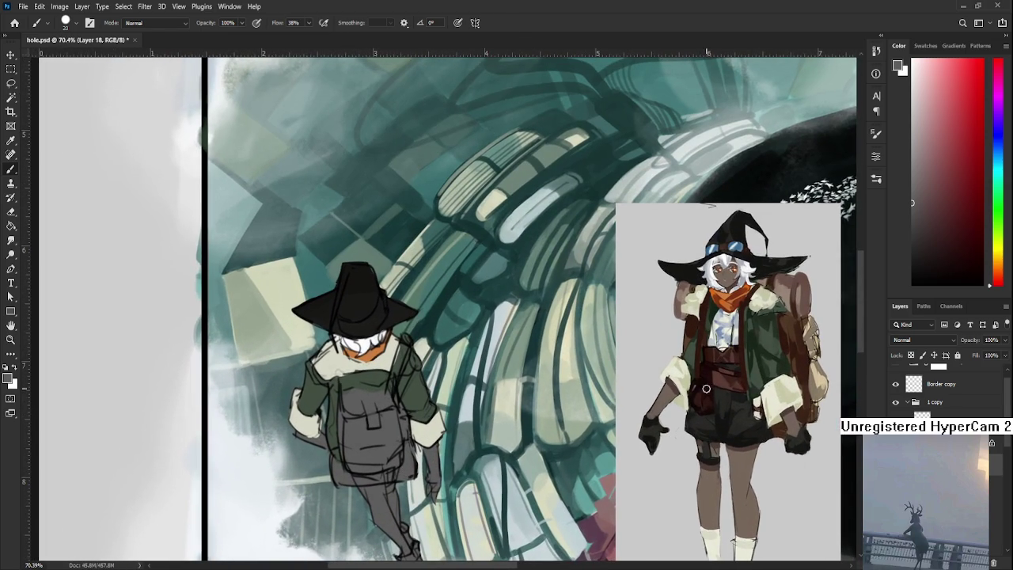
pyautogui.keyDown('alt'); pyautogui.click(713, 479); pyautogui.keyUp('alt')
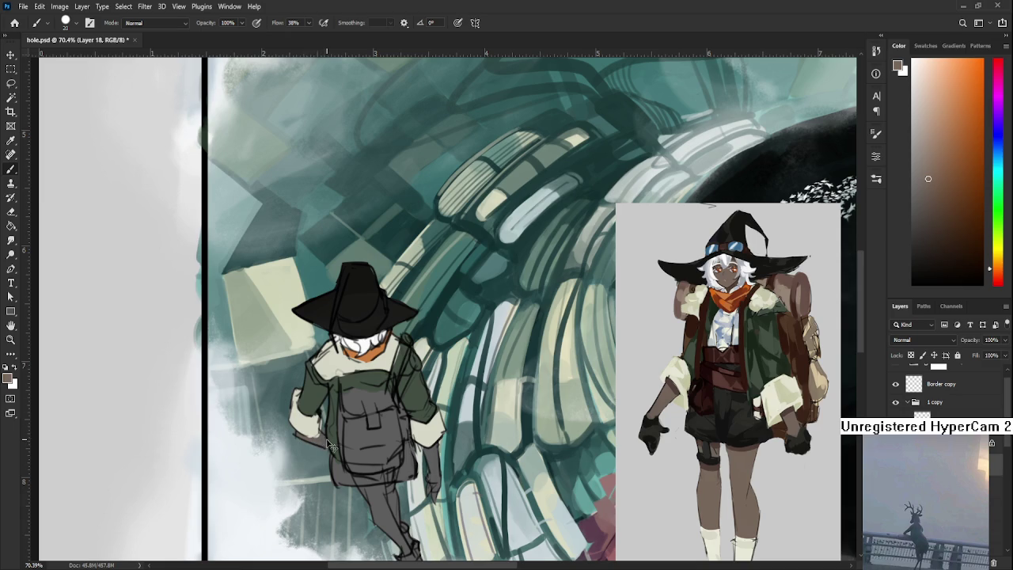
pyautogui.keyDown('ctrl'); pyautogui.click(315, 440); pyautogui.keyUp('ctrl')
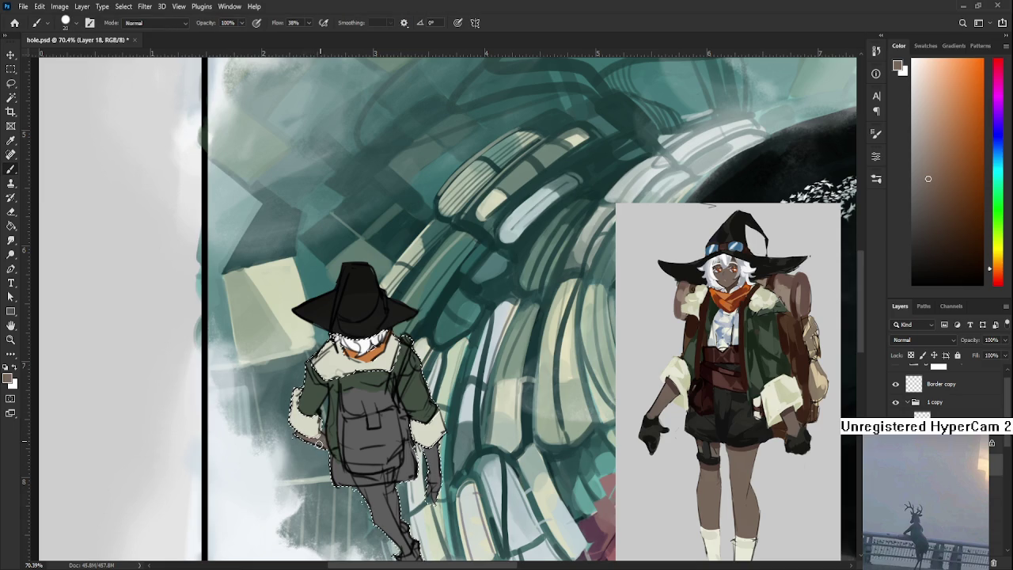
# Step: Paint the traveler's grey legs and arm brown inside the selection, then deselect
pyautogui.scroll(-4, 325, 443)
pyautogui.moveTo(352, 427)
pyautogui.mouseDown()
pyautogui.moveTo(331, 421)
pyautogui.moveTo(370, 419)
pyautogui.moveTo(355, 470)
pyautogui.moveTo(375, 466)
pyautogui.mouseUp()
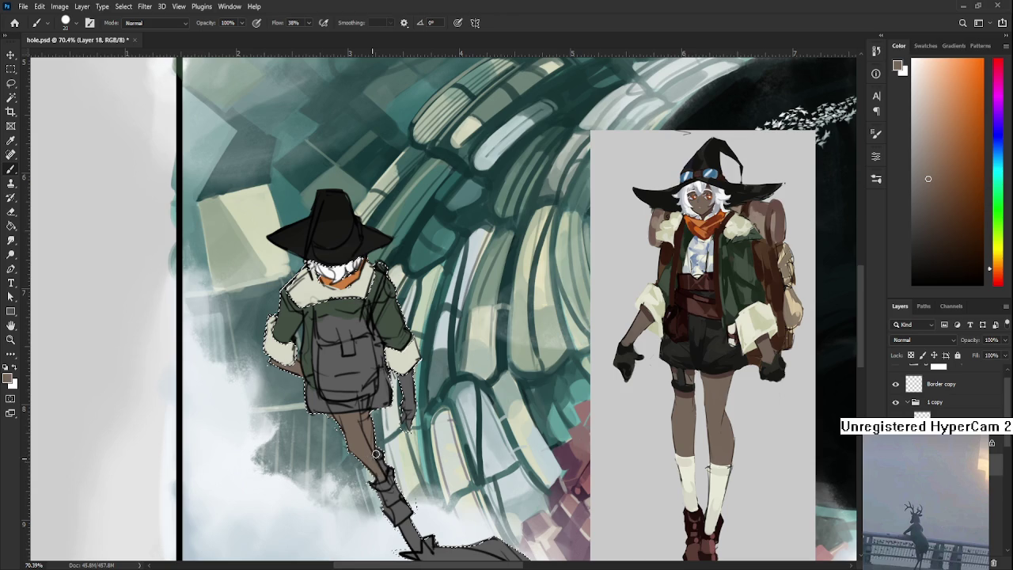
pyautogui.moveTo(405, 399)
pyautogui.mouseDown()
pyautogui.moveTo(410, 423)
pyautogui.moveTo(409, 396)
pyautogui.mouseUp()
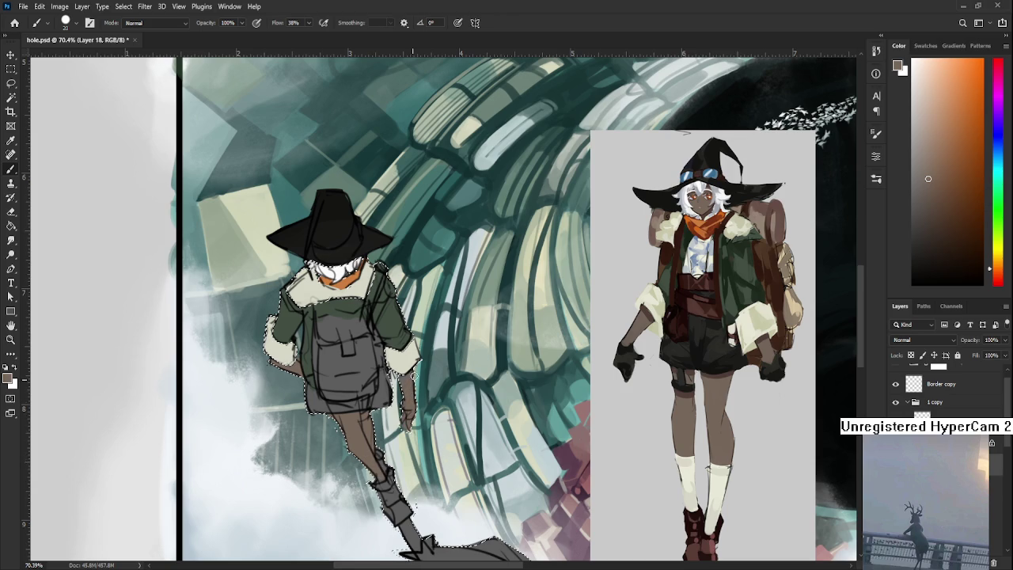
pyautogui.hotkey('ctrl', 'd')
pyautogui.press('l')
pyautogui.press('e')
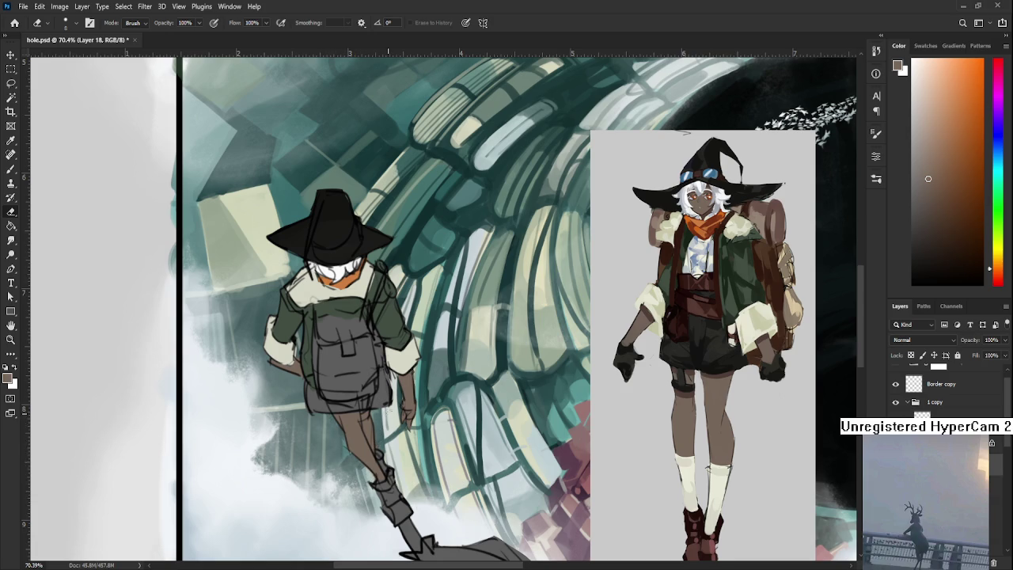
pyautogui.scroll(-2, 382, 455)
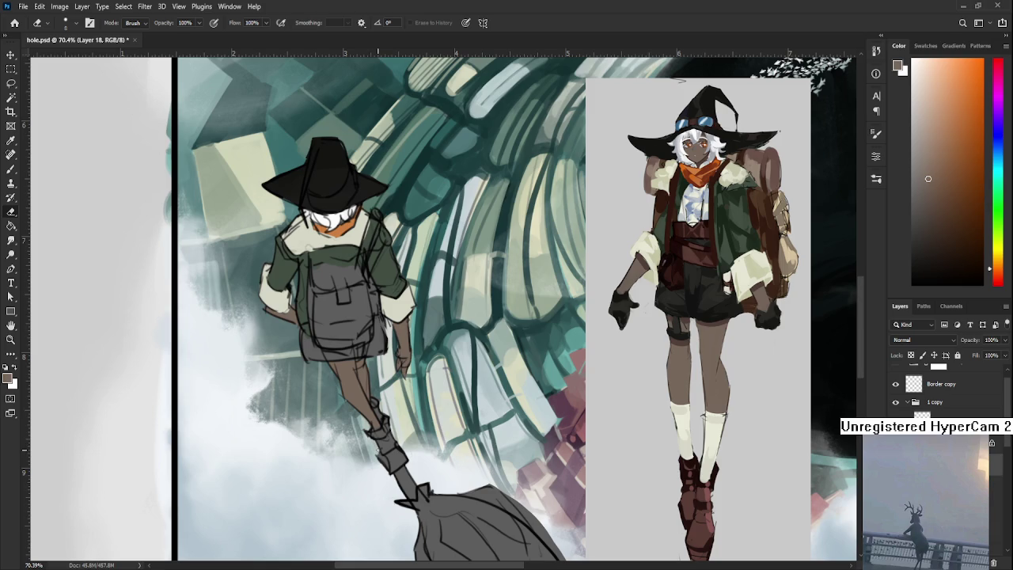
# Step: Zoom in and pan from the traveler's hat down to frame the backpack and arm
pyautogui.scroll(2, 369, 441)
pyautogui.press('b')
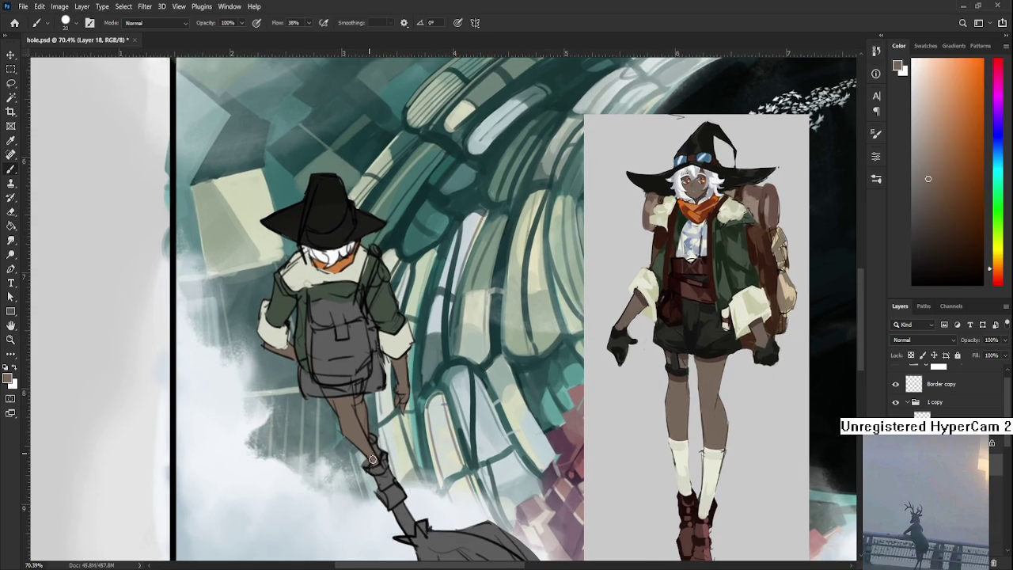
pyautogui.moveTo(357, 433); pyautogui.dragTo(381, 491)
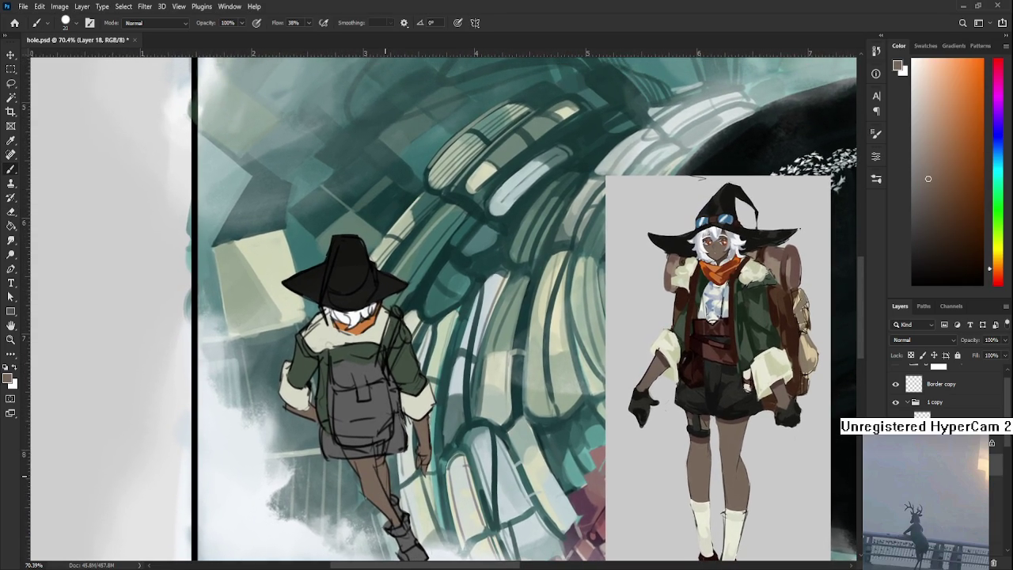
pyautogui.scroll(5, 316, 318)
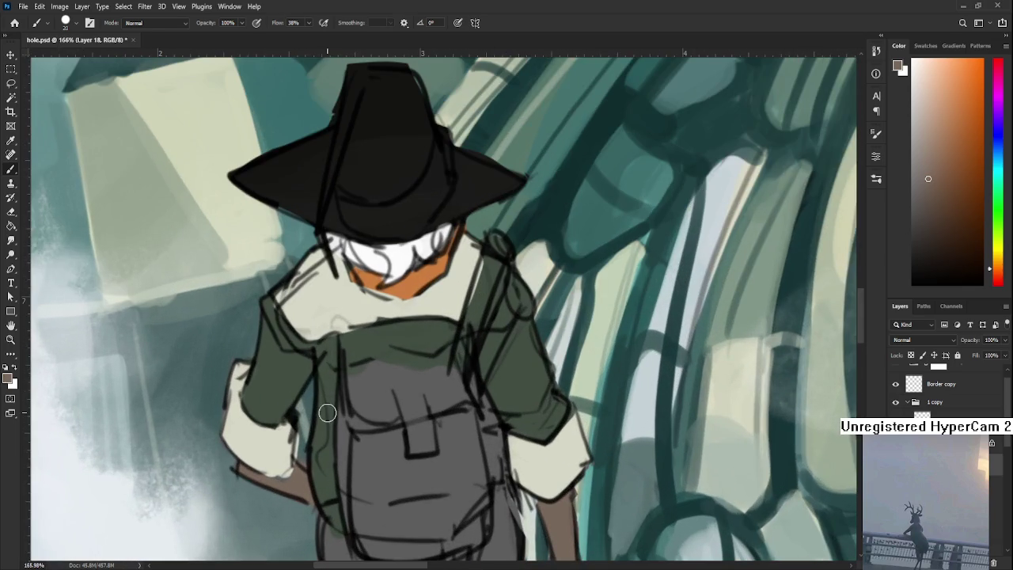
pyautogui.press('e')
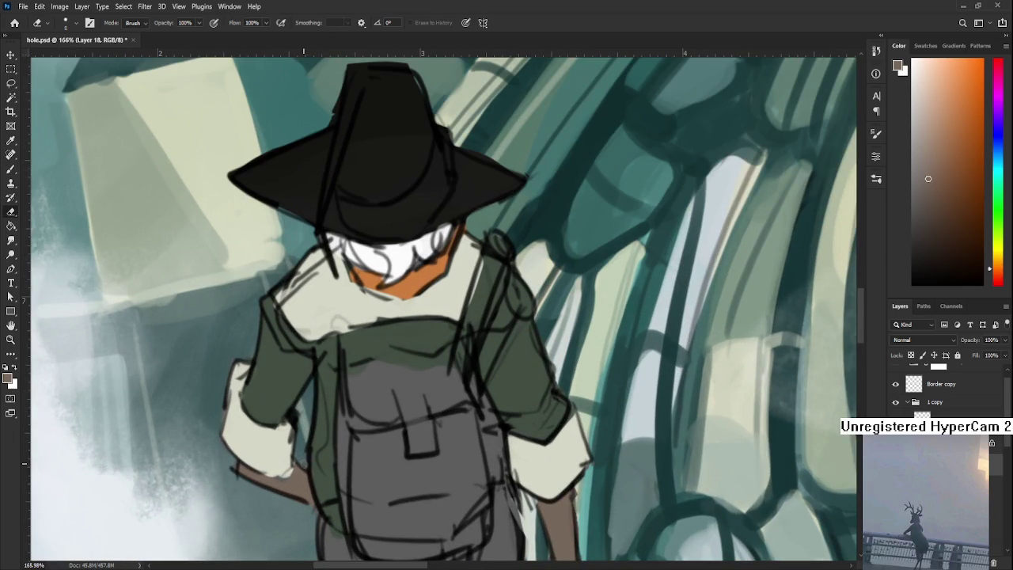
pyautogui.press('b')
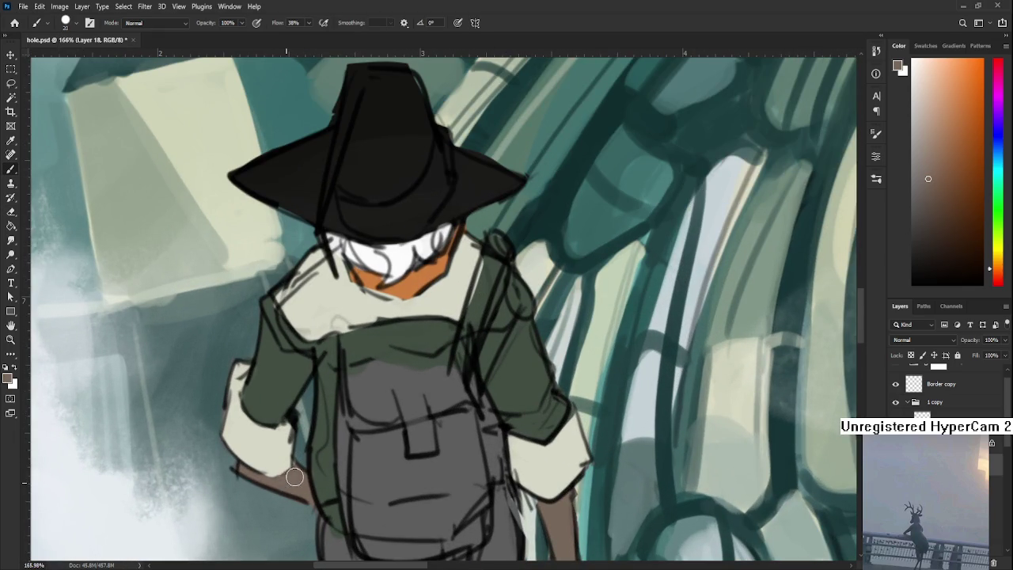
pyautogui.press('e')
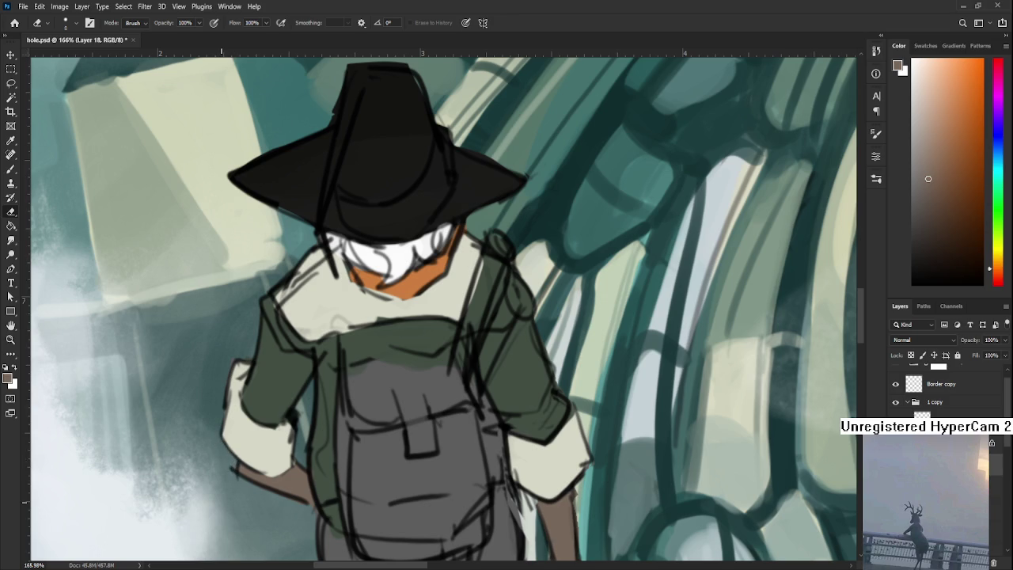
pyautogui.moveTo(335, 509); pyautogui.dragTo(311, 418)
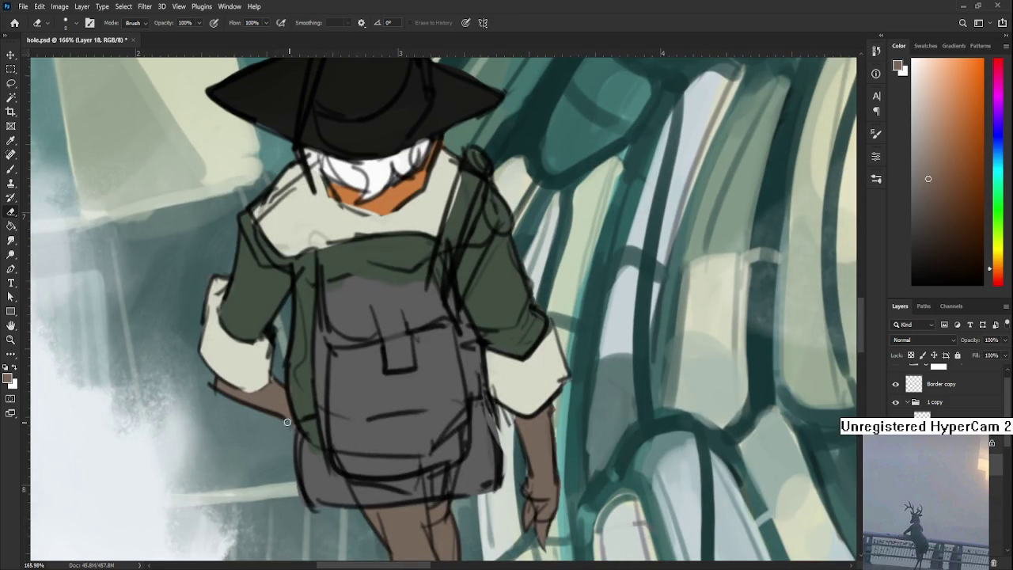
pyautogui.moveTo(457, 447); pyautogui.dragTo(341, 367)
pyautogui.moveTo(464, 357); pyautogui.dragTo(429, 370)
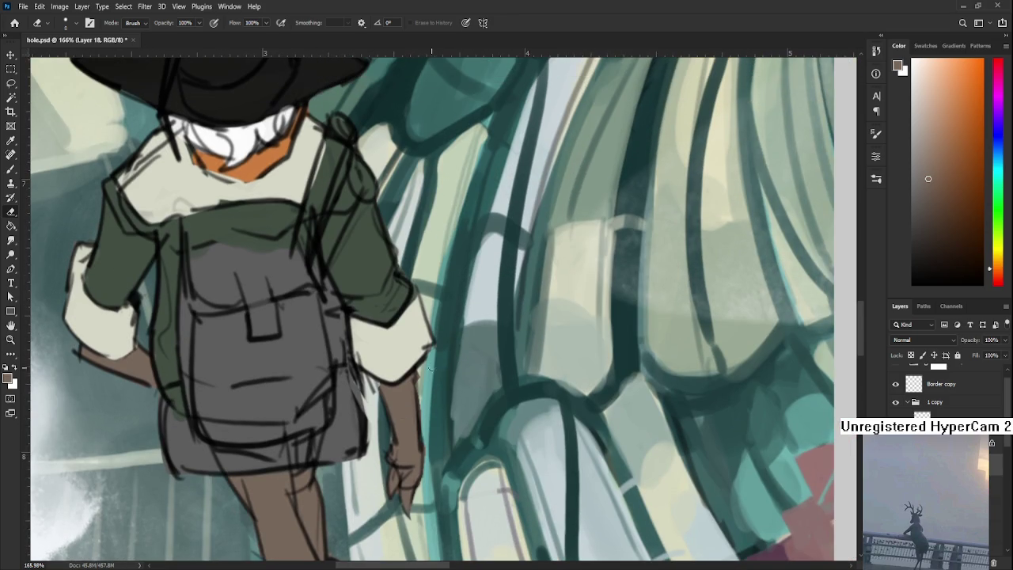
# Step: Touch up the arm edge beside the backpack with brown and sample a light cream colour
pyautogui.press('b')
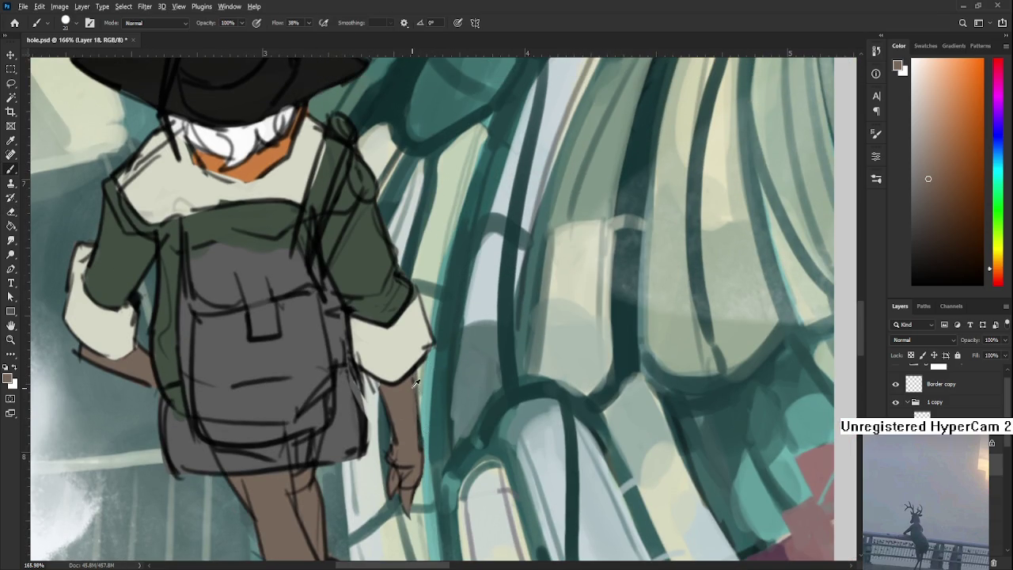
pyautogui.moveTo(412, 385); pyautogui.dragTo(406, 378)
pyautogui.press('e')
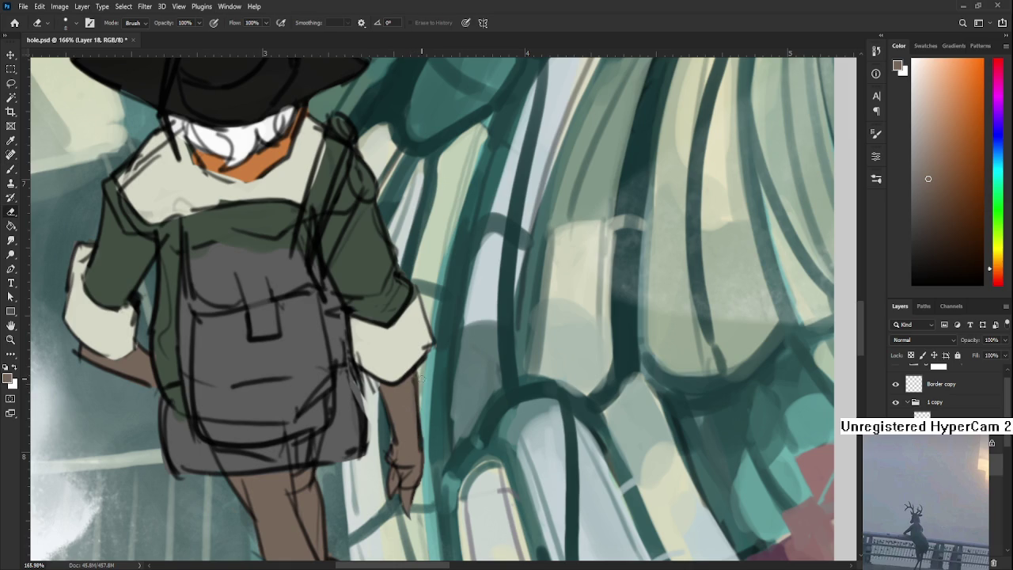
pyautogui.scroll(2, 429, 425)
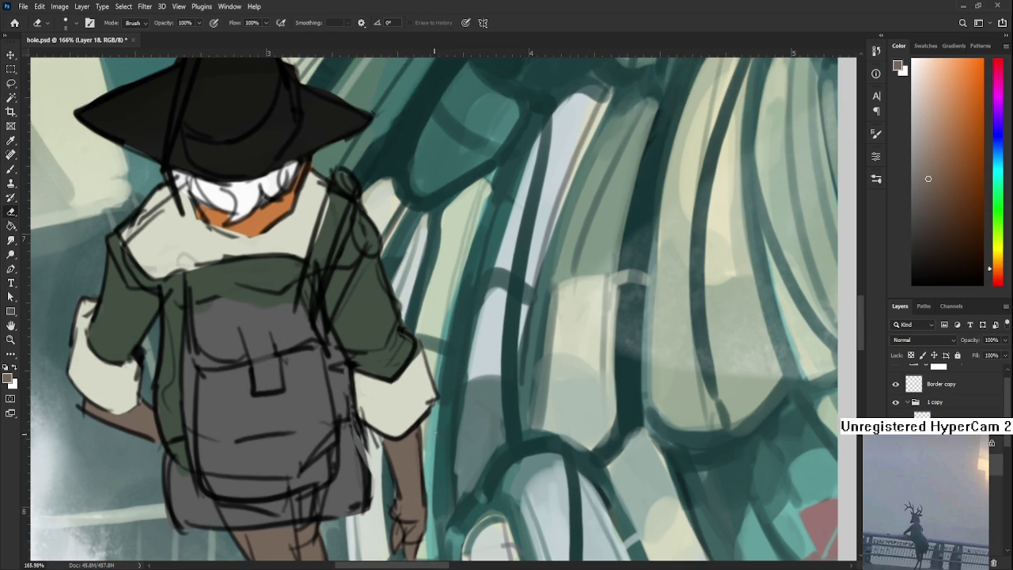
pyautogui.press('b')
pyautogui.keyDown('alt'); pyautogui.click(426, 402); pyautogui.keyUp('alt')
pyautogui.press('e')
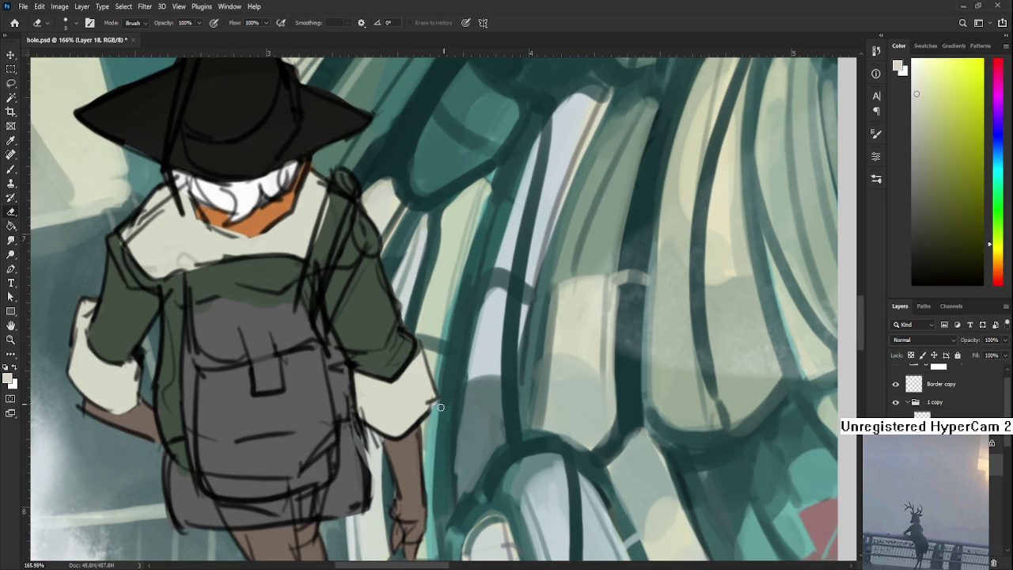
pyautogui.moveTo(440, 400); pyautogui.dragTo(453, 391)
pyautogui.scroll(-2, 454, 374)
pyautogui.scroll(-2, 454, 374)
pyautogui.scroll(-2, 453, 374)
pyautogui.scroll(-2, 453, 374)
pyautogui.scroll(-1, 454, 374)
pyautogui.scroll(1, 453, 374)
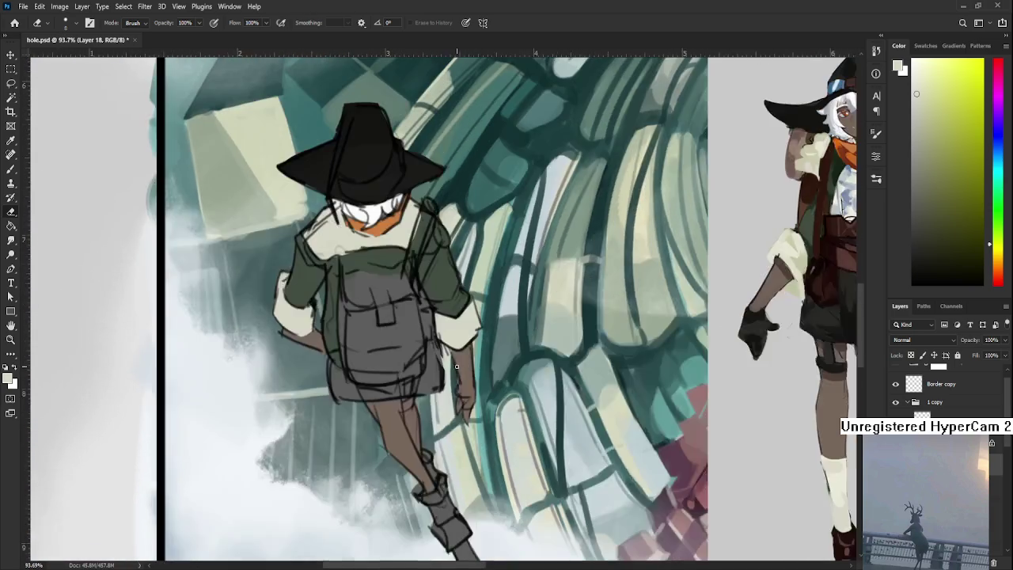
pyautogui.scroll(-1, 455, 370)
pyautogui.scroll(-3, 457, 368)
pyautogui.scroll(2, 457, 368)
pyautogui.scroll(2, 449, 378)
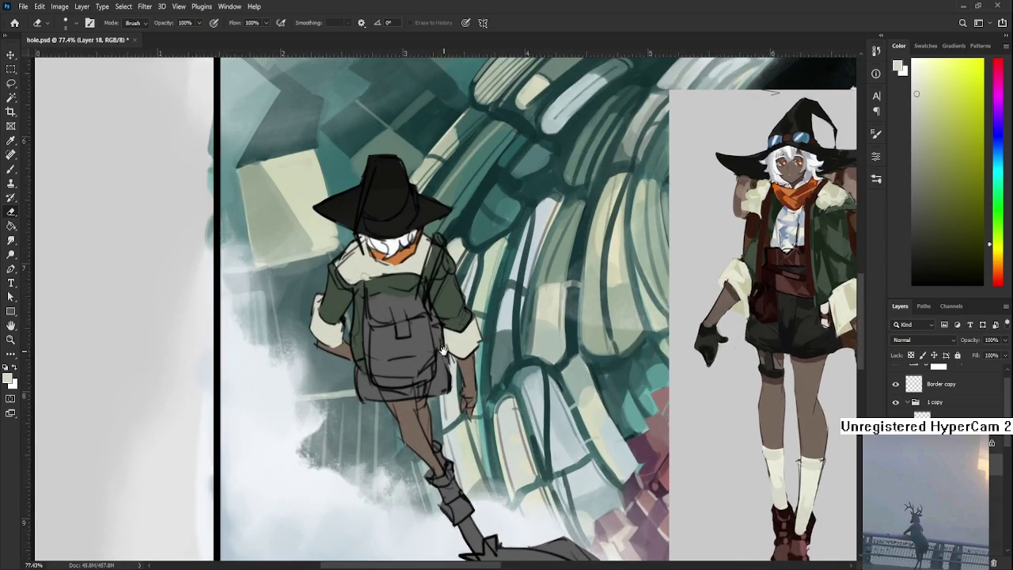
pyautogui.scroll(1, 444, 387)
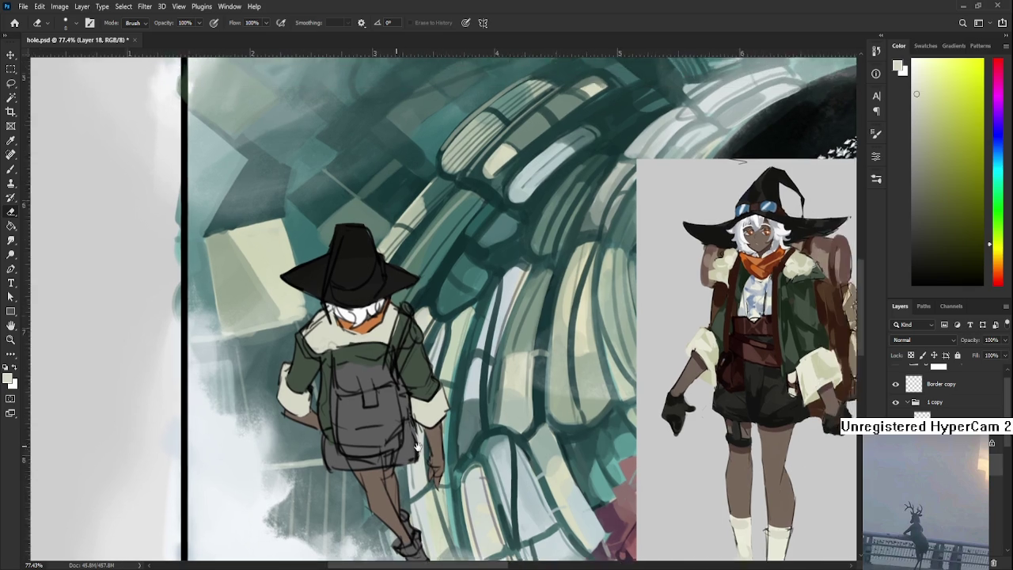
# Step: Paint the traveler's lower boot with red-brown sampled from the reference boots
pyautogui.moveTo(460, 387)
pyautogui.mouseDown()
pyautogui.moveTo(417, 471)
pyautogui.moveTo(375, 349)
pyautogui.mouseUp()
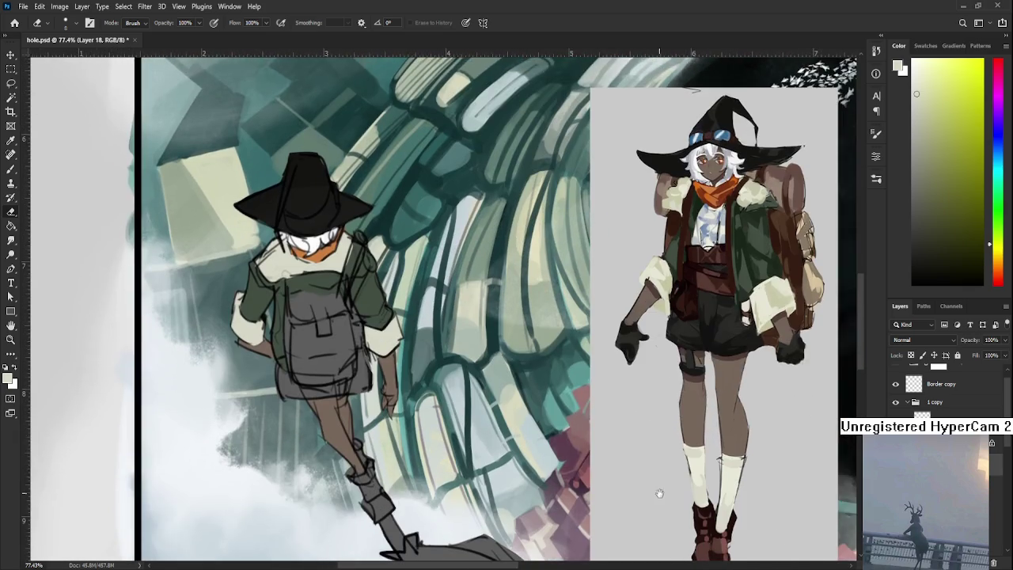
pyautogui.moveTo(650, 486); pyautogui.dragTo(618, 445)
pyautogui.press('b')
pyautogui.keyDown('alt'); pyautogui.click(689, 497); pyautogui.keyUp('alt')
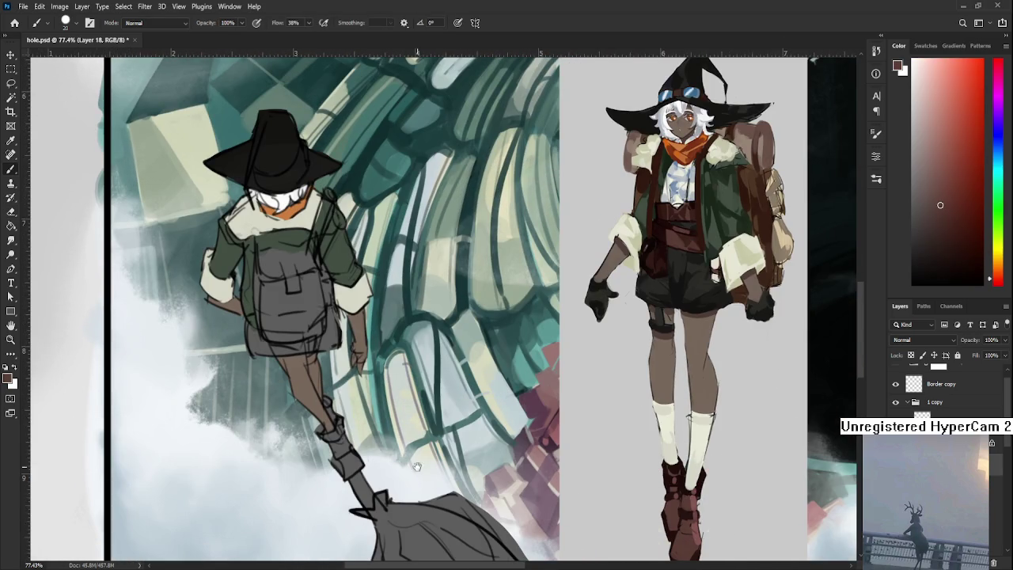
pyautogui.moveTo(431, 471); pyautogui.dragTo(458, 462)
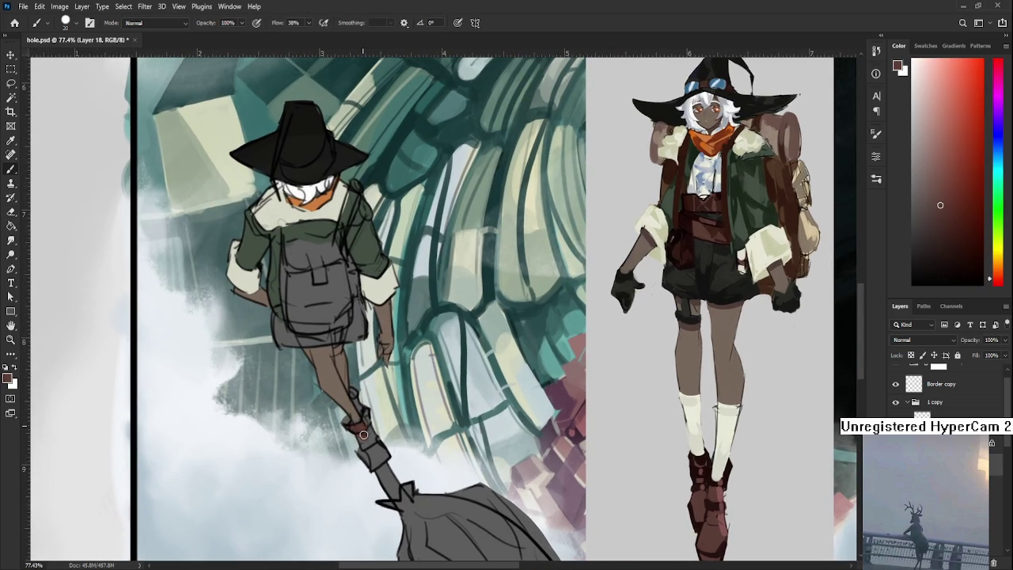
pyautogui.moveTo(369, 449)
pyautogui.mouseDown()
pyautogui.moveTo(373, 465)
pyautogui.moveTo(367, 425)
pyautogui.moveTo(359, 445)
pyautogui.mouseUp()
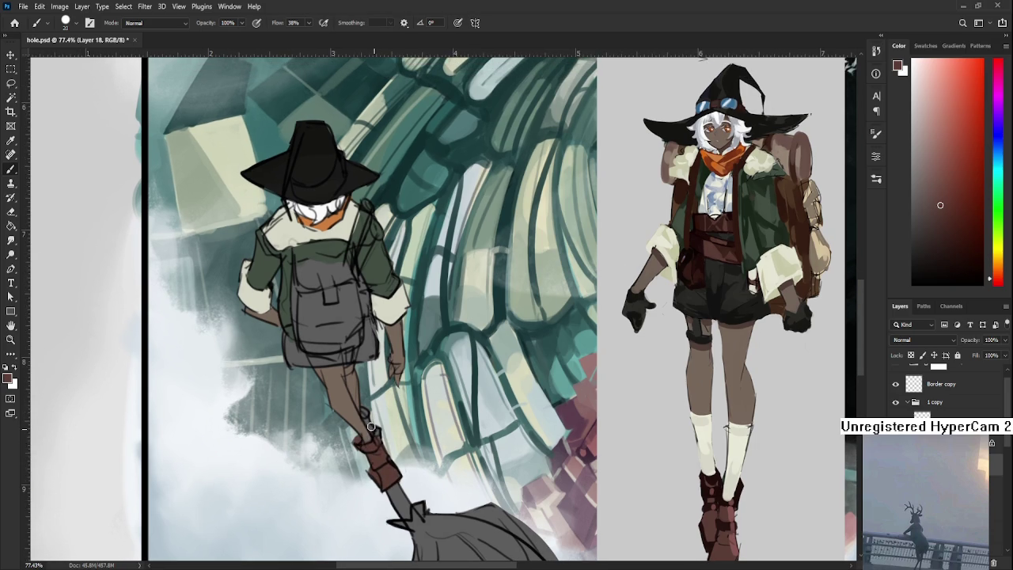
# Step: Sample a pale cream from the canvas and paint it onto the lower leg
pyautogui.moveTo(365, 410); pyautogui.dragTo(373, 428)
pyautogui.press('e')
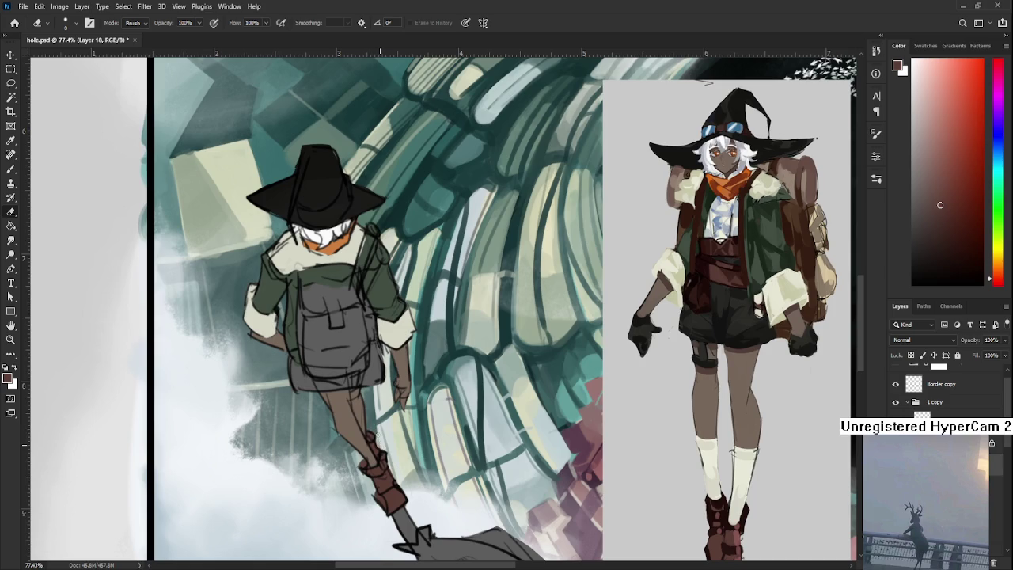
pyautogui.moveTo(363, 458); pyautogui.dragTo(374, 450)
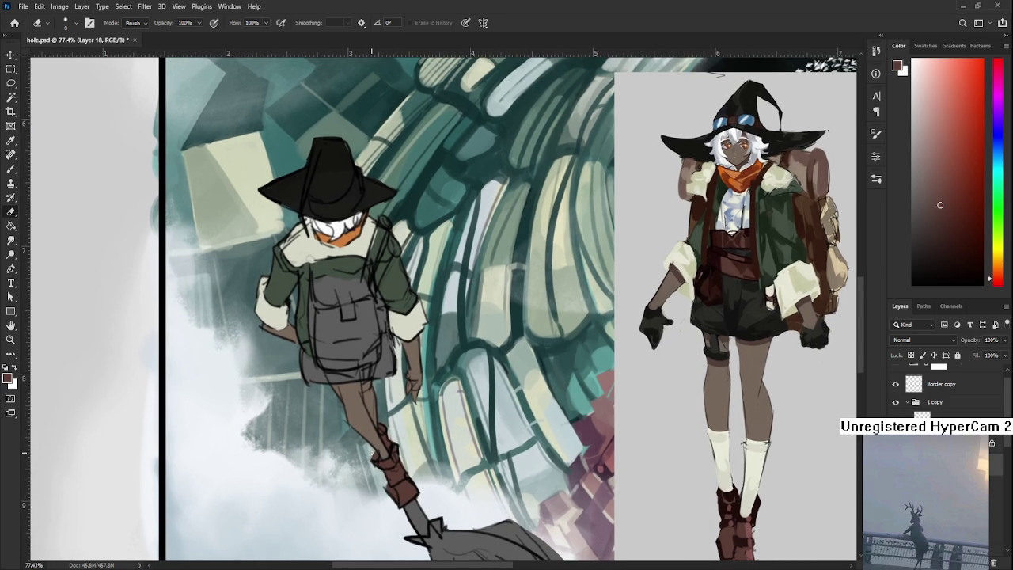
pyautogui.press('b')
pyautogui.keyDown('alt'); pyautogui.click(414, 332); pyautogui.keyUp('alt')
pyautogui.moveTo(383, 457); pyautogui.dragTo(357, 423)
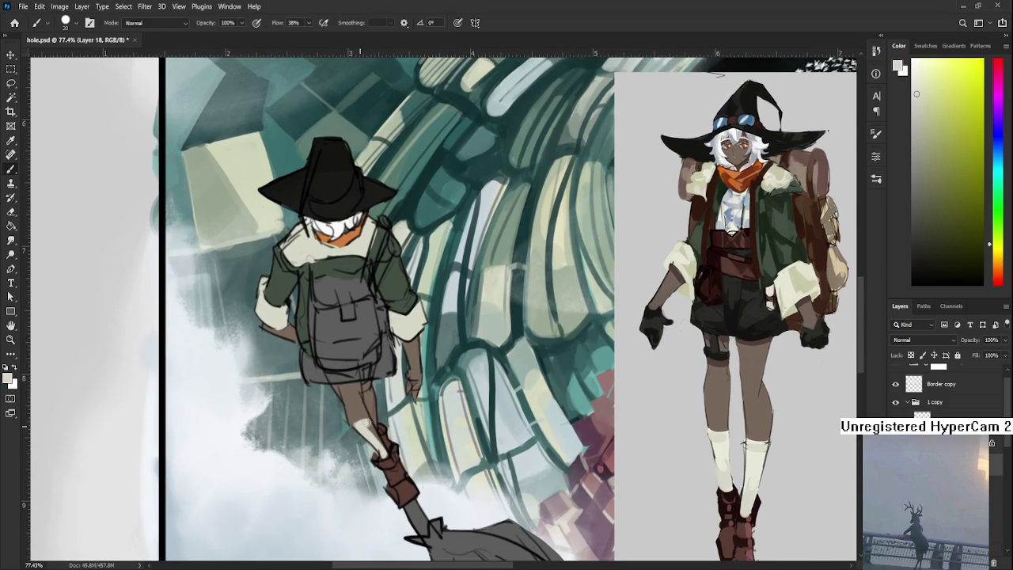
# Step: Resample the leg's browns and cream, then set near-black as the paint colour
pyautogui.keyDown('alt'); pyautogui.click(350, 416); pyautogui.keyUp('alt')
pyautogui.keyDown('alt'); pyautogui.click(355, 414); pyautogui.keyUp('alt')
pyautogui.keyDown('alt'); pyautogui.click(372, 414); pyautogui.keyUp('alt')
pyautogui.keyDown('alt'); pyautogui.click(373, 408); pyautogui.keyUp('alt')
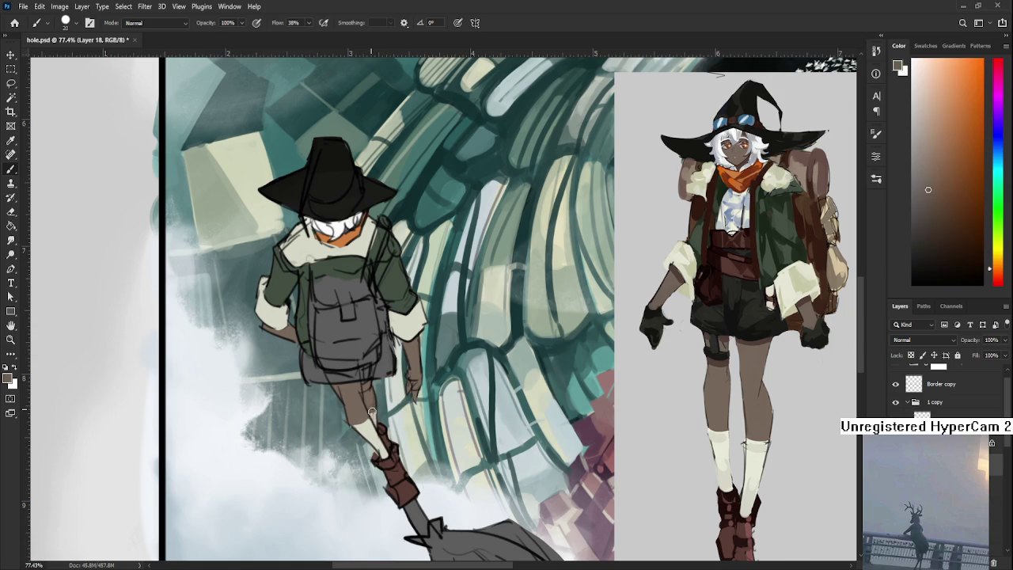
pyautogui.moveTo(373, 405); pyautogui.dragTo(386, 460)
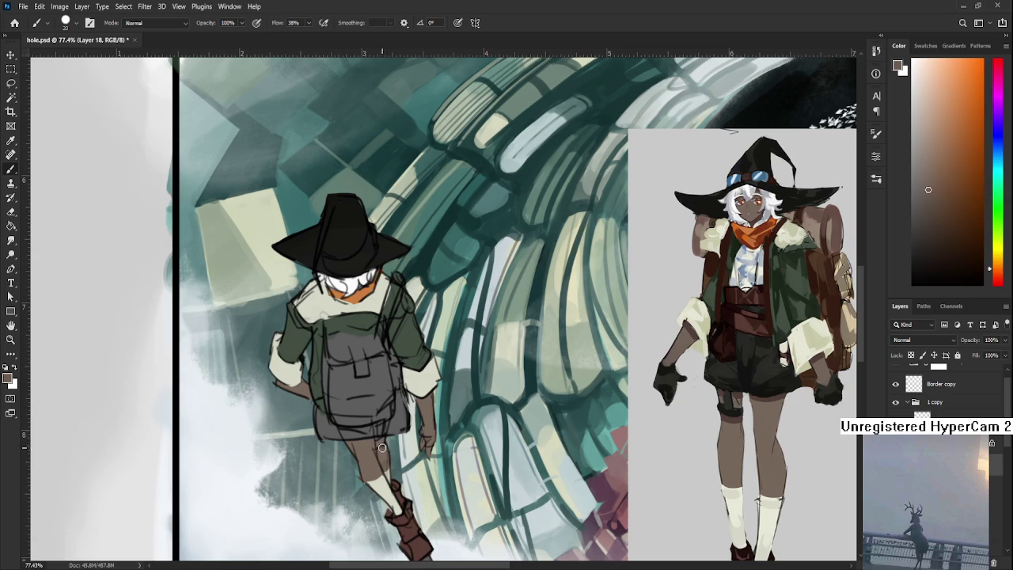
pyautogui.moveTo(392, 351); pyautogui.dragTo(399, 367)
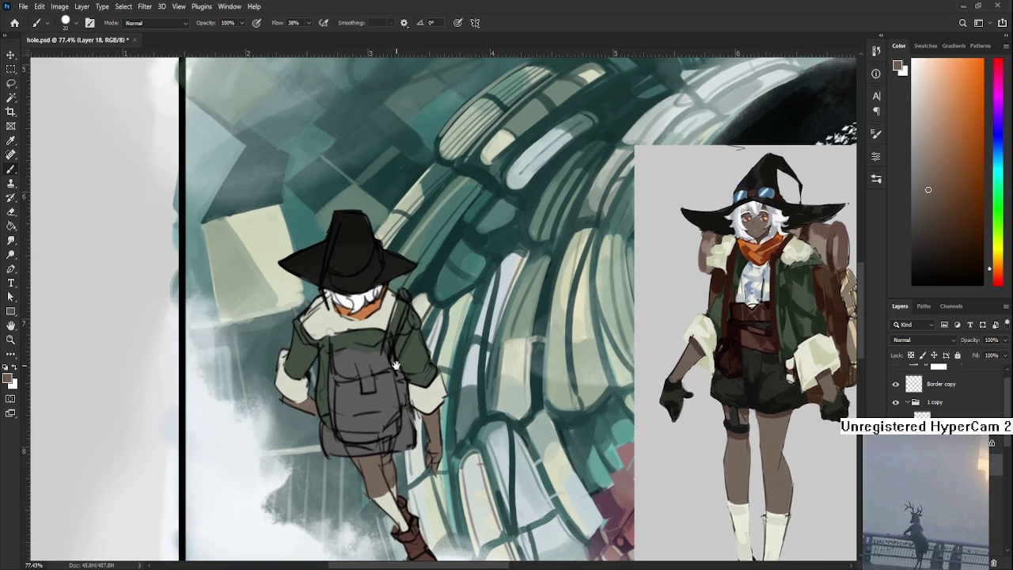
pyautogui.moveTo(407, 448); pyautogui.dragTo(430, 399)
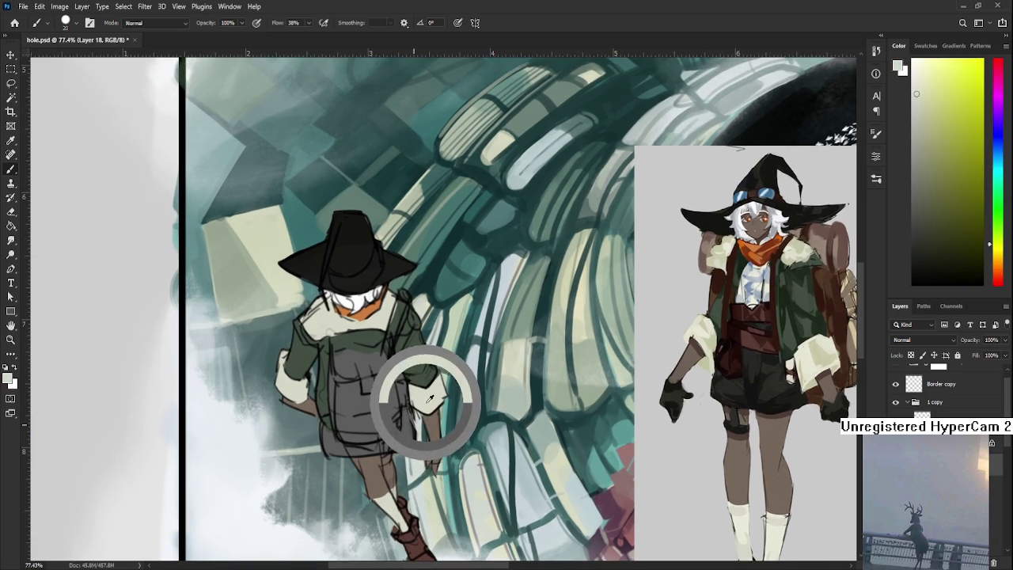
pyautogui.moveTo(934, 244); pyautogui.dragTo(887, 263)
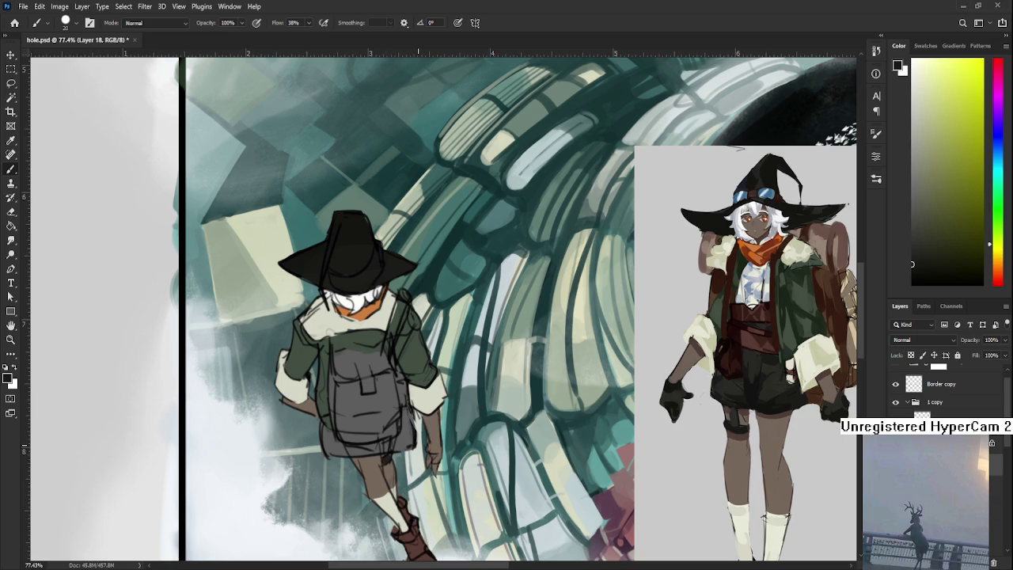
# Step: Zoom out to see the whole artwork
pyautogui.scroll(-2, 388, 458)
pyautogui.scroll(-2, 387, 451)
pyautogui.scroll(-1, 389, 428)
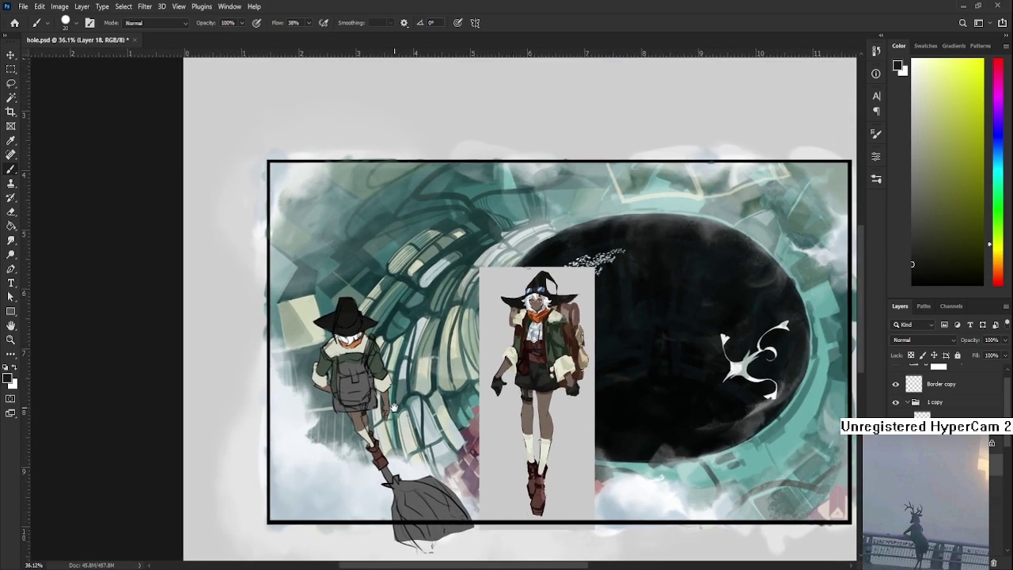
pyautogui.scroll(-1, 392, 407)
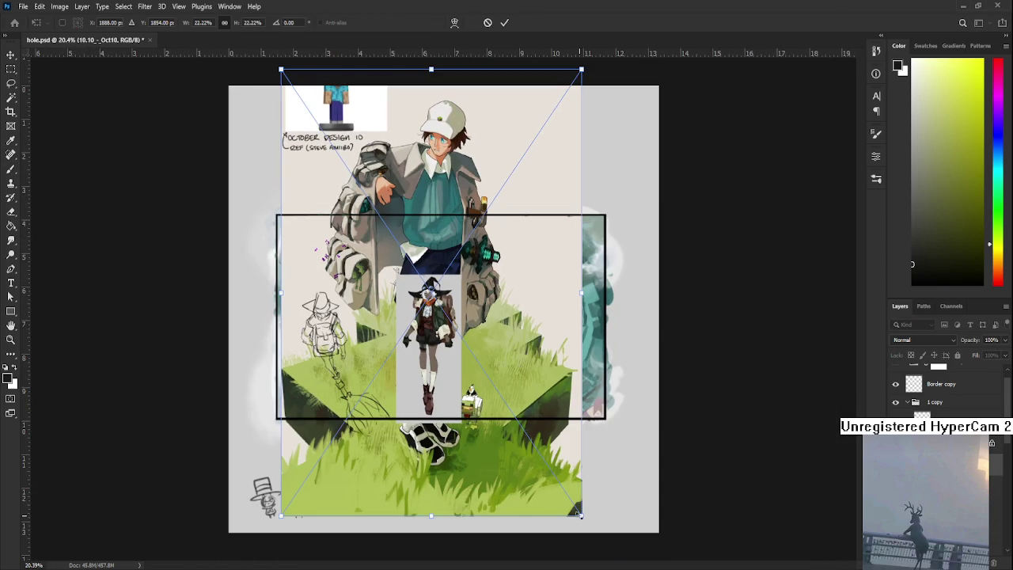
# Step: Scale the boy reference down and move it inside the frame beside the character sheet
pyautogui.moveTo(582, 515); pyautogui.dragTo(437, 300)
pyautogui.moveTo(383, 222)
pyautogui.mouseDown()
pyautogui.moveTo(619, 317)
pyautogui.moveTo(575, 336)
pyautogui.mouseUp()
pyautogui.moveTo(622, 174); pyautogui.dragTo(578, 262)
pyautogui.moveTo(522, 340); pyautogui.dragTo(552, 340)
pyautogui.press('Return')
pyautogui.press('b')
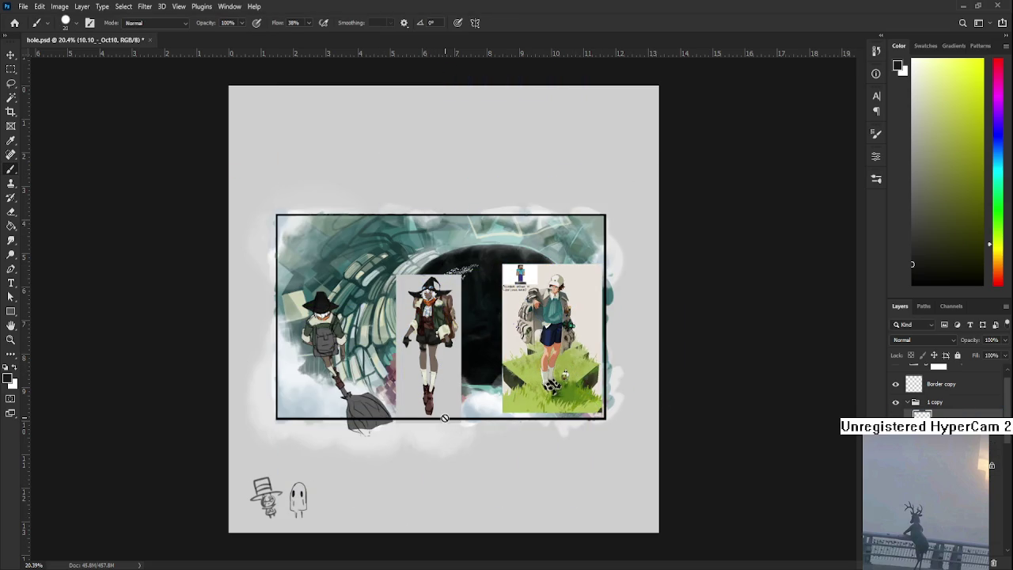
# Step: Enlarge the boy reference slightly within the frame and apply the transform
pyautogui.scroll(3, 552, 359)
pyautogui.hotkey('ctrl', 't')
pyautogui.moveTo(498, 347); pyautogui.dragTo(615, 410)
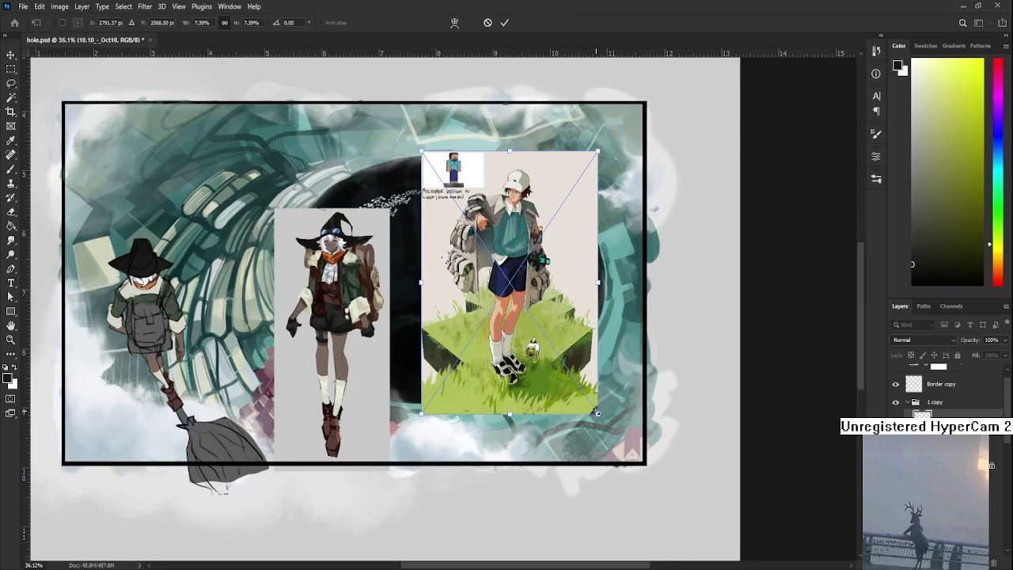
pyautogui.press('Return')
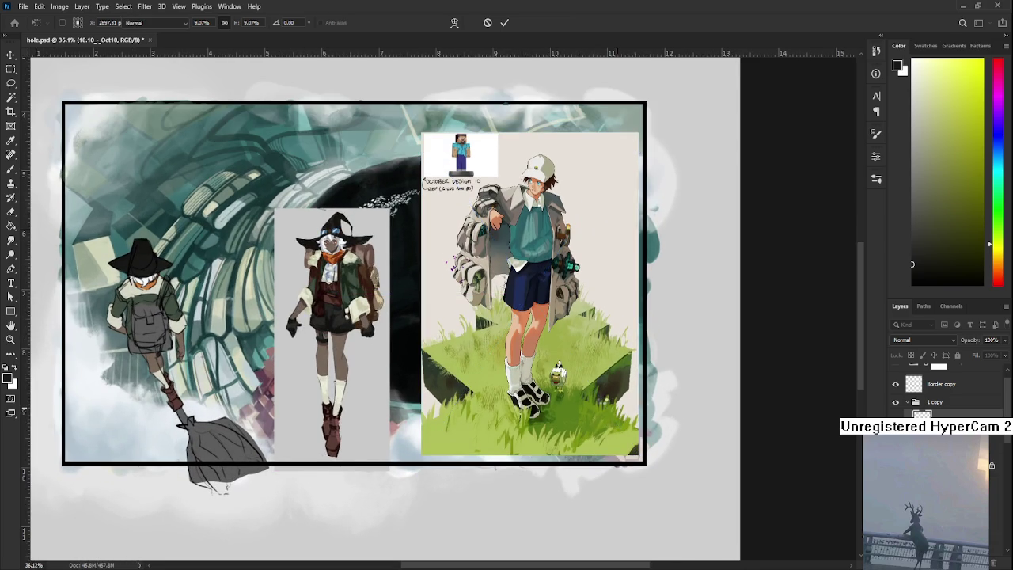
pyautogui.press('b')
pyautogui.scroll(1, 605, 395)
pyautogui.scroll(1, 601, 390)
pyautogui.scroll(-1, 602, 390)
pyautogui.scroll(-1, 563, 405)
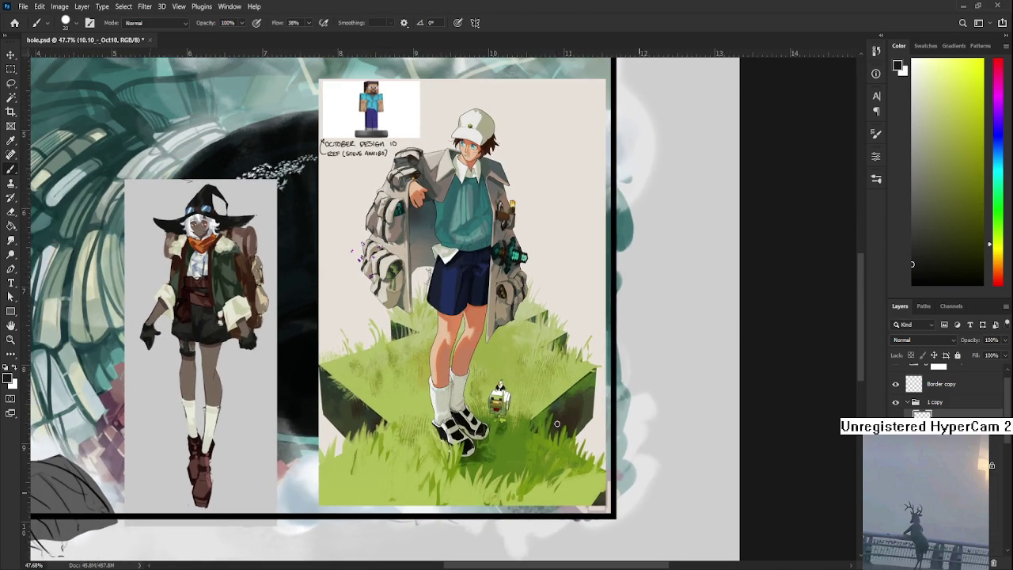
pyautogui.scroll(-1, 554, 416)
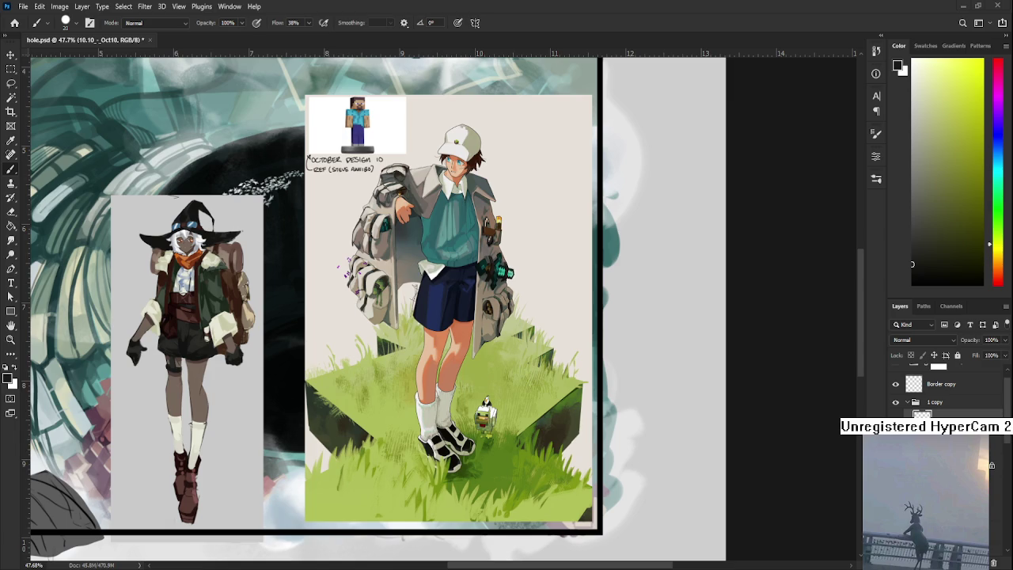
pyautogui.scroll(2, 457, 273)
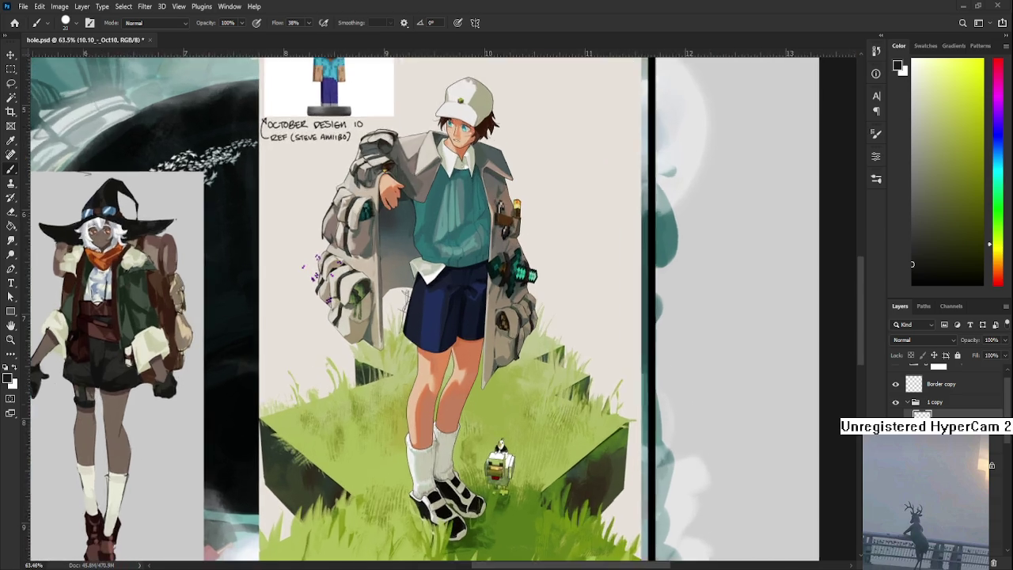
pyautogui.scroll(2, 457, 273)
pyautogui.scroll(2, 458, 273)
pyautogui.scroll(1, 457, 273)
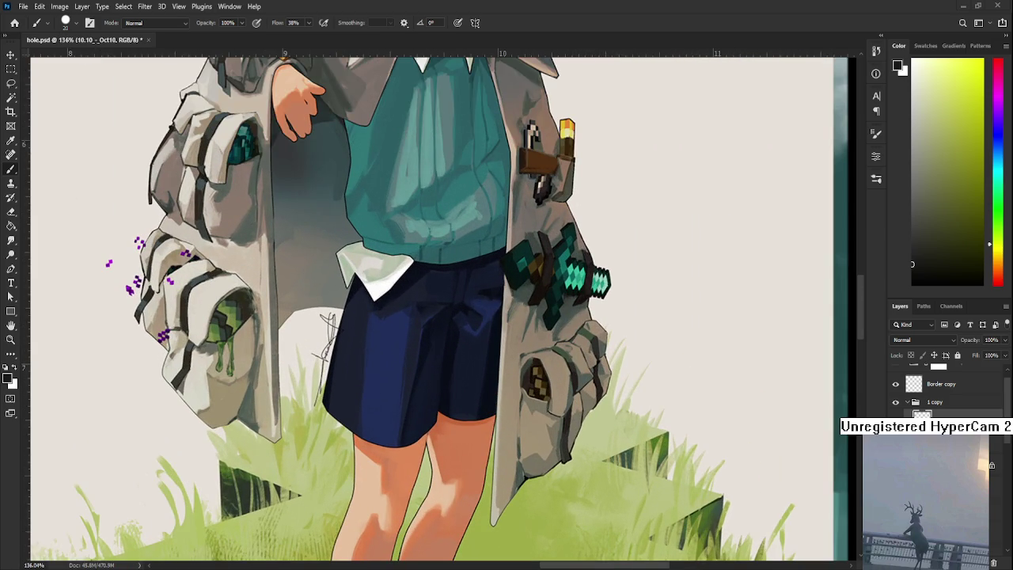
pyautogui.scroll(1, 554, 356)
pyautogui.scroll(-1, 555, 356)
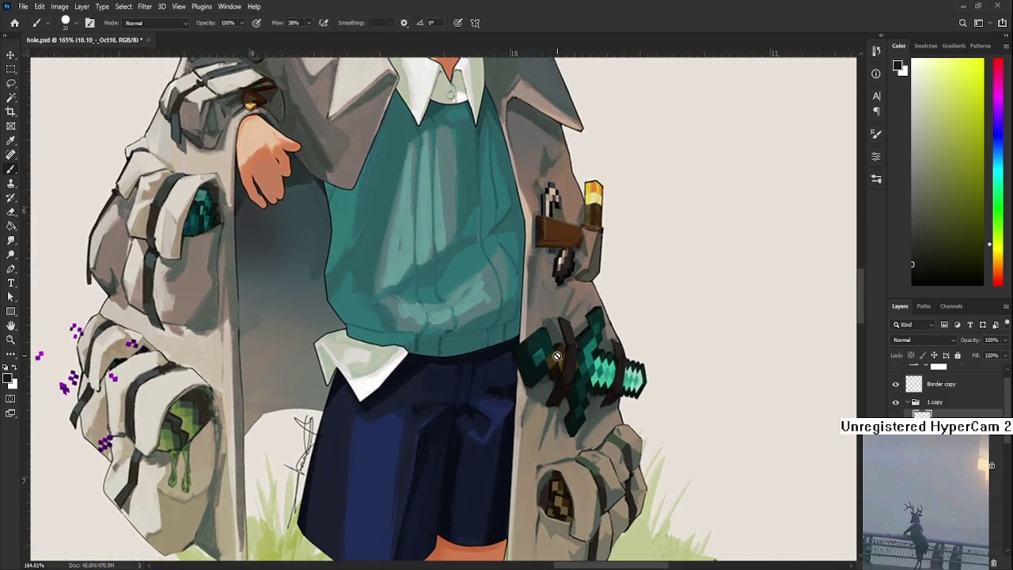
pyautogui.scroll(-2, 555, 356)
pyautogui.scroll(-2, 554, 356)
pyautogui.scroll(2, 474, 396)
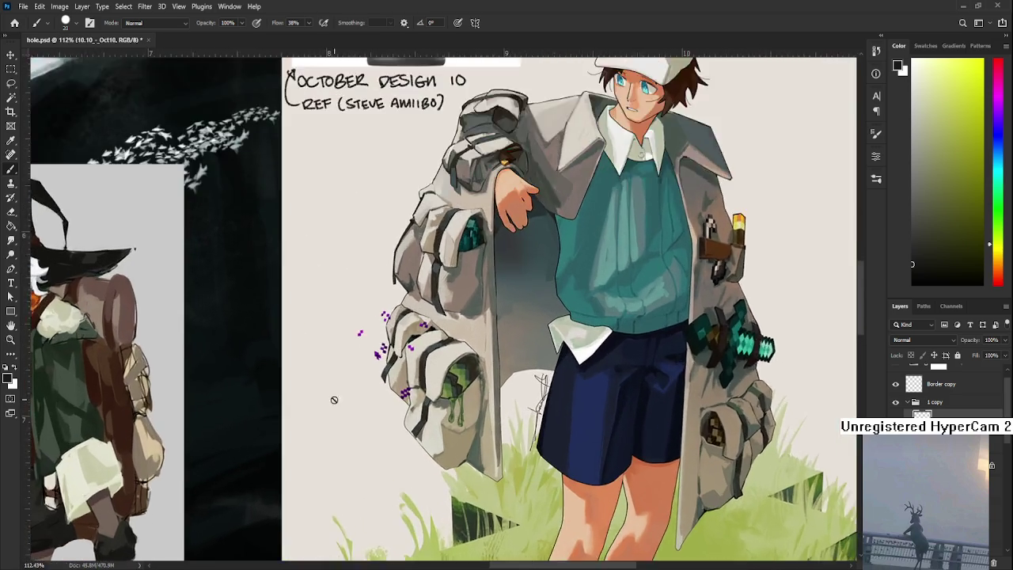
pyautogui.scroll(2, 462, 398)
pyautogui.scroll(-1, 462, 398)
pyautogui.scroll(-1, 464, 395)
pyautogui.scroll(-1, 465, 392)
pyautogui.moveTo(499, 287); pyautogui.dragTo(466, 357)
pyautogui.scroll(-1, 465, 356)
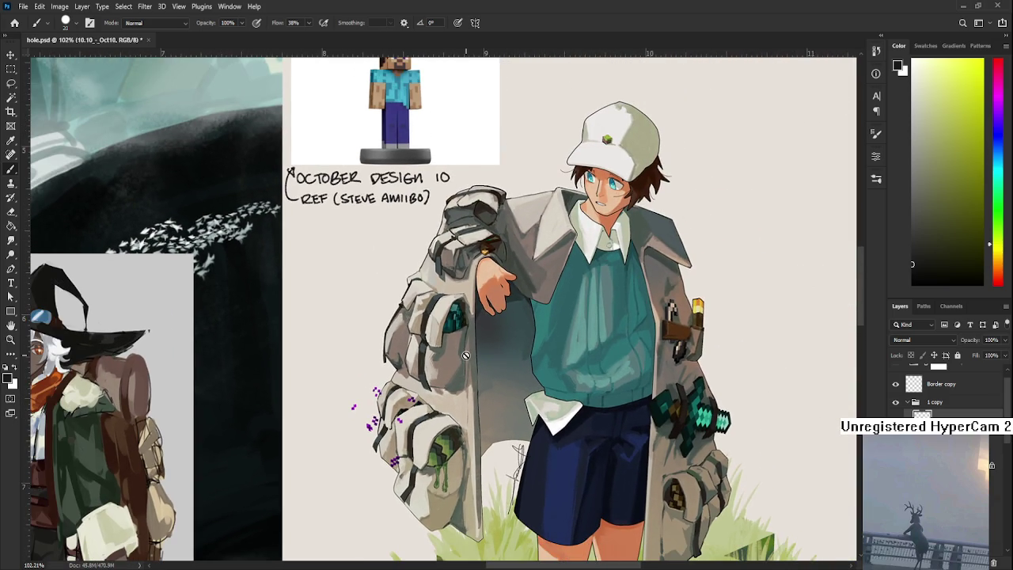
pyautogui.scroll(-1, 466, 356)
pyautogui.scroll(-2, 466, 356)
pyautogui.moveTo(548, 496)
pyautogui.mouseDown()
pyautogui.moveTo(548, 385)
pyautogui.moveTo(536, 356)
pyautogui.mouseUp()
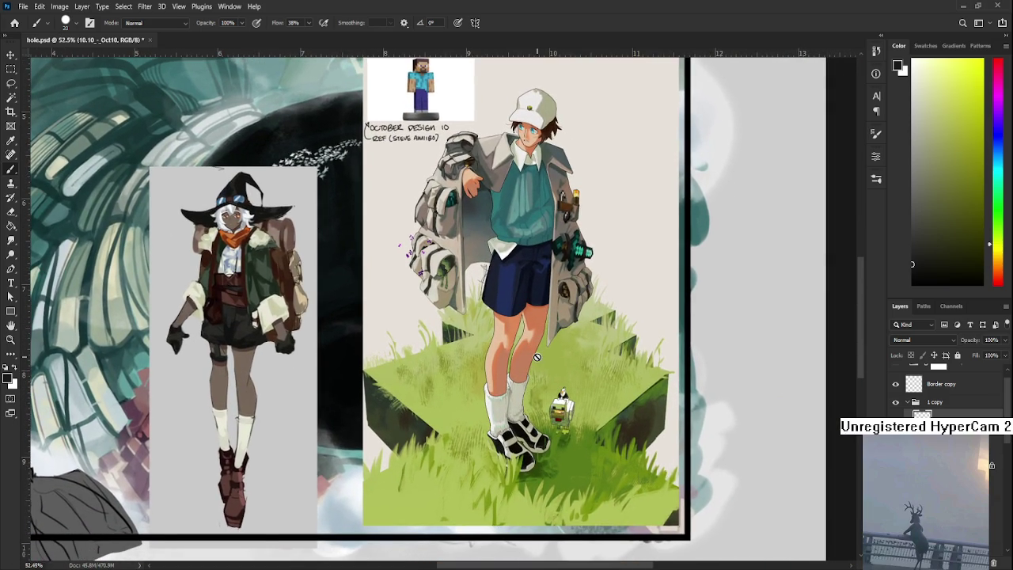
pyautogui.scroll(-1, 536, 357)
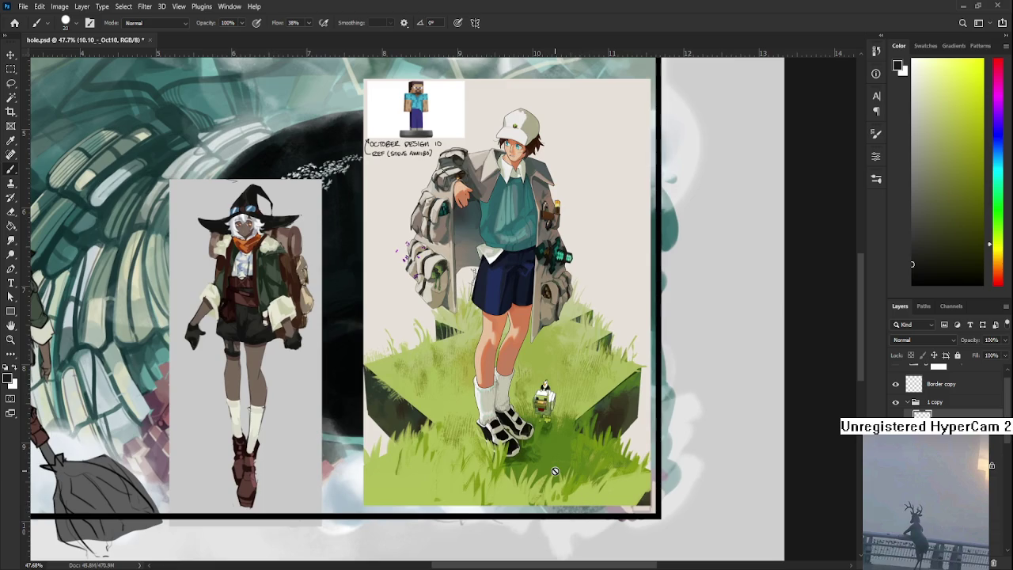
pyautogui.scroll(2, 555, 471)
pyautogui.scroll(1, 558, 467)
pyautogui.scroll(2, 566, 459)
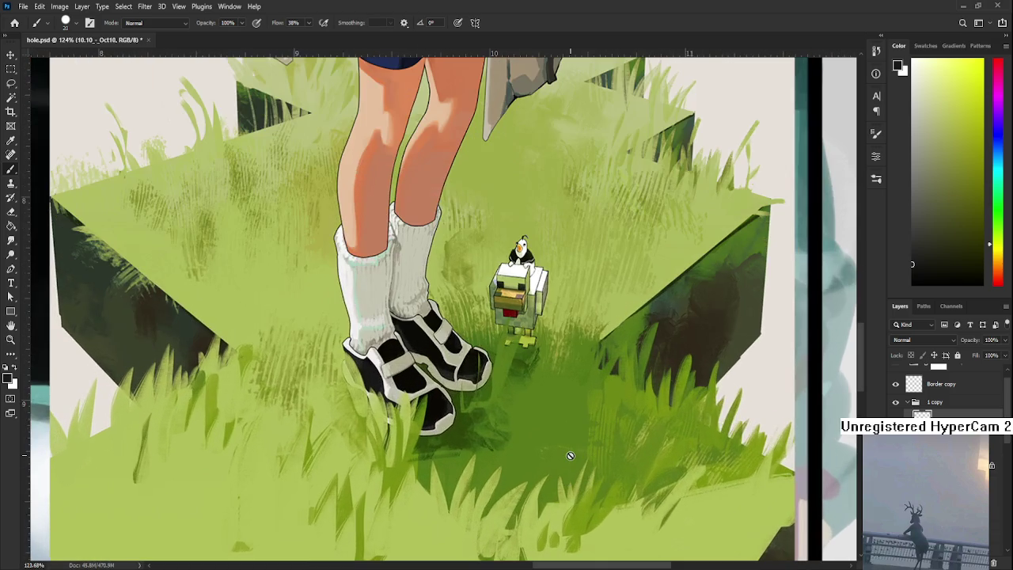
pyautogui.scroll(-2, 570, 455)
pyautogui.scroll(-1, 570, 455)
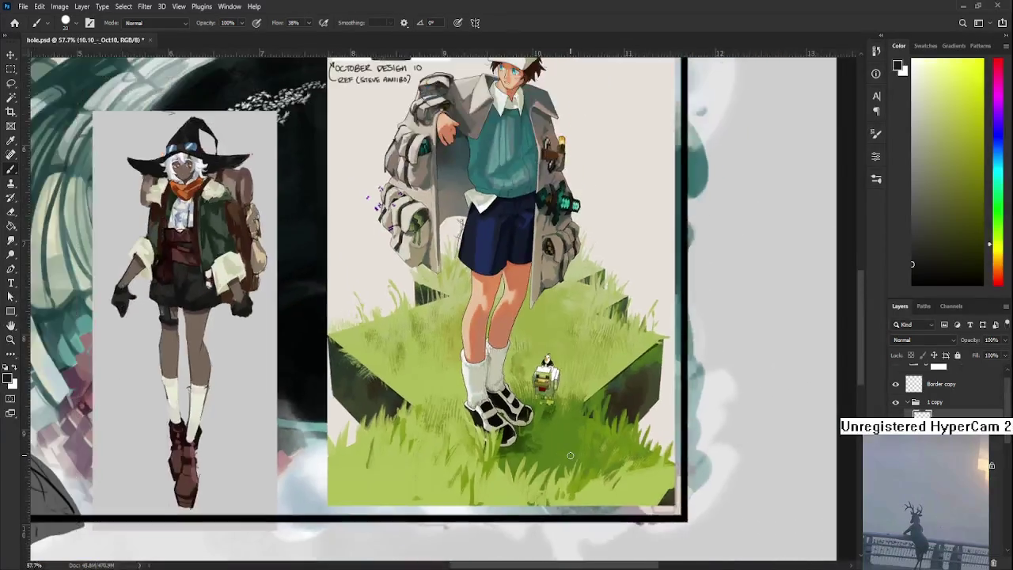
pyautogui.scroll(-1, 569, 455)
pyautogui.scroll(-1, 569, 455)
pyautogui.scroll(2, 570, 455)
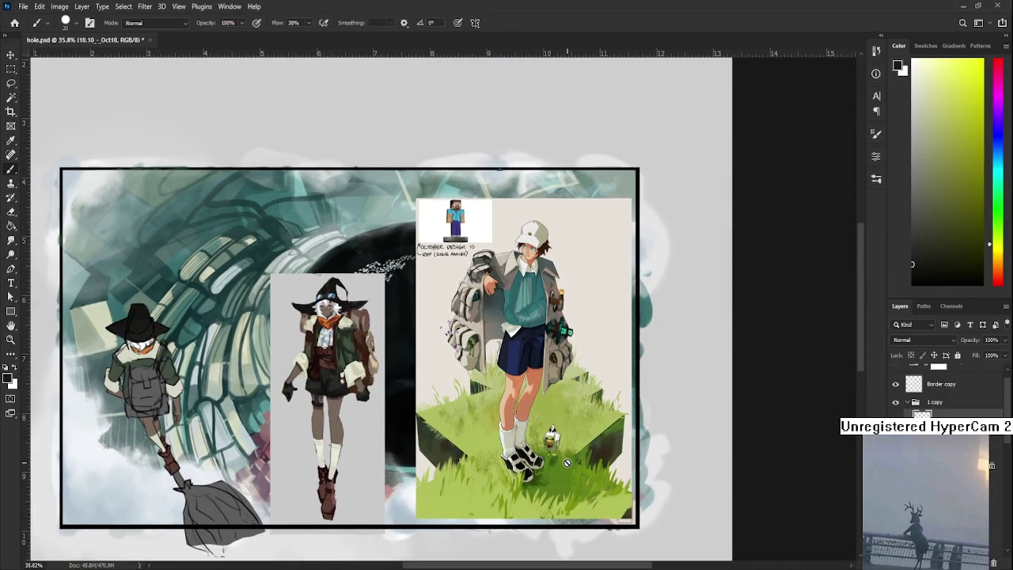
pyautogui.scroll(1, 568, 446)
pyautogui.scroll(-1, 577, 403)
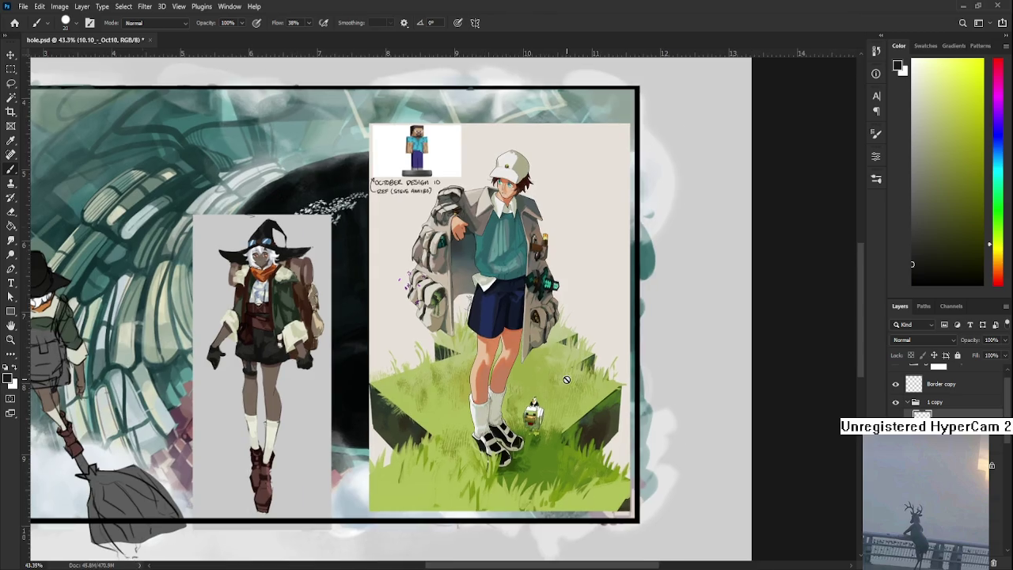
pyautogui.scroll(2, 577, 404)
pyautogui.moveTo(566, 379); pyautogui.dragTo(564, 381)
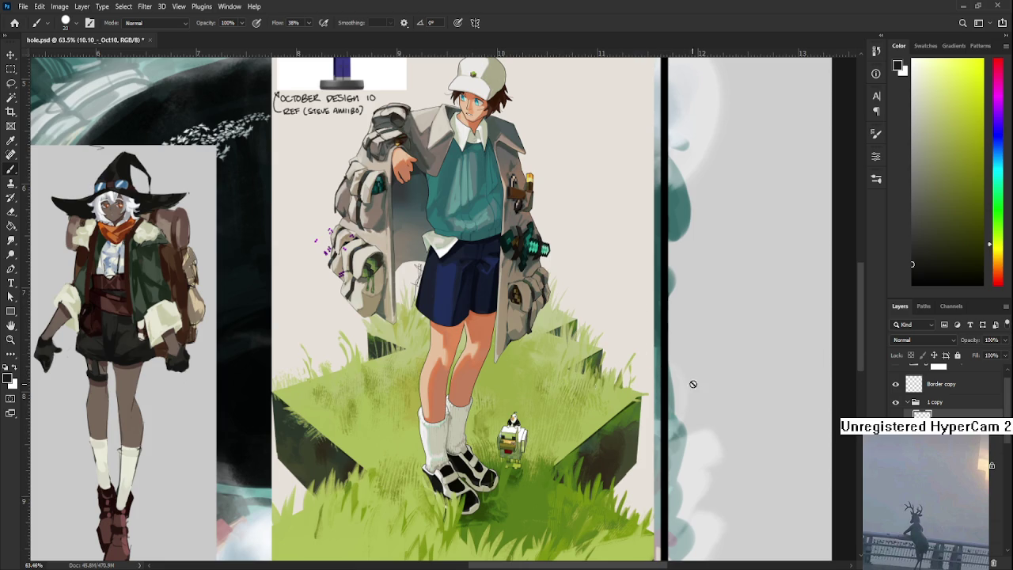
# Step: Zoom and pan over the Steve reference to inspect its grass base, head and caption
pyautogui.scroll(-1, 701, 412)
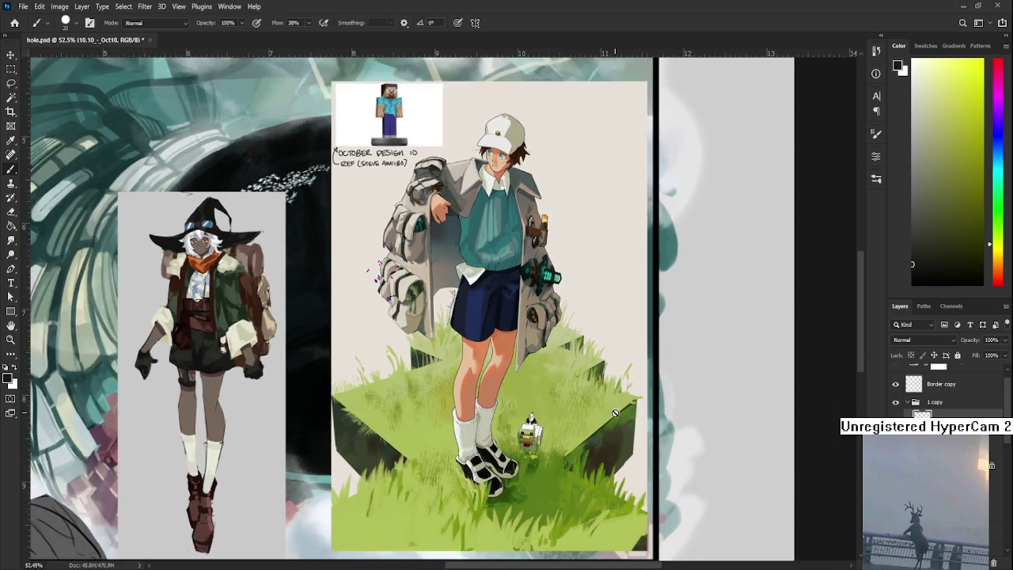
pyautogui.scroll(-1, 633, 406)
pyautogui.scroll(-1, 611, 402)
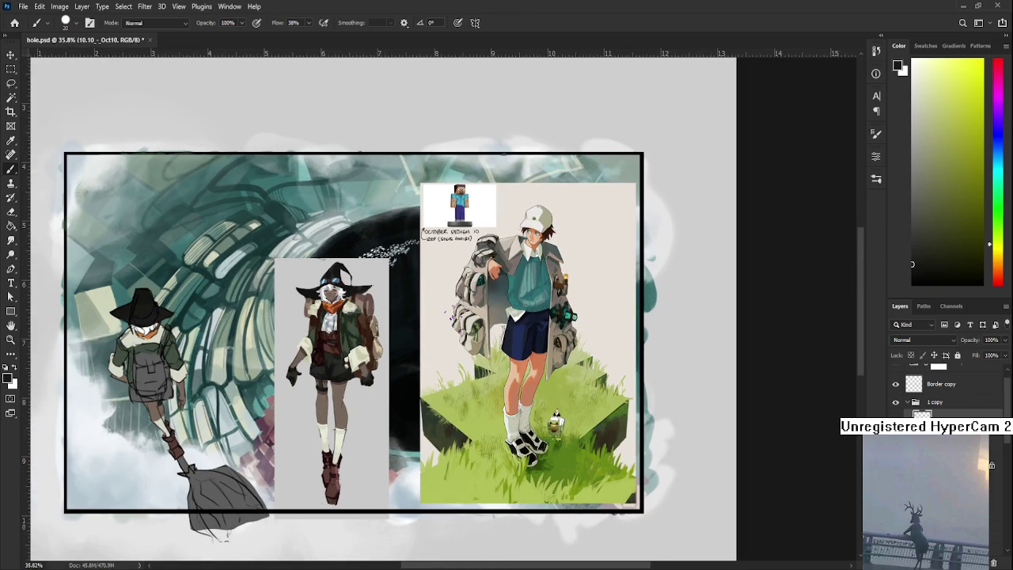
pyautogui.hotkey('ctrl', ',')
pyautogui.hotkey('ctrl', ',')
pyautogui.scroll(1, 625, 387)
pyautogui.scroll(2, 625, 387)
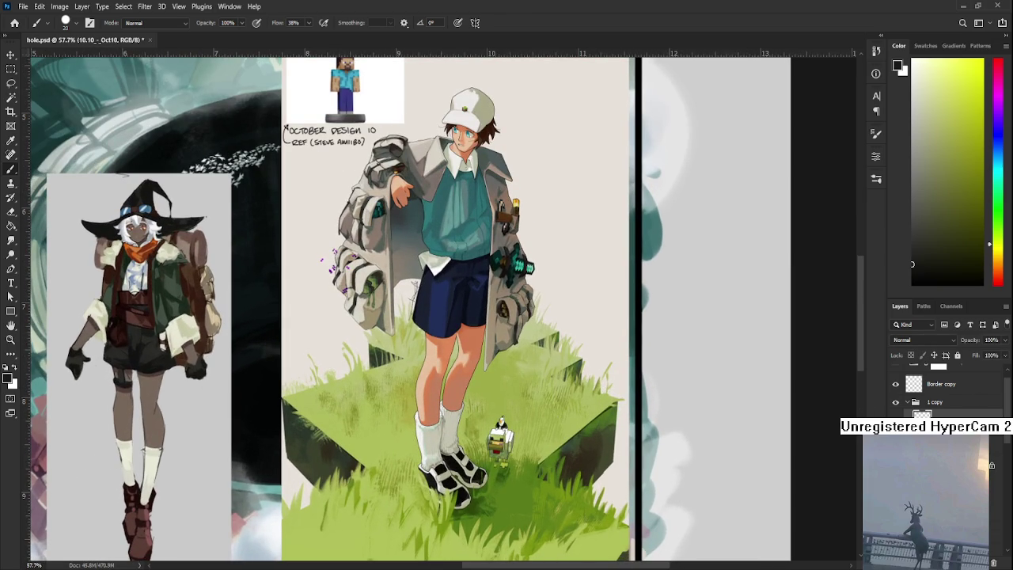
pyautogui.scroll(2, 465, 455)
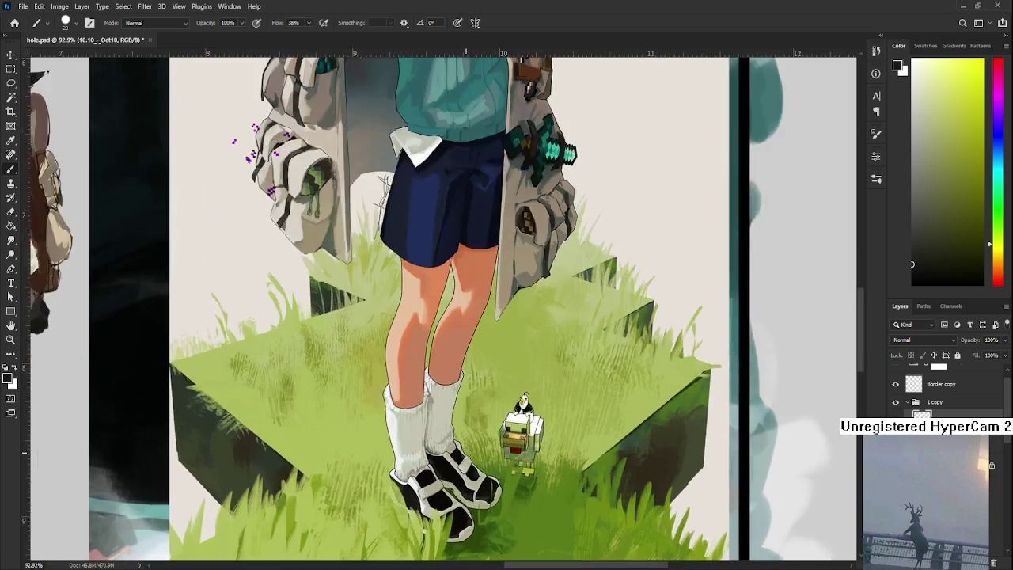
pyautogui.scroll(1, 466, 454)
pyautogui.moveTo(465, 452); pyautogui.dragTo(523, 279)
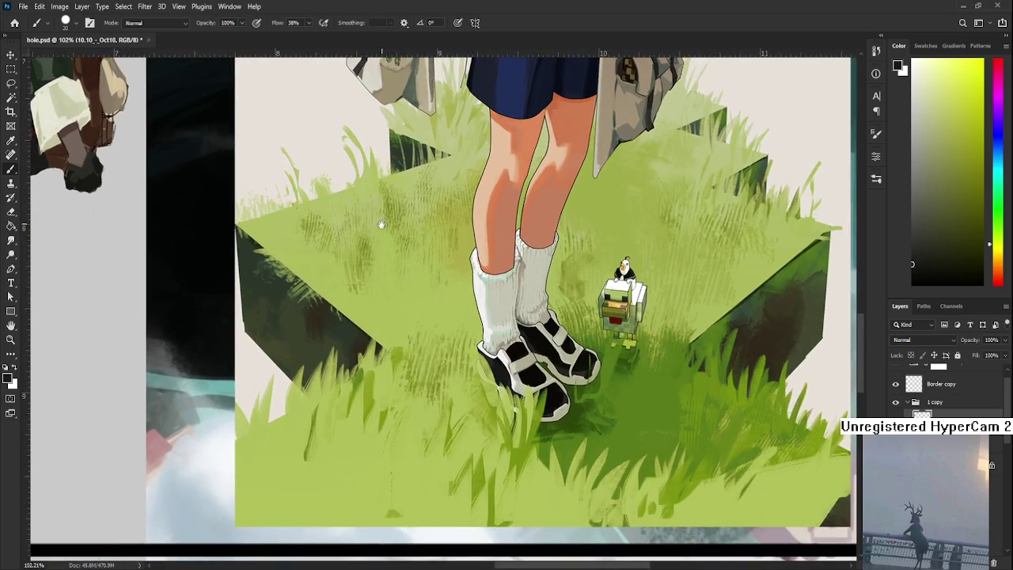
pyautogui.scroll(3, 379, 208)
pyautogui.scroll(-2, 427, 460)
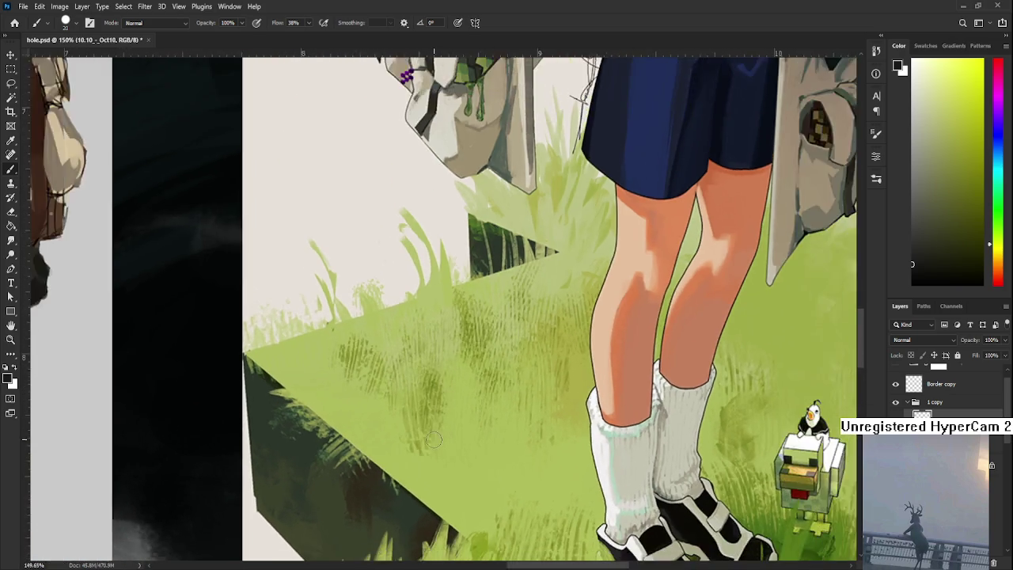
pyautogui.scroll(-2, 426, 459)
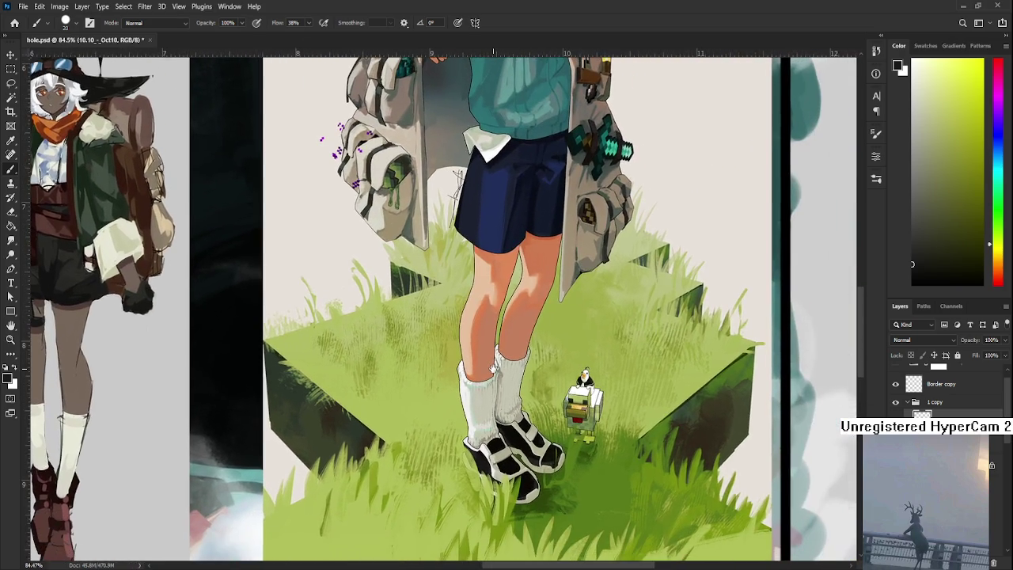
pyautogui.moveTo(494, 368)
pyautogui.mouseDown()
pyautogui.moveTo(412, 484)
pyautogui.moveTo(434, 336)
pyautogui.moveTo(435, 518)
pyautogui.mouseUp()
pyautogui.moveTo(436, 364); pyautogui.dragTo(443, 475)
# Step: Check the Steve reference's cap, legs and grass base, then hide its layer
pyautogui.scroll(2, 450, 418)
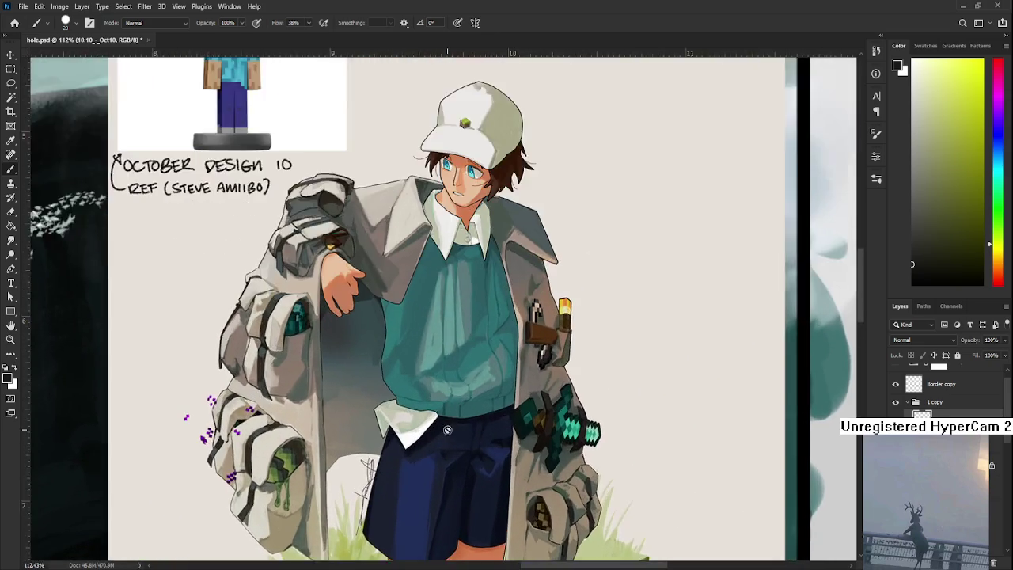
pyautogui.scroll(2, 449, 418)
pyautogui.scroll(-1, 450, 418)
pyautogui.moveTo(463, 361)
pyautogui.mouseDown()
pyautogui.moveTo(478, 501)
pyautogui.moveTo(499, 411)
pyautogui.mouseUp()
pyautogui.scroll(-3, 478, 500)
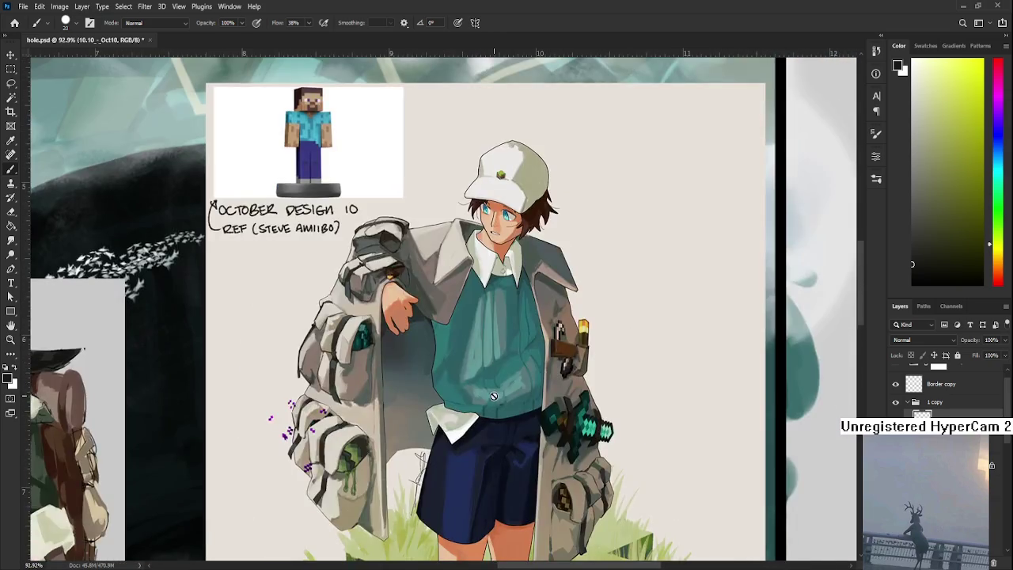
pyautogui.scroll(-2, 498, 452)
pyautogui.moveTo(498, 453); pyautogui.dragTo(511, 326)
pyautogui.scroll(-1, 530, 418)
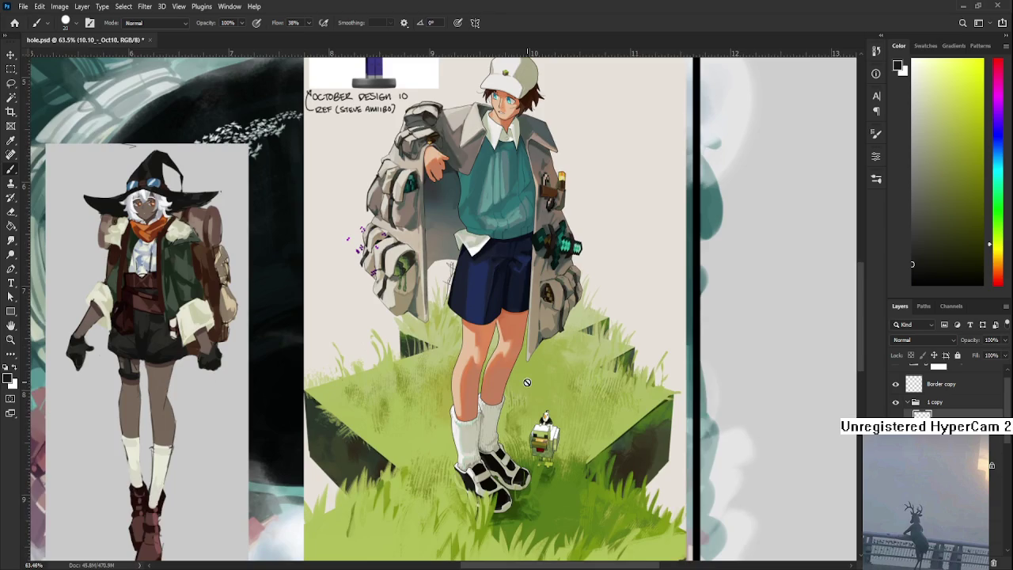
pyautogui.scroll(-1, 529, 400)
pyautogui.scroll(-1, 527, 384)
pyautogui.scroll(-1, 527, 384)
pyautogui.scroll(1, 527, 383)
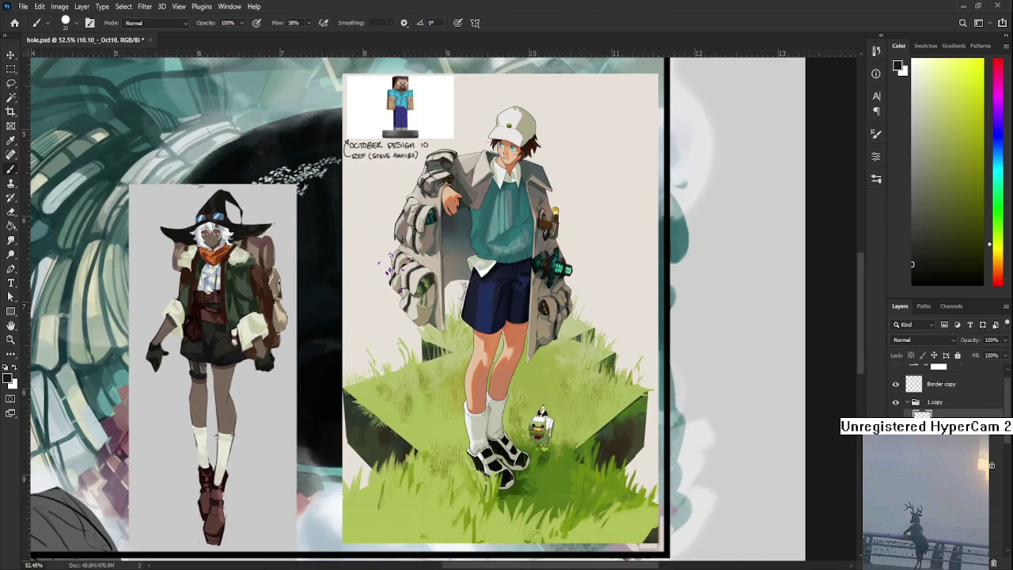
pyautogui.click(993, 562)
pyautogui.scroll(-5, 614, 422)
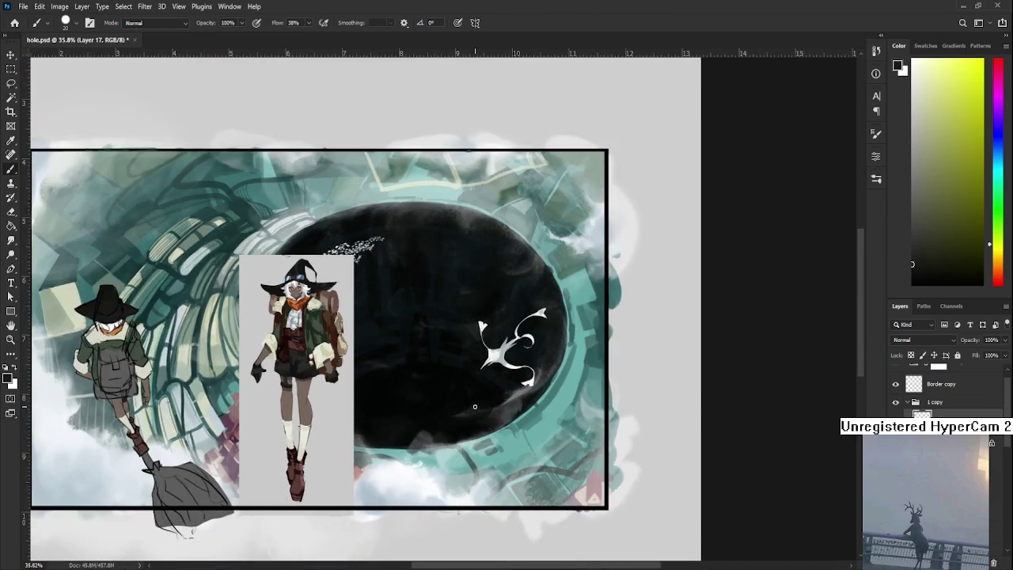
# Step: Centre on both characters and lighten the broom handle below the boot with light grey
pyautogui.moveTo(614, 422); pyautogui.dragTo(691, 416)
pyautogui.scroll(1, 692, 416)
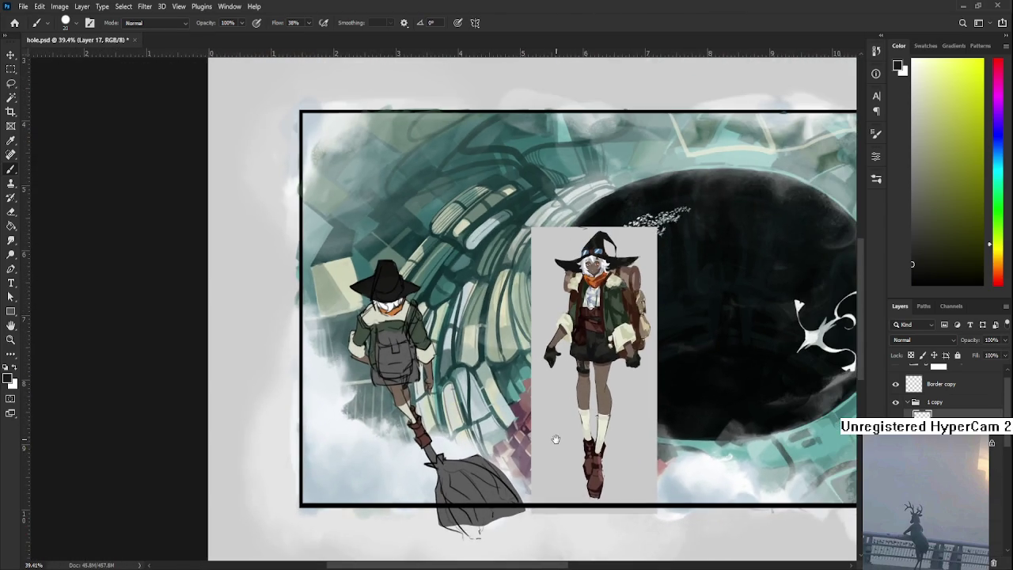
pyautogui.moveTo(553, 438); pyautogui.dragTo(502, 413)
pyautogui.scroll(1, 383, 399)
pyautogui.scroll(5, 383, 396)
pyautogui.scroll(-3, 383, 396)
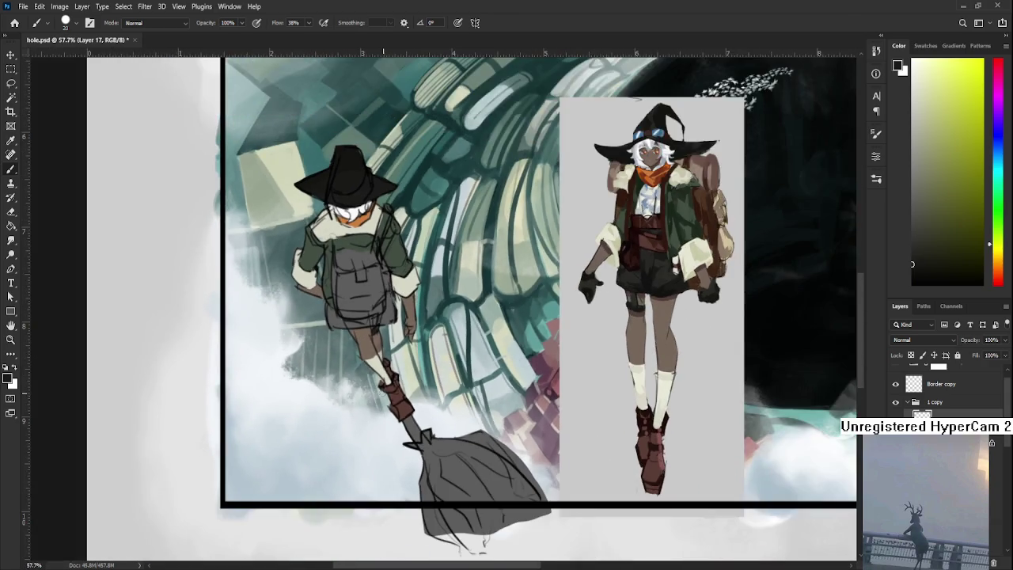
pyautogui.scroll(3, 383, 394)
pyautogui.scroll(-2, 388, 387)
pyautogui.keyDown('alt'); pyautogui.click(379, 355); pyautogui.keyUp('alt')
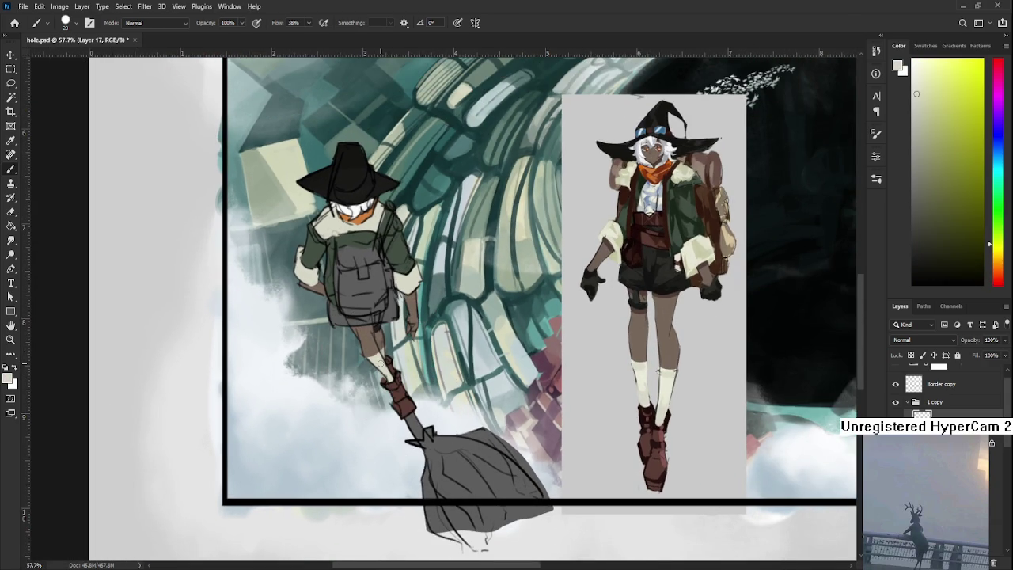
pyautogui.moveTo(421, 409)
pyautogui.mouseDown()
pyautogui.moveTo(409, 432)
pyautogui.moveTo(410, 419)
pyautogui.mouseUp()
pyautogui.keyDown('alt'); pyautogui.click(418, 429); pyautogui.keyUp('alt')
# Step: Sample dark brown from the reference backpack and paint it onto the traveler's backpack
pyautogui.moveTo(412, 360)
pyautogui.mouseDown()
pyautogui.moveTo(435, 387)
pyautogui.moveTo(416, 402)
pyautogui.mouseUp()
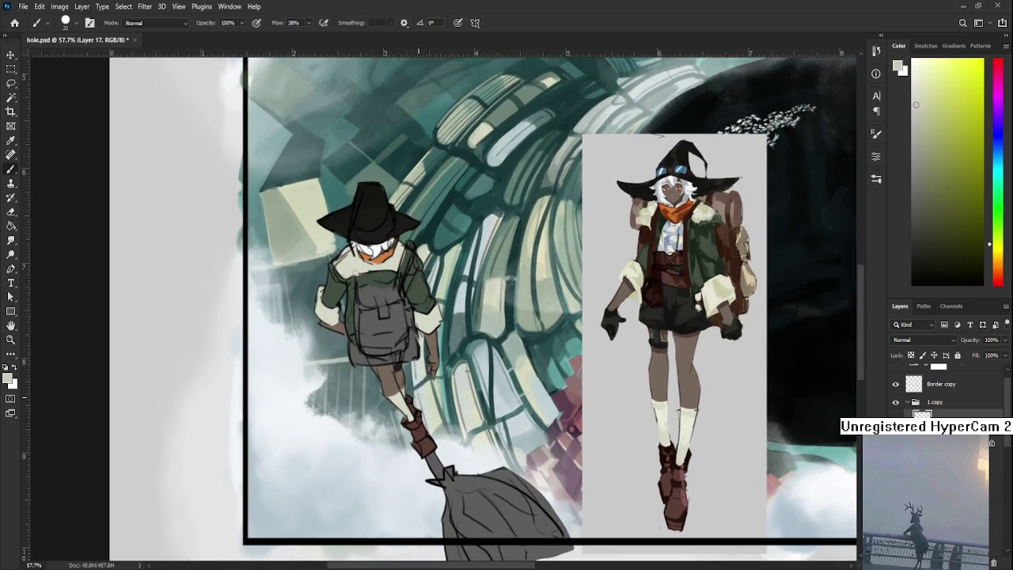
pyautogui.keyDown('alt'); pyautogui.click(406, 366); pyautogui.keyUp('alt')
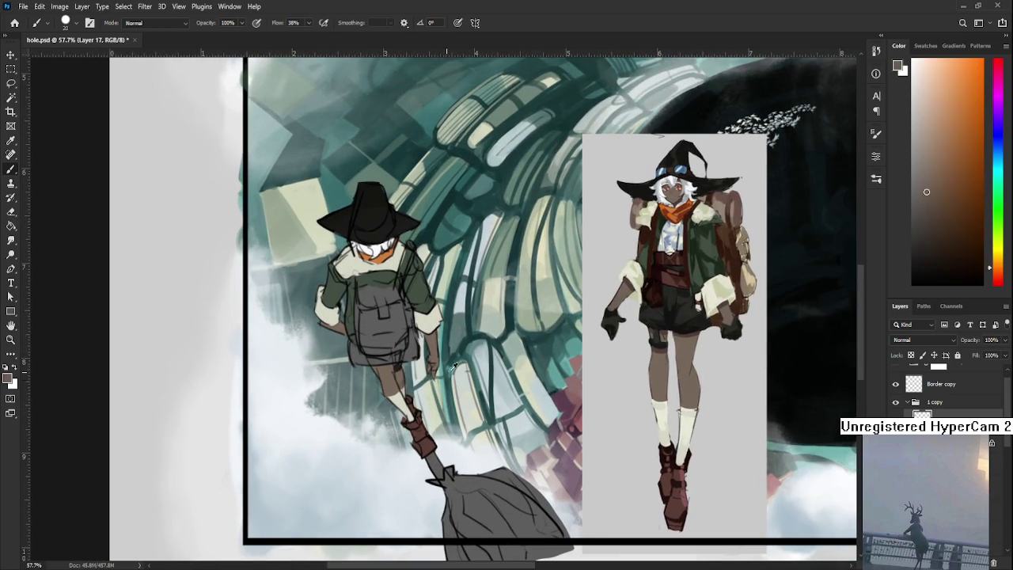
pyautogui.keyDown('alt'); pyautogui.click(731, 230); pyautogui.keyUp('alt')
pyautogui.moveTo(365, 313)
pyautogui.mouseDown()
pyautogui.moveTo(362, 342)
pyautogui.moveTo(361, 320)
pyautogui.mouseUp()
# Step: Toggle the traveler's line-art visibility, activate the witch layer, and add a new layer
pyautogui.click(895, 435)
pyautogui.click(895, 435)
pyautogui.click(895, 435)
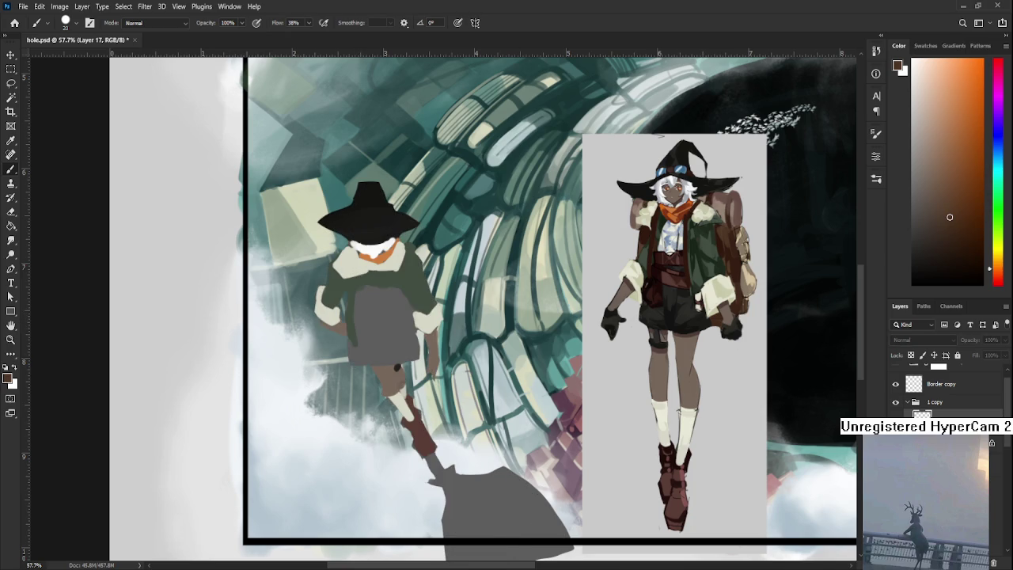
pyautogui.click(895, 435)
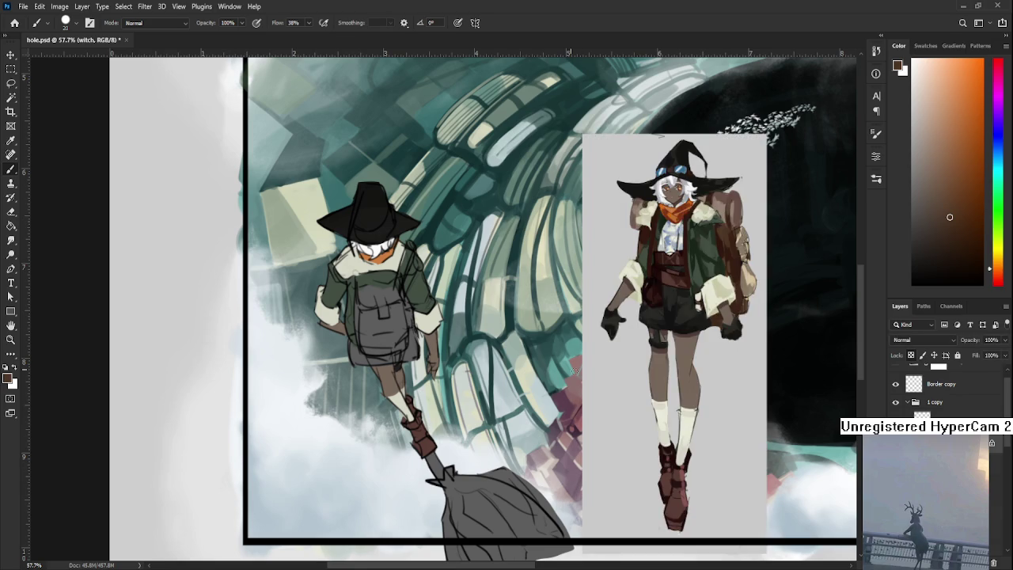
pyautogui.hotkey('ctrl', 'shift', 'alt', 'n')
# Step: Paint the traveler's backpack brown, extending the colour over its top
pyautogui.moveTo(397, 318); pyautogui.dragTo(383, 337)
pyautogui.moveTo(378, 297)
pyautogui.mouseDown()
pyautogui.moveTo(374, 339)
pyautogui.moveTo(385, 321)
pyautogui.moveTo(369, 315)
pyautogui.moveTo(364, 336)
pyautogui.moveTo(358, 315)
pyautogui.moveTo(359, 337)
pyautogui.mouseUp()
pyautogui.moveTo(360, 300)
pyautogui.mouseDown()
pyautogui.moveTo(380, 286)
pyautogui.moveTo(372, 295)
pyautogui.moveTo(398, 307)
pyautogui.moveTo(394, 332)
pyautogui.moveTo(398, 308)
pyautogui.moveTo(400, 329)
pyautogui.moveTo(369, 346)
pyautogui.moveTo(388, 349)
pyautogui.moveTo(402, 331)
pyautogui.moveTo(403, 348)
pyautogui.moveTo(373, 346)
pyautogui.mouseUp()
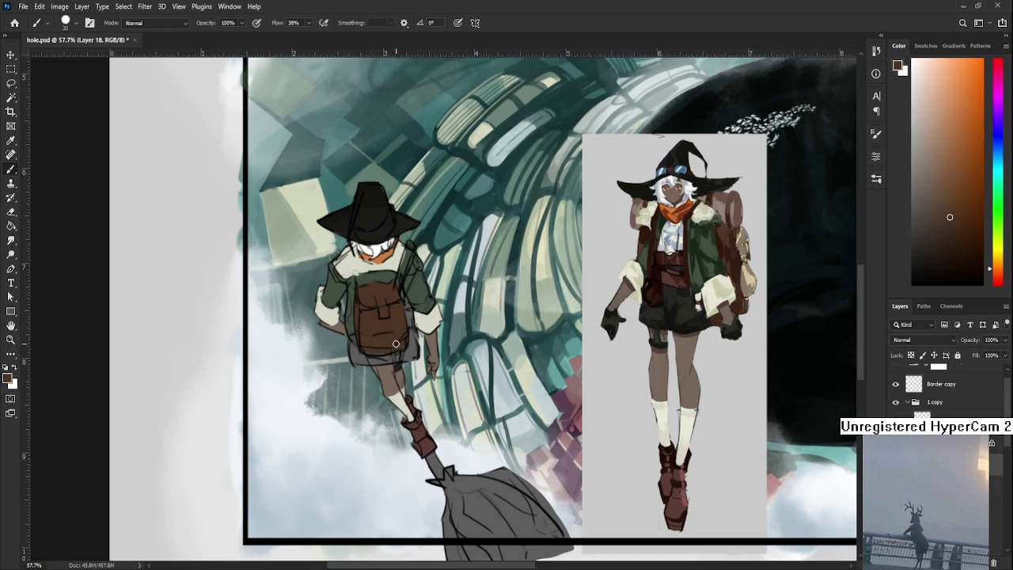
pyautogui.moveTo(434, 310)
pyautogui.mouseDown()
pyautogui.moveTo(394, 393)
pyautogui.moveTo(395, 349)
pyautogui.mouseUp()
# Step: Sample colours from the reference and artwork, then pick gold in the Color panel
pyautogui.keyDown('alt'); pyautogui.click(686, 286); pyautogui.keyUp('alt')
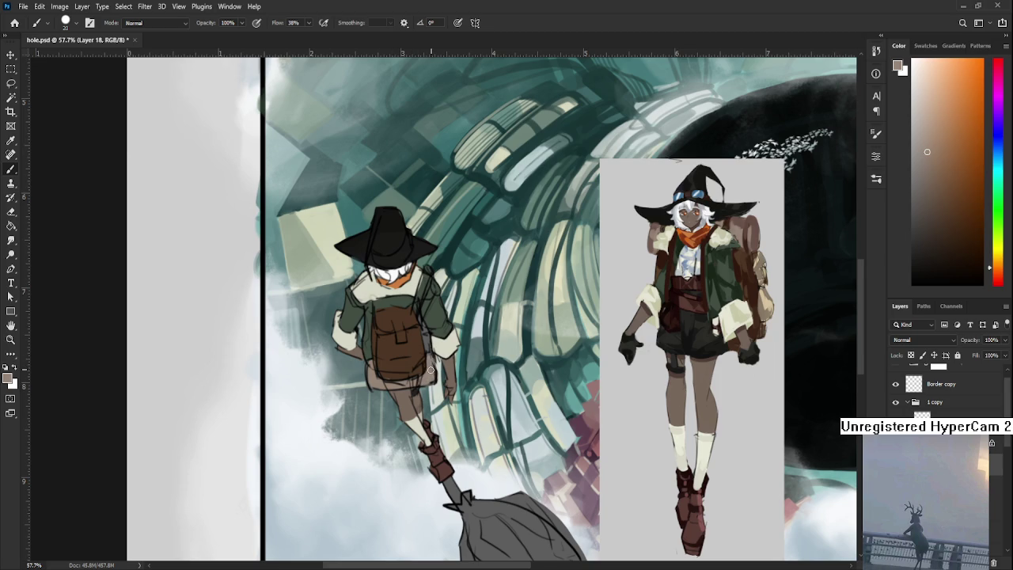
pyautogui.moveTo(429, 366); pyautogui.dragTo(419, 392)
pyautogui.keyDown('alt'); pyautogui.click(417, 364); pyautogui.keyUp('alt')
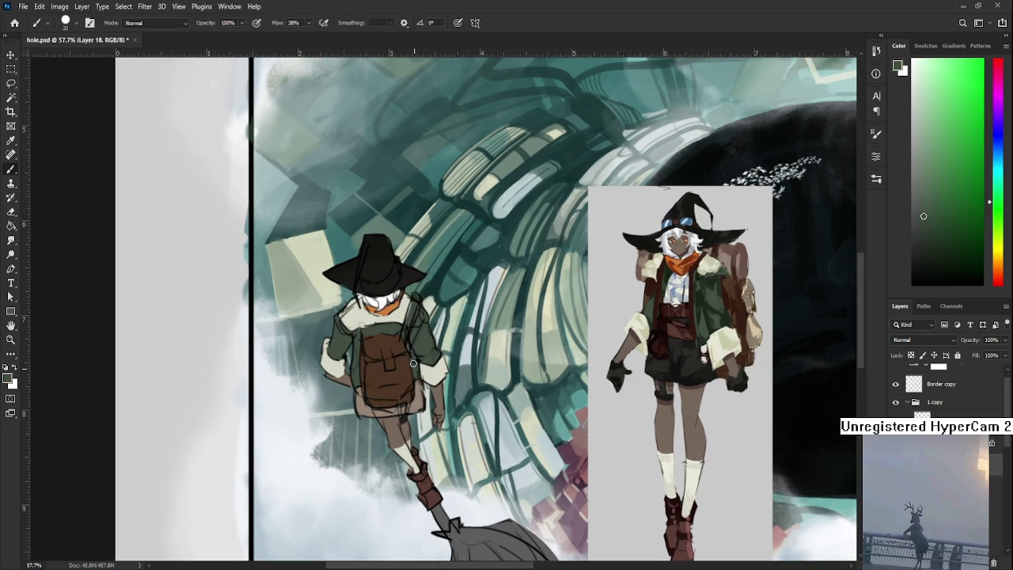
pyautogui.keyDown('alt'); pyautogui.click(414, 373); pyautogui.keyUp('alt')
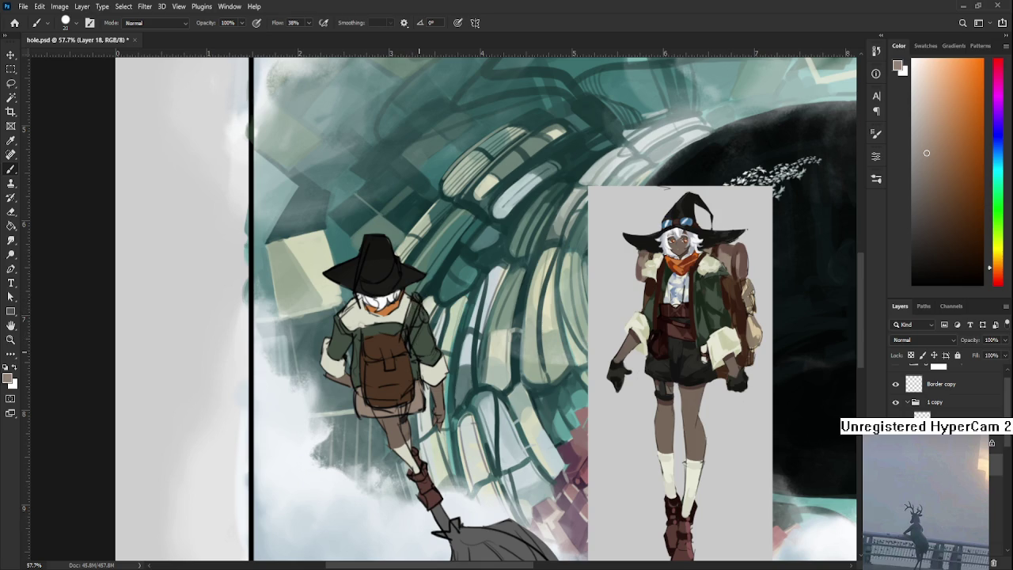
pyautogui.keyDown('alt'); pyautogui.click(399, 307); pyautogui.keyUp('alt')
pyautogui.click(960, 116)
pyautogui.click(998, 259)
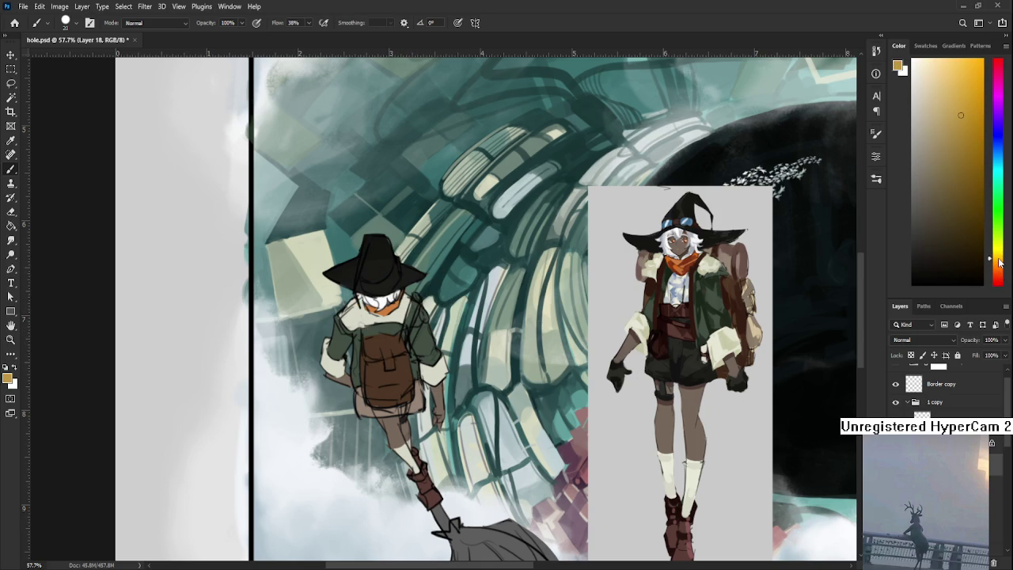
# Step: Paint a thick gold strap down the traveler's shoulder, then zoom out
pyautogui.moveTo(413, 297)
pyautogui.mouseDown()
pyautogui.moveTo(404, 338)
pyautogui.moveTo(415, 302)
pyautogui.mouseUp()
pyautogui.moveTo(403, 342)
pyautogui.mouseDown()
pyautogui.moveTo(415, 327)
pyautogui.moveTo(428, 348)
pyautogui.mouseUp()
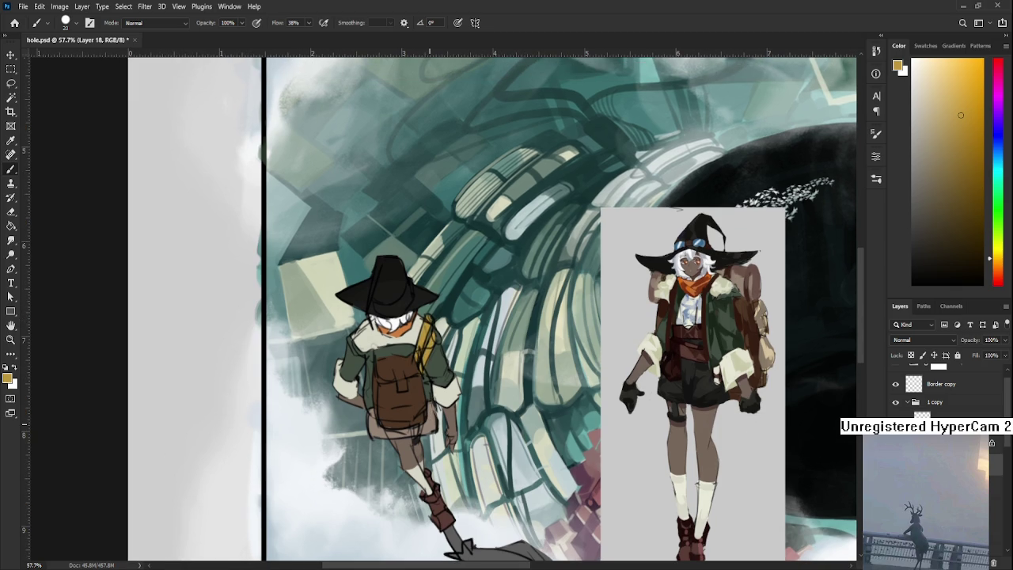
pyautogui.scroll(-4, 419, 421)
pyautogui.scroll(-1, 417, 421)
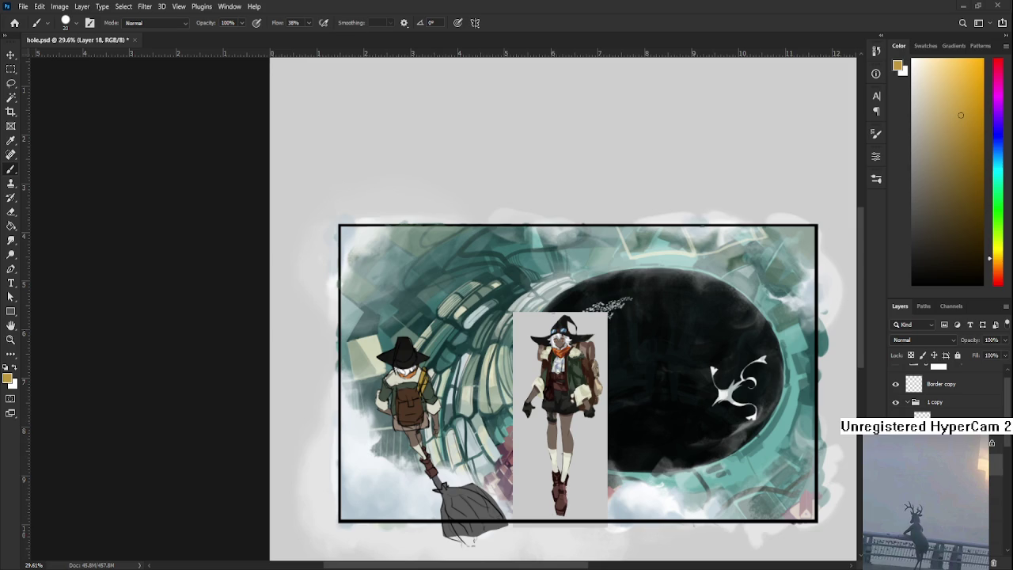
# Step: Place the deer_october image and bring it above the frame and witch layers
pyautogui.hotkey('ctrl', 'v')
pyautogui.hotkey('ctrl', '0')
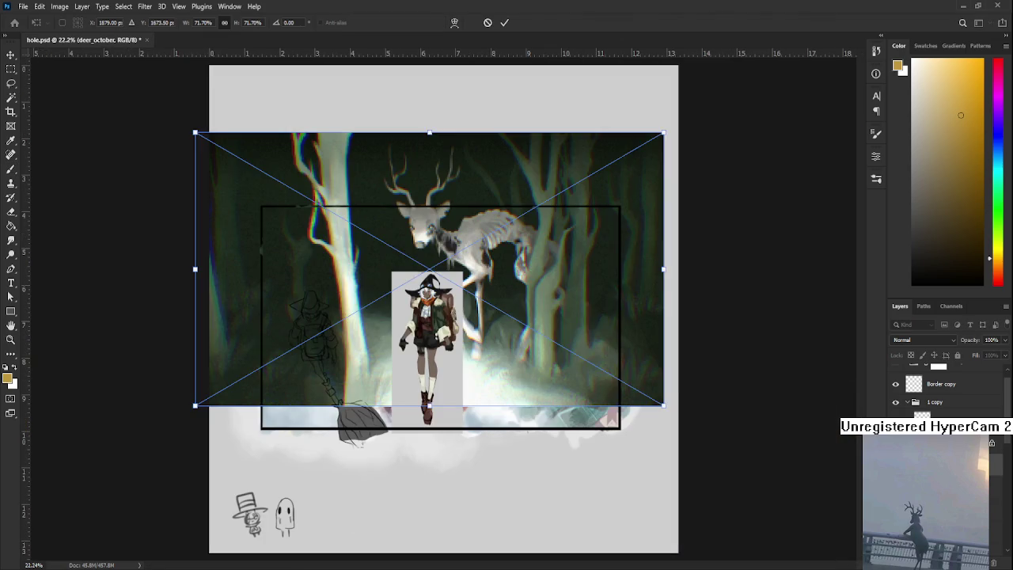
pyautogui.press('Return')
pyautogui.hotkey('ctrl', 'shift', ']')
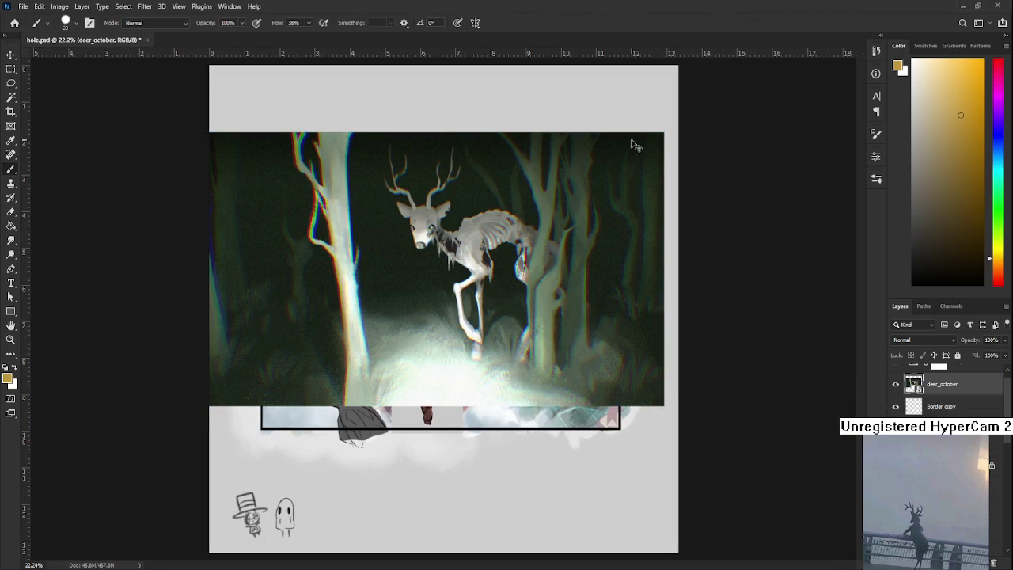
# Step: Shrink the deer image with Free Transform and position it over the framed scene
pyautogui.hotkey('ctrl', 't')
pyautogui.moveTo(667, 128); pyautogui.dragTo(502, 230)
pyautogui.moveTo(409, 298); pyautogui.dragTo(492, 264)
pyautogui.press('Return')
# Step: Look over the placed deer image, then go to the Home screen
pyautogui.press('b')
pyautogui.scroll(5, 487, 262)
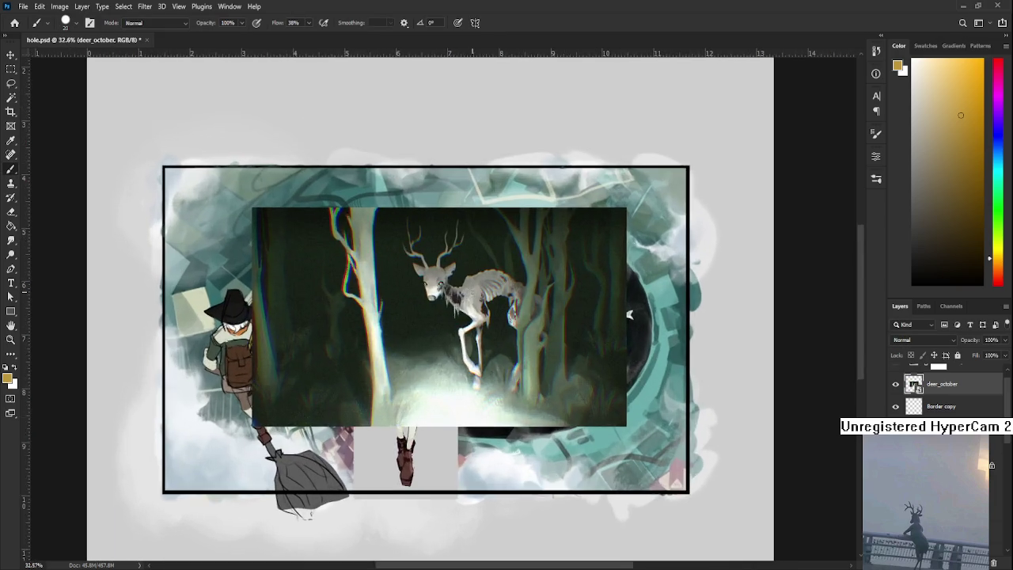
pyautogui.scroll(3, 471, 292)
pyautogui.scroll(-3, 490, 301)
pyautogui.moveTo(534, 334)
pyautogui.mouseDown()
pyautogui.moveTo(570, 299)
pyautogui.moveTo(671, 315)
pyautogui.moveTo(588, 378)
pyautogui.mouseUp()
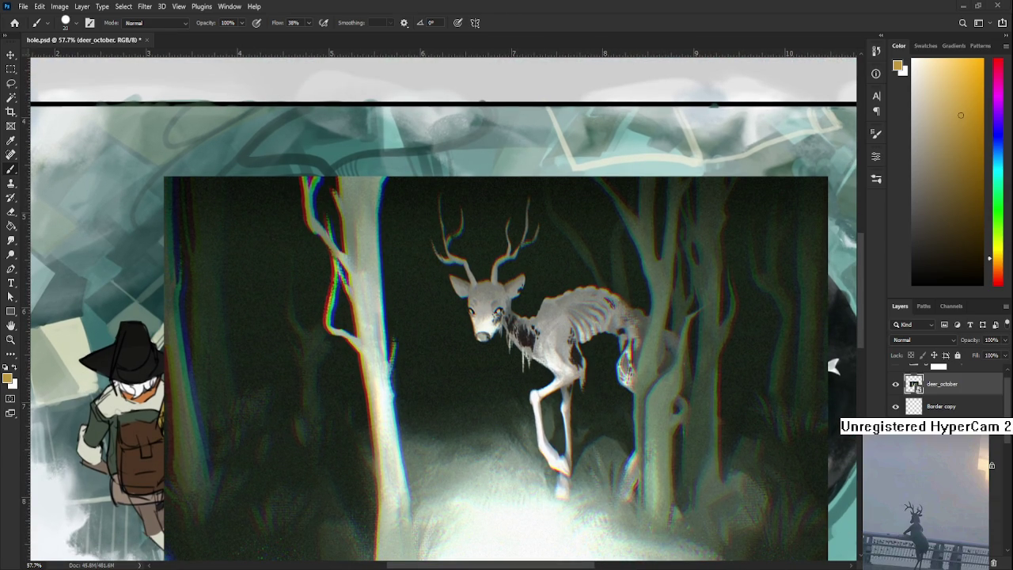
pyautogui.scroll(-2, 508, 369)
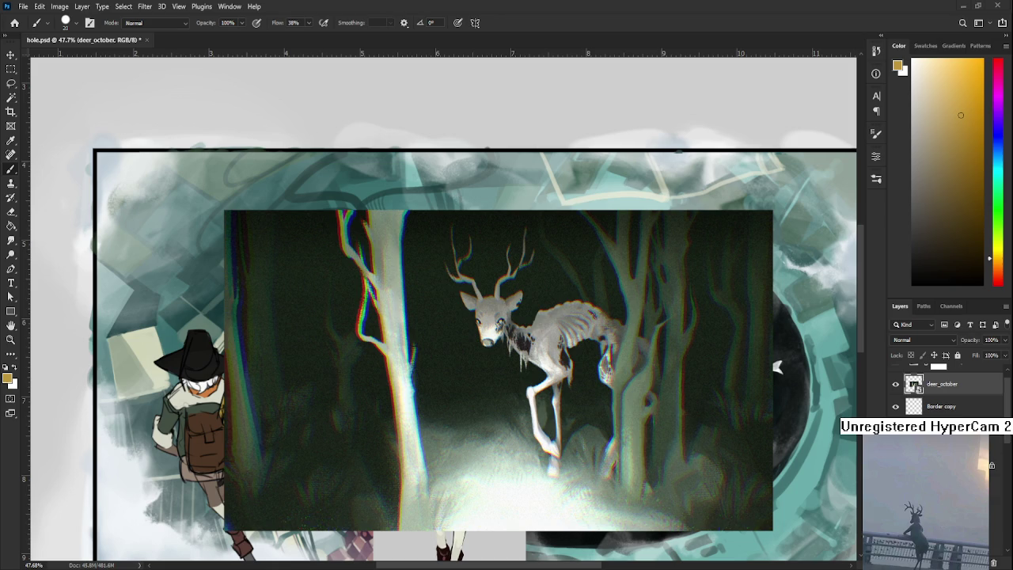
pyautogui.click(16, 23)
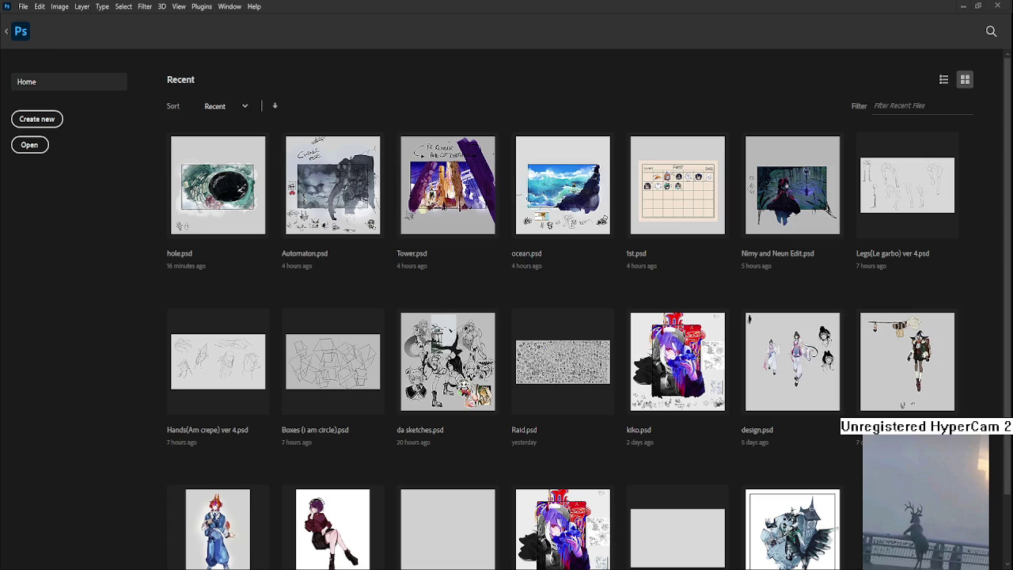
# Step: Open Raid.psd, zoom in, and set a black brush of size 10
pyautogui.click(576, 375)
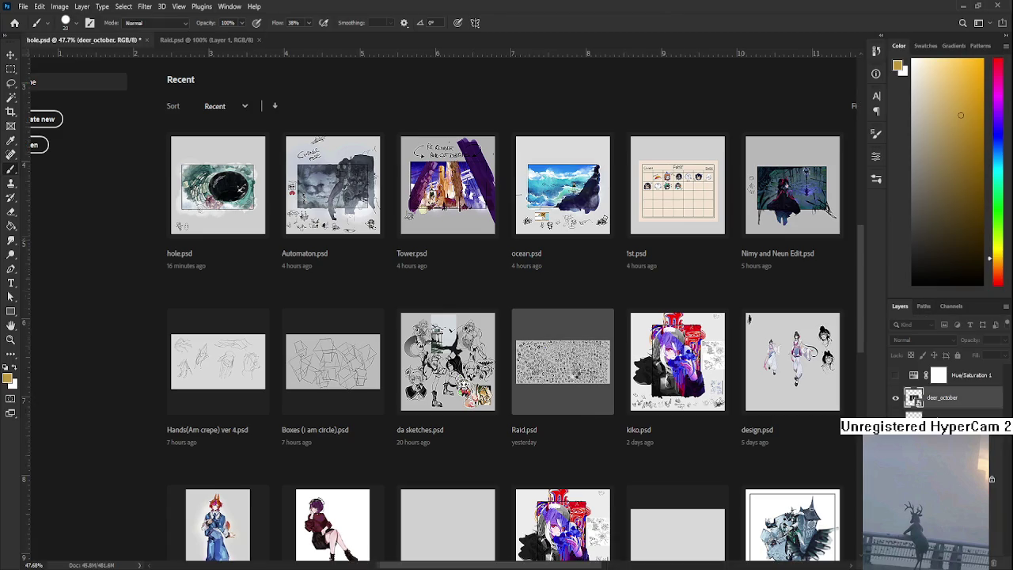
pyautogui.scroll(2, 524, 407)
pyautogui.scroll(2, 524, 408)
pyautogui.scroll(2, 524, 408)
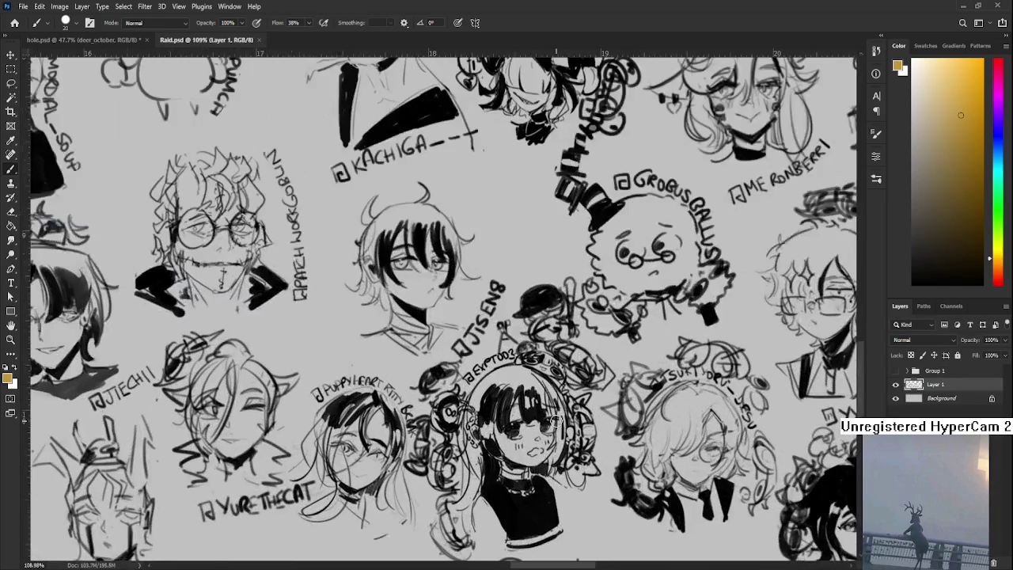
pyautogui.scroll(2, 524, 408)
pyautogui.press('d')
pyautogui.press('[')
# Step: Draw a C-shaped stroke and dot beside the girl's shirt, then close Raid.psd
pyautogui.moveTo(552, 451)
pyautogui.mouseDown()
pyautogui.moveTo(484, 408)
pyautogui.moveTo(498, 419)
pyautogui.mouseUp()
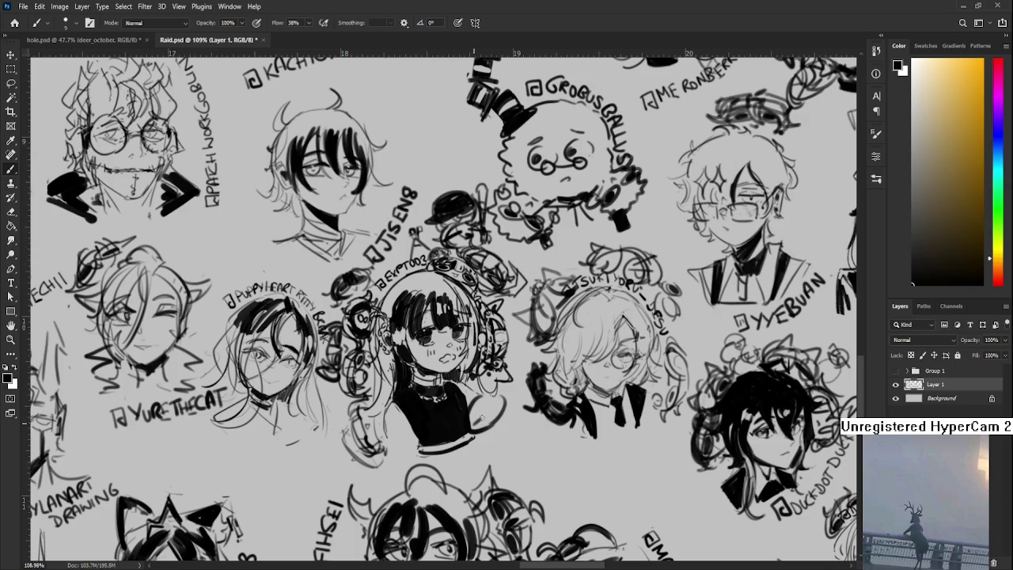
pyautogui.moveTo(477, 422); pyautogui.dragTo(498, 401)
pyautogui.moveTo(479, 399)
pyautogui.mouseDown()
pyautogui.moveTo(496, 394)
pyautogui.moveTo(473, 400)
pyautogui.moveTo(485, 418)
pyautogui.moveTo(478, 404)
pyautogui.moveTo(504, 399)
pyautogui.moveTo(511, 417)
pyautogui.moveTo(508, 408)
pyautogui.moveTo(478, 436)
pyautogui.mouseUp()
pyautogui.scroll(-2, 484, 424)
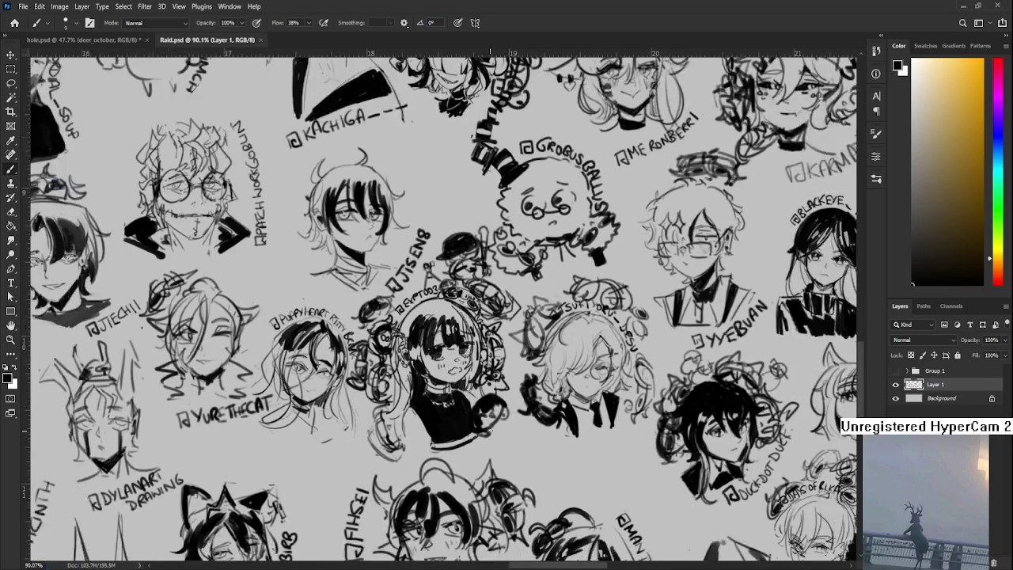
pyautogui.scroll(-3, 485, 423)
pyautogui.scroll(-3, 484, 423)
pyautogui.click(261, 40)
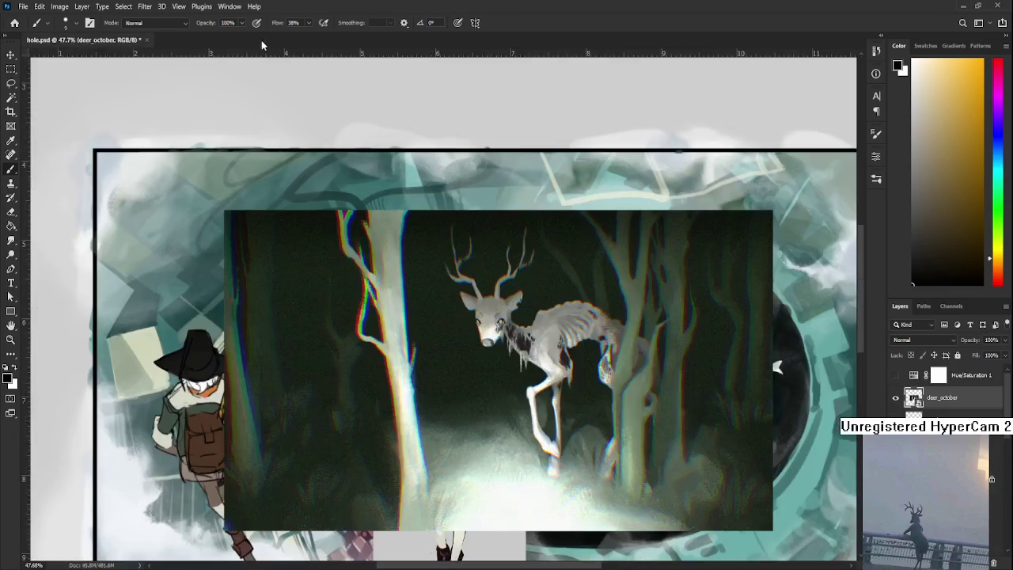
pyautogui.scroll(2, 634, 402)
pyautogui.scroll(-1, 543, 374)
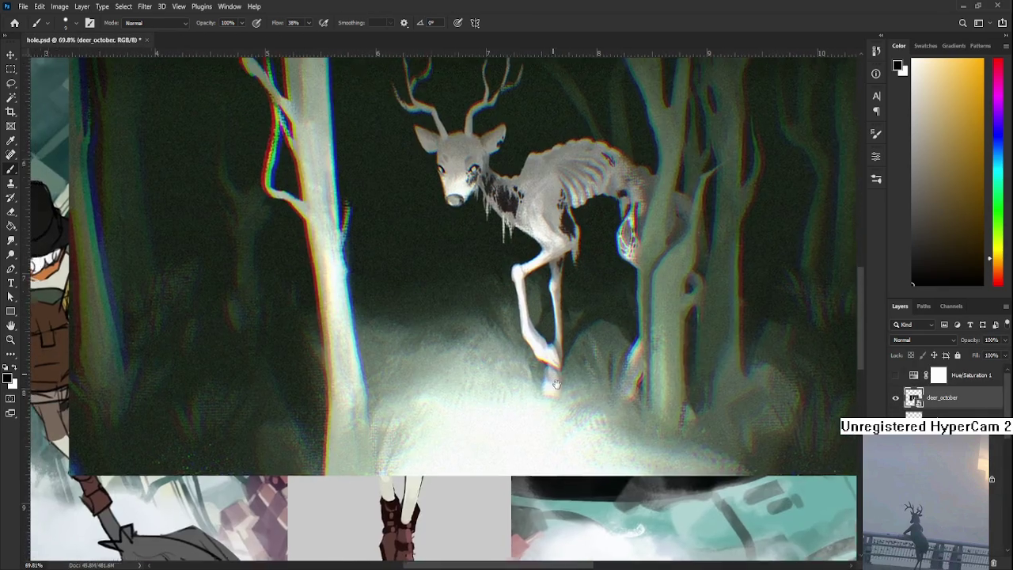
pyautogui.scroll(-2, 546, 383)
pyautogui.scroll(-2, 552, 396)
pyautogui.scroll(-2, 559, 409)
pyautogui.scroll(3, 559, 409)
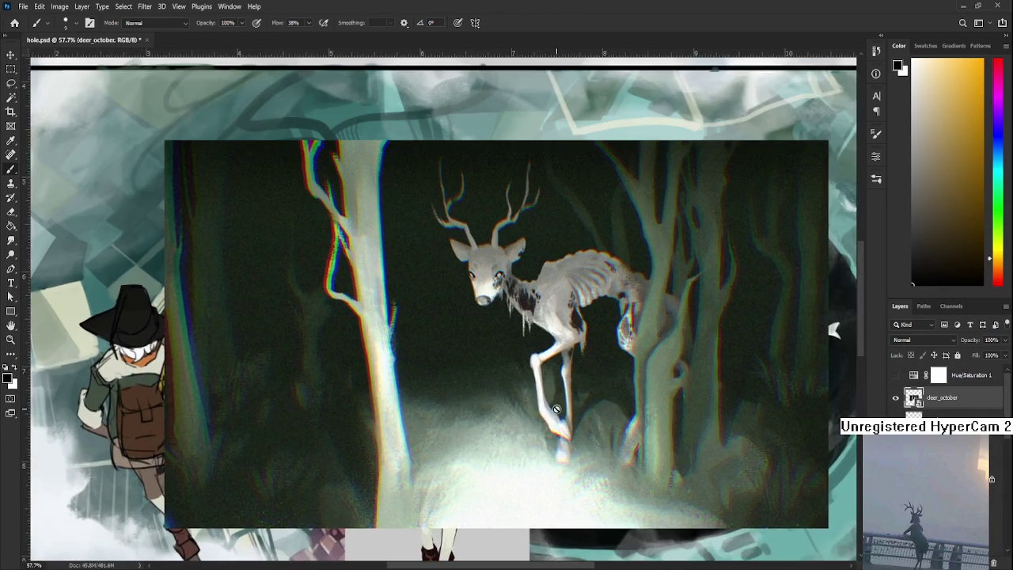
pyautogui.scroll(3, 558, 409)
pyautogui.scroll(3, 556, 409)
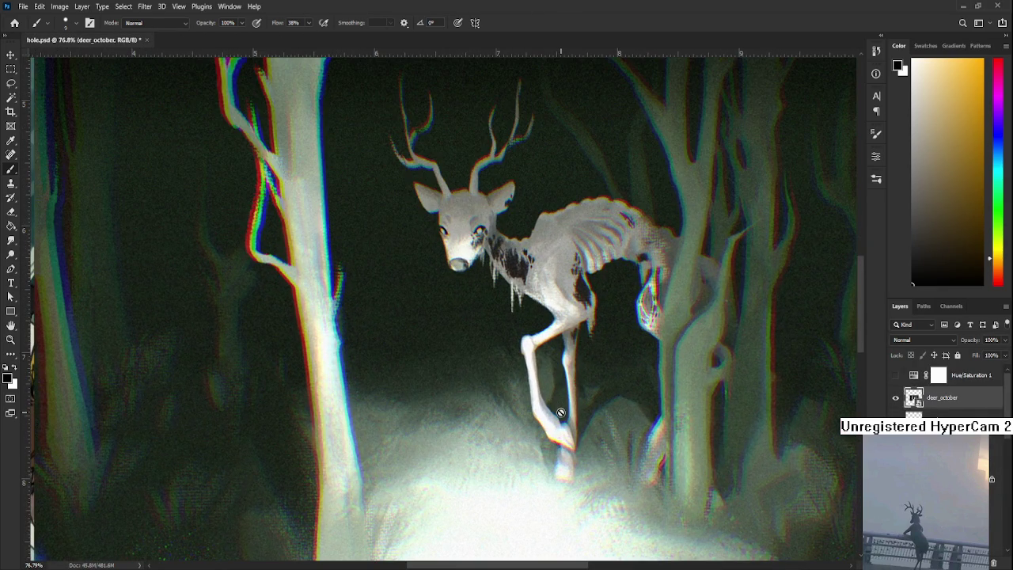
pyautogui.scroll(-3, 559, 410)
pyautogui.press('r')
pyautogui.moveTo(552, 366)
pyautogui.mouseDown()
pyautogui.moveTo(452, 464)
pyautogui.moveTo(576, 407)
pyautogui.mouseUp()
pyautogui.scroll(2, 475, 341)
pyautogui.scroll(2, 348, 273)
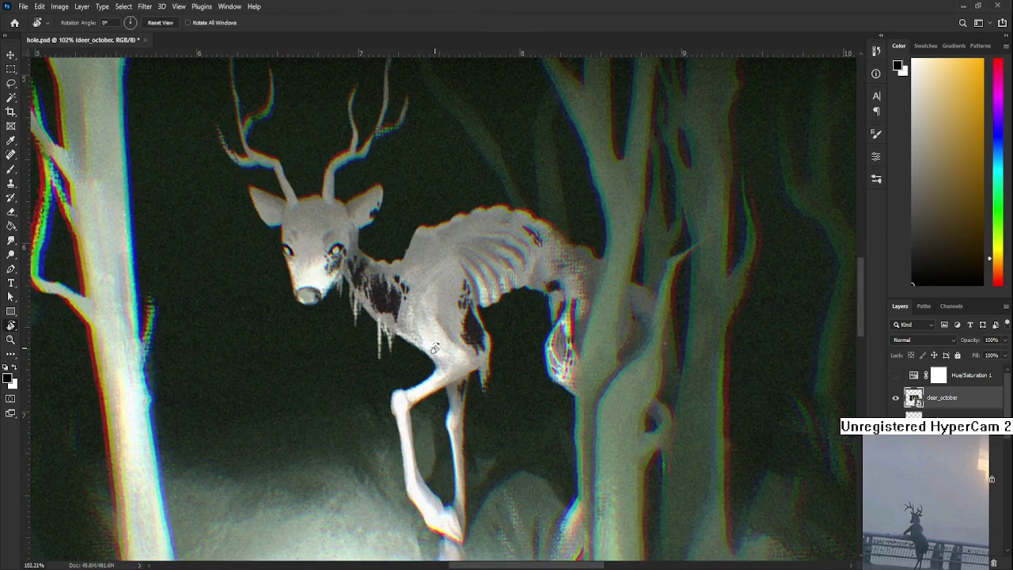
pyautogui.scroll(-2, 348, 273)
pyautogui.scroll(1, 491, 400)
pyautogui.scroll(1, 490, 400)
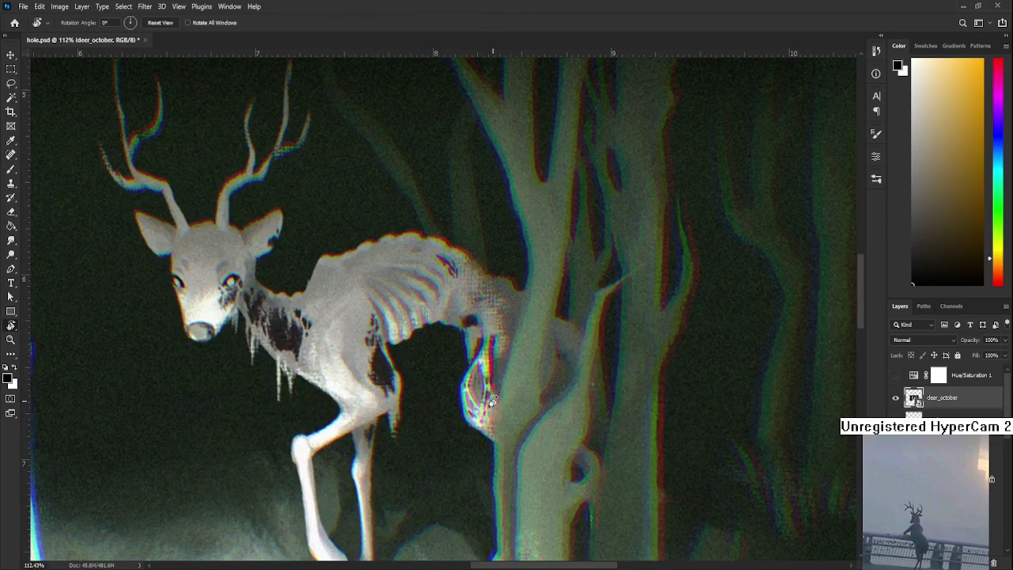
pyautogui.scroll(-1, 491, 399)
pyautogui.scroll(-2, 486, 407)
pyautogui.scroll(-1, 479, 424)
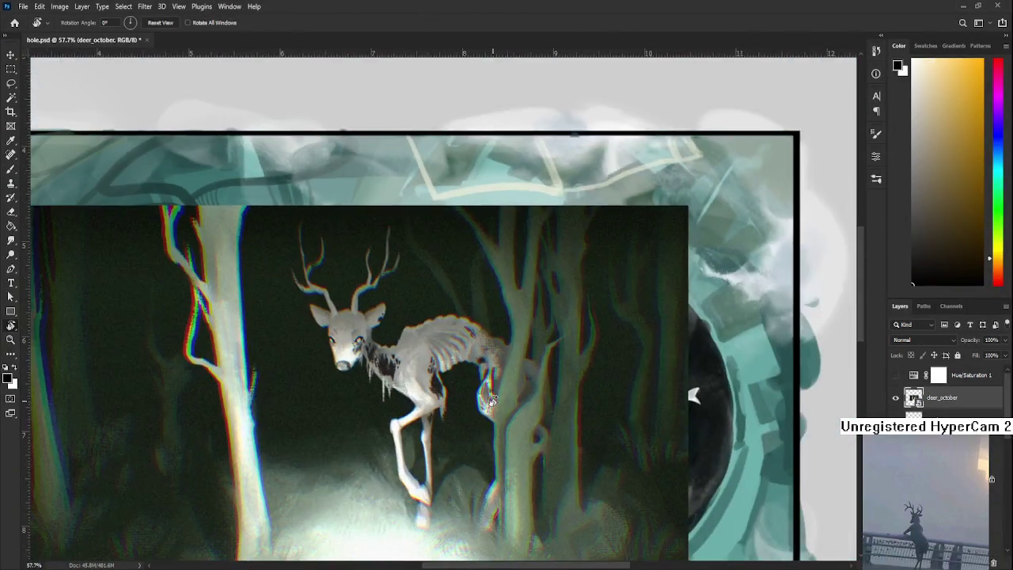
pyautogui.scroll(-1, 472, 439)
pyautogui.moveTo(473, 438); pyautogui.dragTo(553, 370)
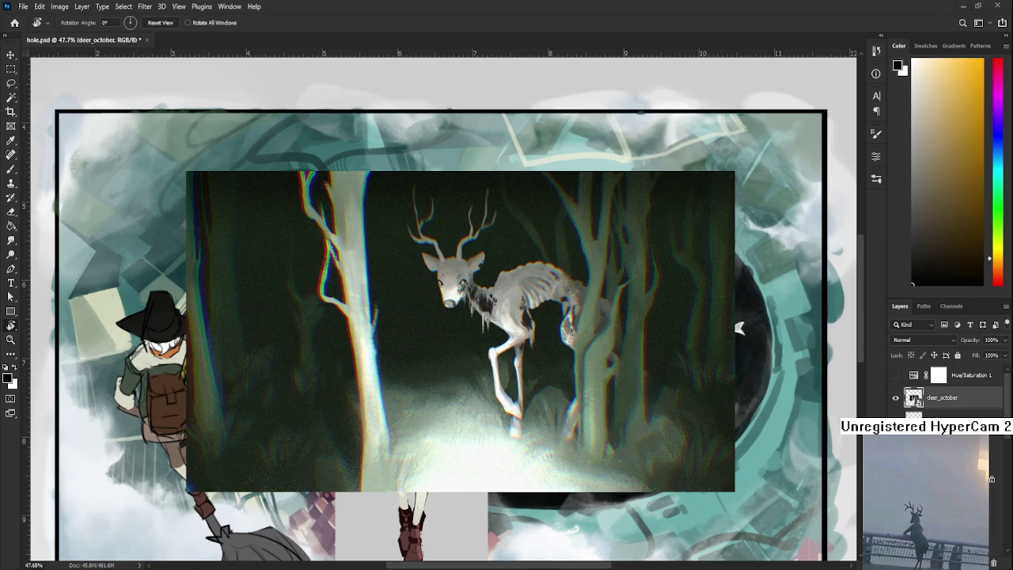
pyautogui.moveTo(974, 411); pyautogui.dragTo(994, 562)
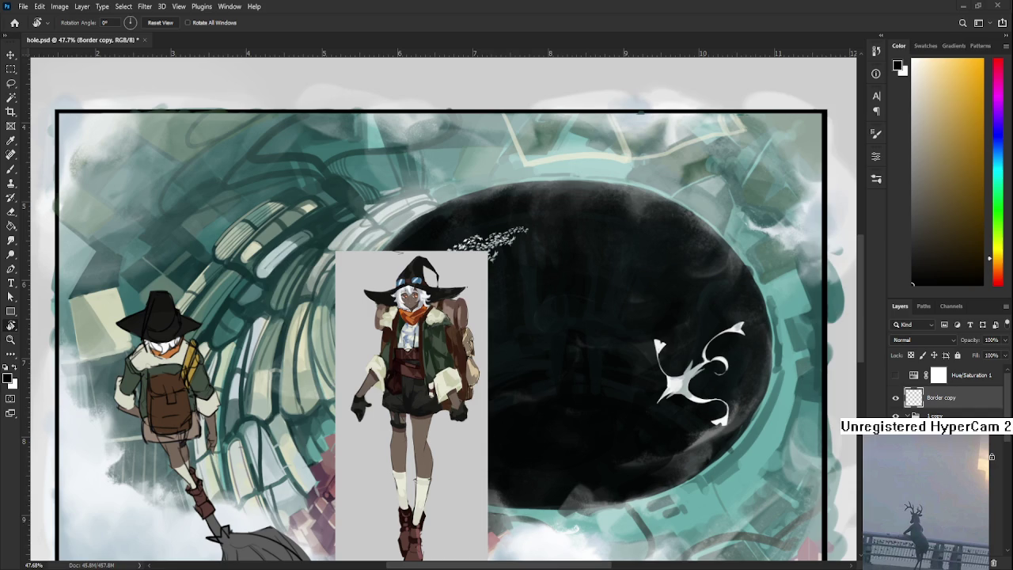
# Step: Sketch a small box with a flame top, legs and base line below the artwork
pyautogui.scroll(2, 384, 462)
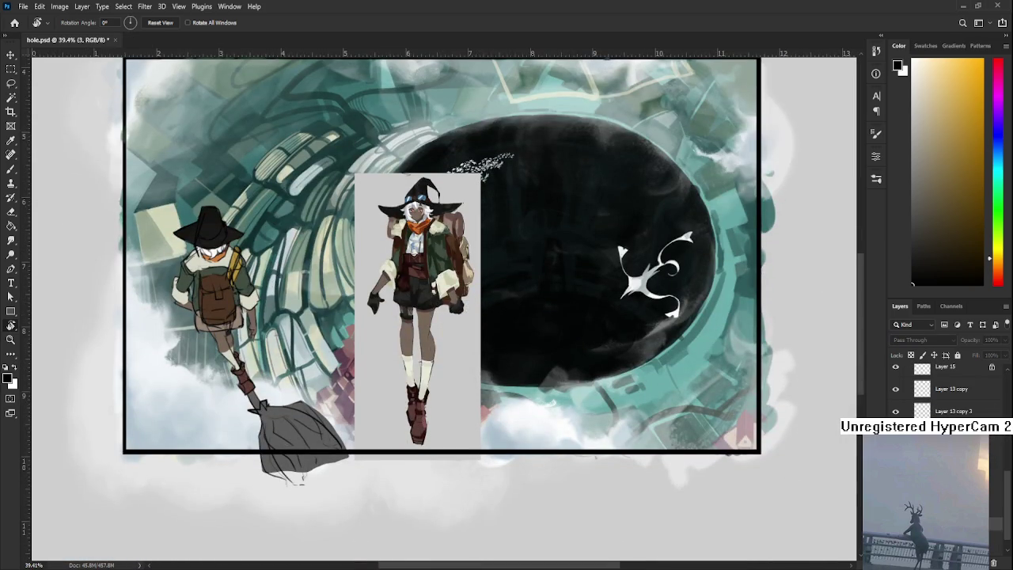
pyautogui.moveTo(416, 475); pyautogui.dragTo(463, 401)
pyautogui.scroll(-3, 389, 434)
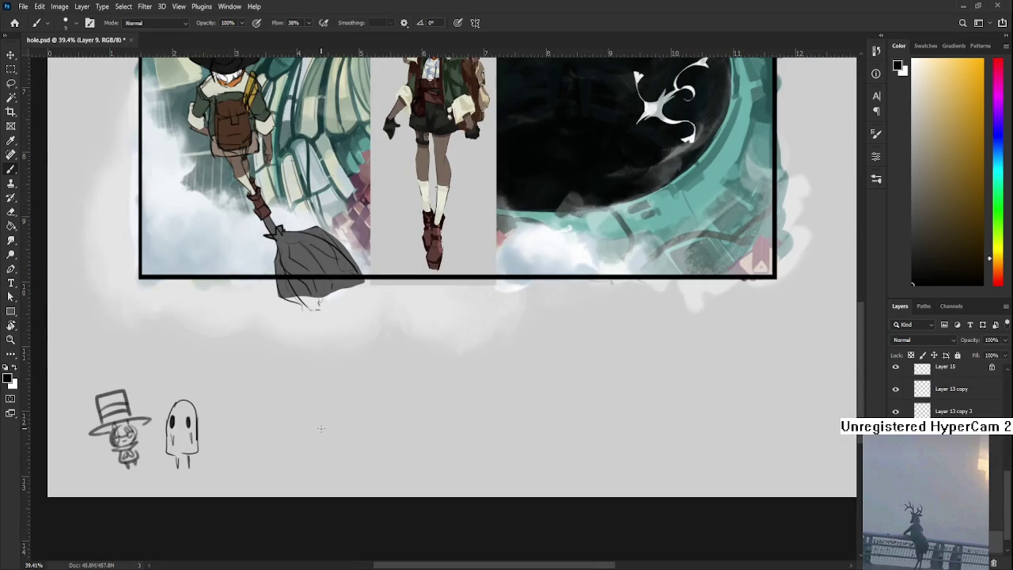
pyautogui.moveTo(334, 448)
pyautogui.mouseDown()
pyautogui.moveTo(369, 416)
pyautogui.moveTo(339, 449)
pyautogui.moveTo(362, 427)
pyautogui.moveTo(344, 440)
pyautogui.moveTo(334, 405)
pyautogui.moveTo(344, 385)
pyautogui.moveTo(360, 405)
pyautogui.mouseUp()
pyautogui.moveTo(343, 452)
pyautogui.mouseDown()
pyautogui.moveTo(339, 467)
pyautogui.moveTo(372, 456)
pyautogui.mouseUp()
pyautogui.moveTo(370, 447)
pyautogui.mouseDown()
pyautogui.moveTo(378, 465)
pyautogui.moveTo(351, 469)
pyautogui.moveTo(380, 448)
pyautogui.mouseUp()
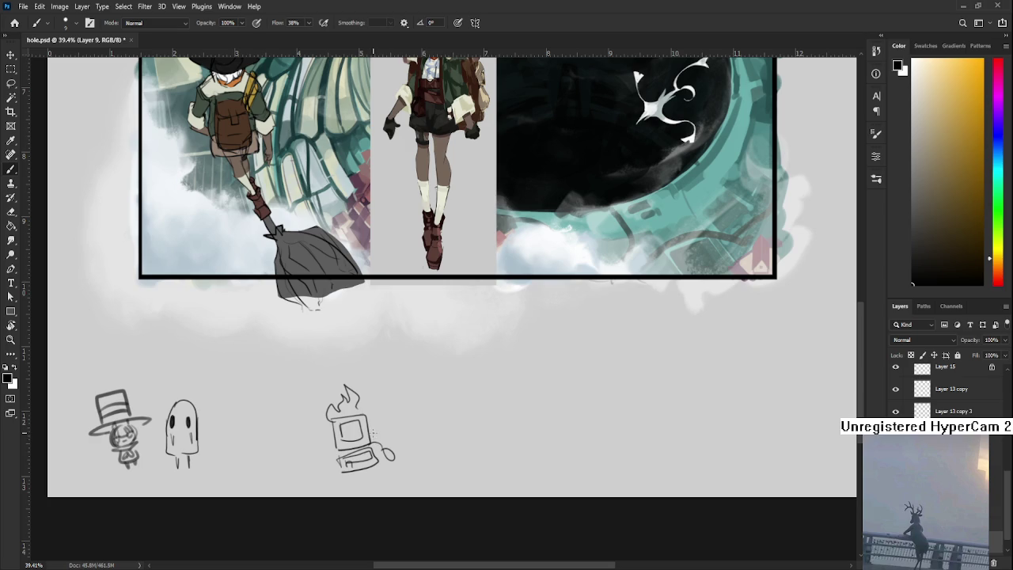
pyautogui.moveTo(390, 401); pyautogui.dragTo(386, 429)
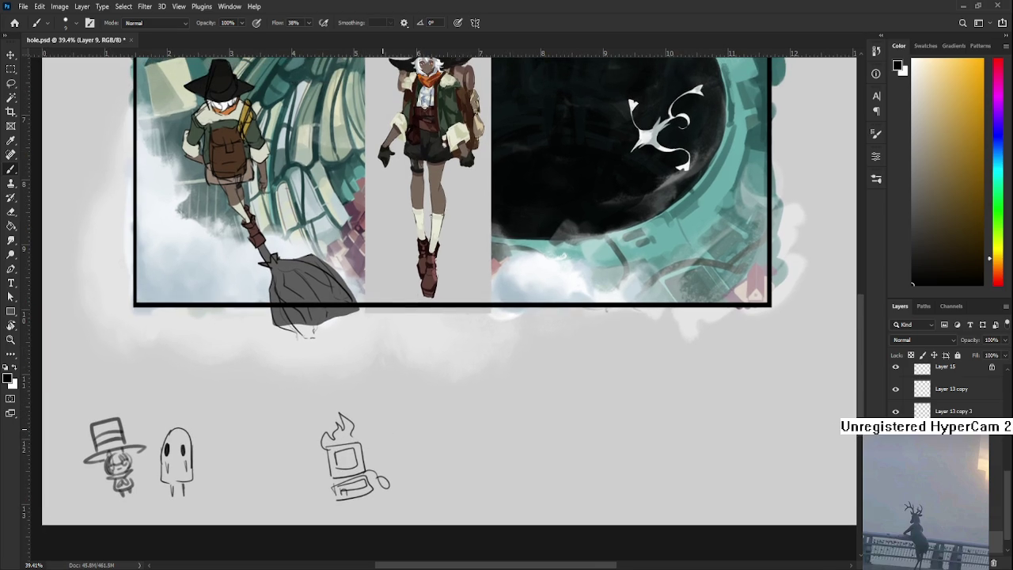
pyautogui.scroll(-2, 420, 241)
pyautogui.scroll(-2, 420, 241)
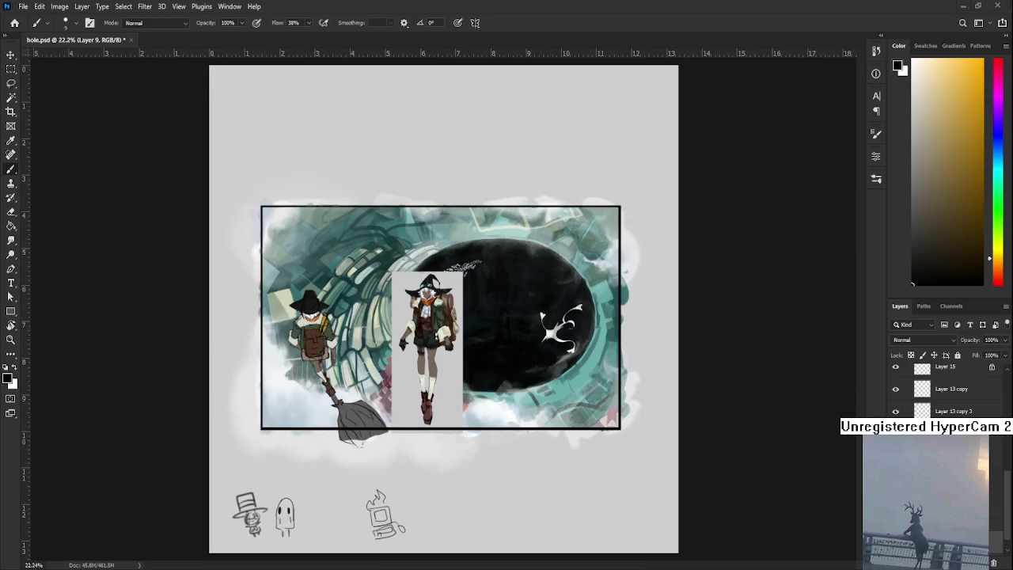
# Step: Sample colours from the shorts and boot, darken toward near-black, and enlarge the brush
pyautogui.scroll(2, 407, 345)
pyautogui.scroll(1, 245, 269)
pyautogui.scroll(1, 245, 269)
pyautogui.scroll(1, 245, 269)
pyautogui.scroll(1, 189, 459)
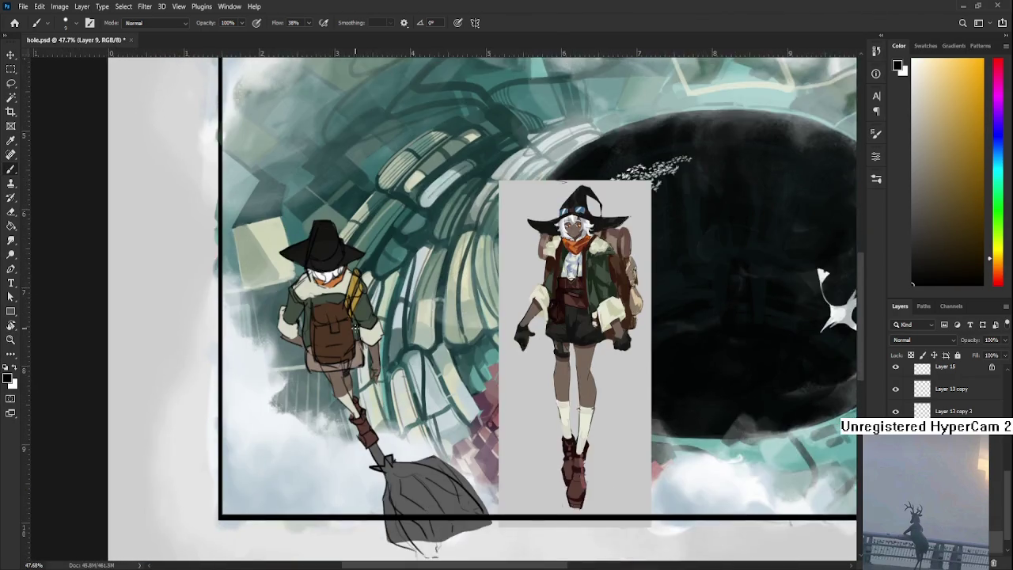
pyautogui.scroll(1, 190, 459)
pyautogui.scroll(-1, 342, 326)
pyautogui.scroll(-1, 342, 327)
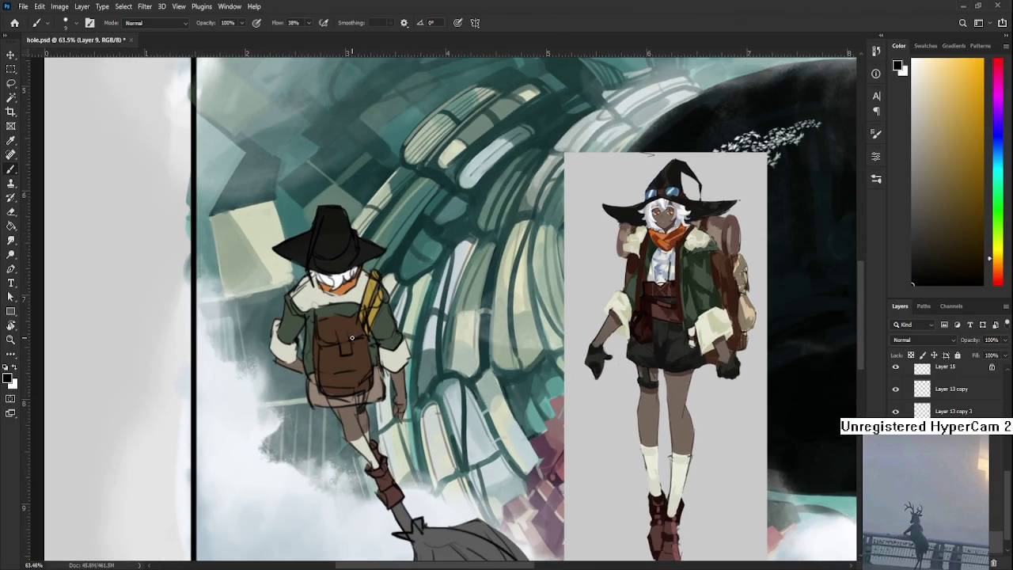
pyautogui.scroll(-1, 343, 326)
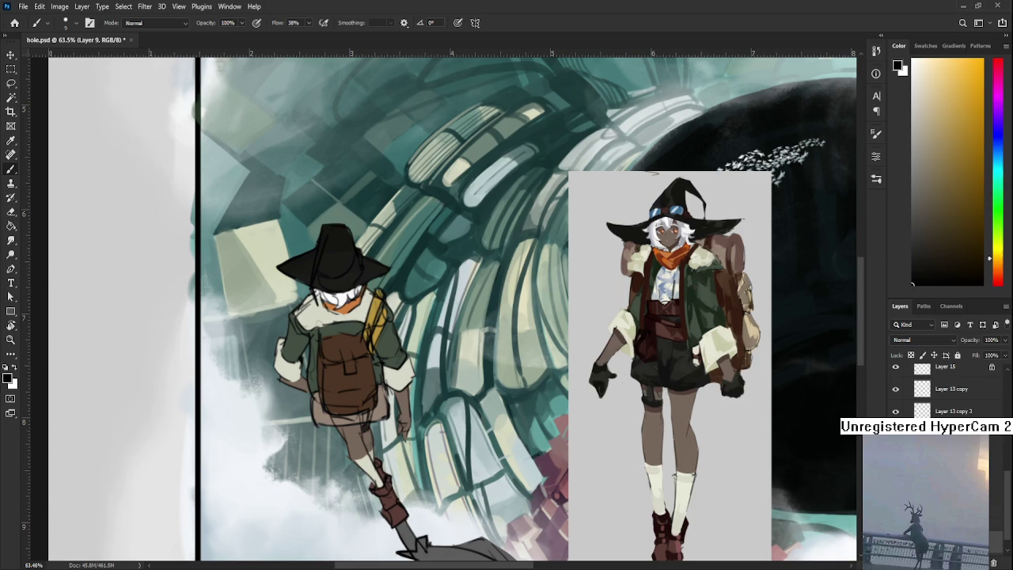
pyautogui.scroll(-1, 425, 370)
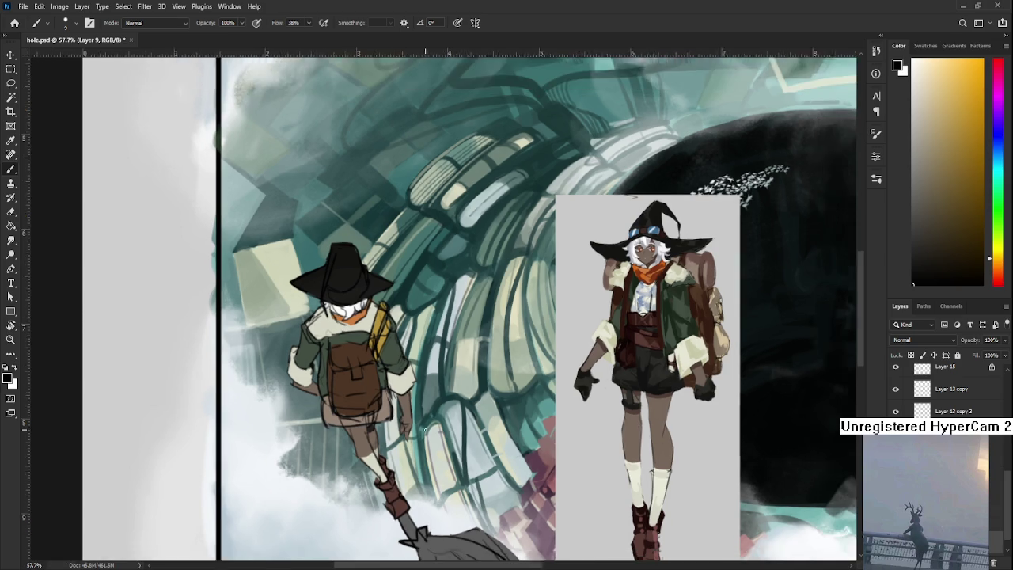
pyautogui.scroll(-1, 426, 380)
pyautogui.scroll(-1, 428, 411)
pyautogui.scroll(-1, 428, 451)
pyautogui.scroll(1, 427, 451)
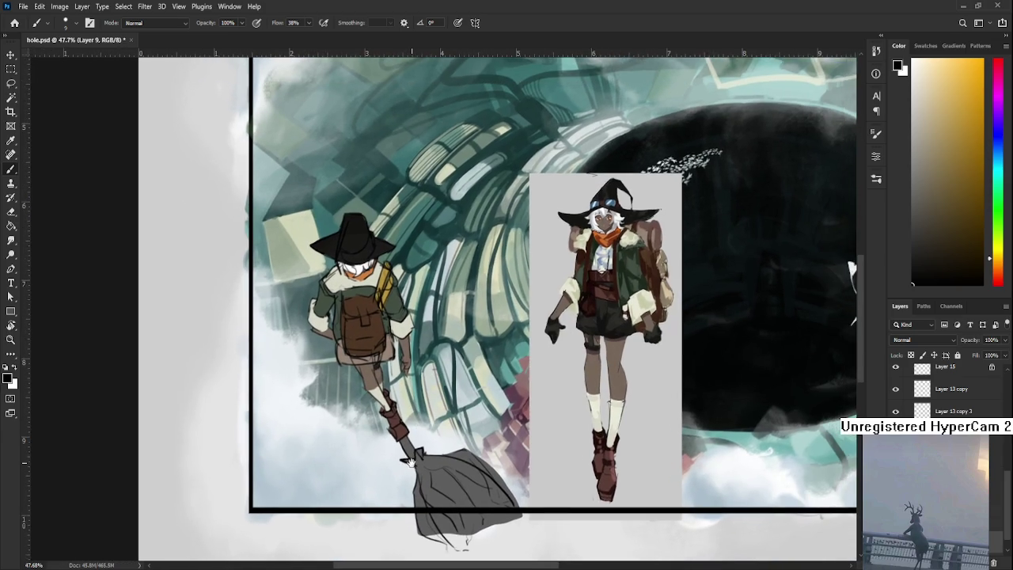
pyautogui.scroll(1, 420, 455)
pyautogui.scroll(1, 416, 457)
pyautogui.scroll(-1, 410, 460)
pyautogui.scroll(2, 490, 452)
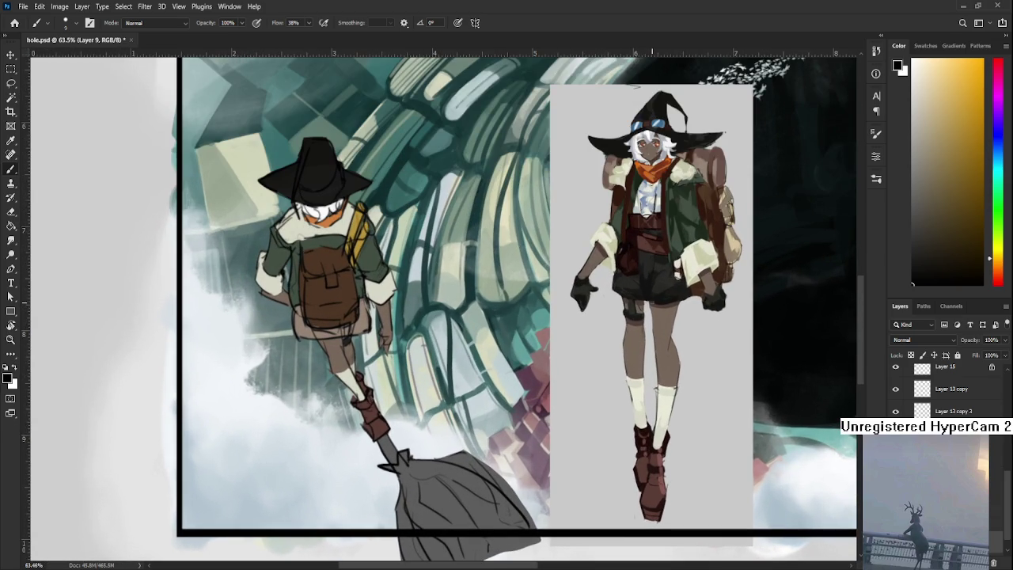
pyautogui.keyDown('alt'); pyautogui.click(662, 298); pyautogui.keyUp('alt')
pyautogui.scroll(2, 378, 432)
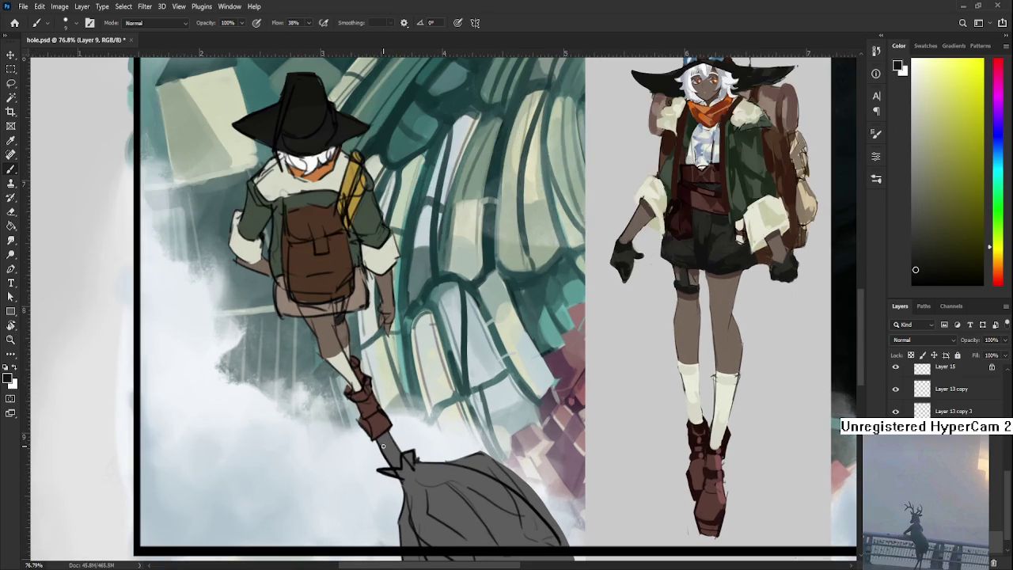
pyautogui.keyDown('alt'); pyautogui.click(377, 431); pyautogui.keyUp('alt')
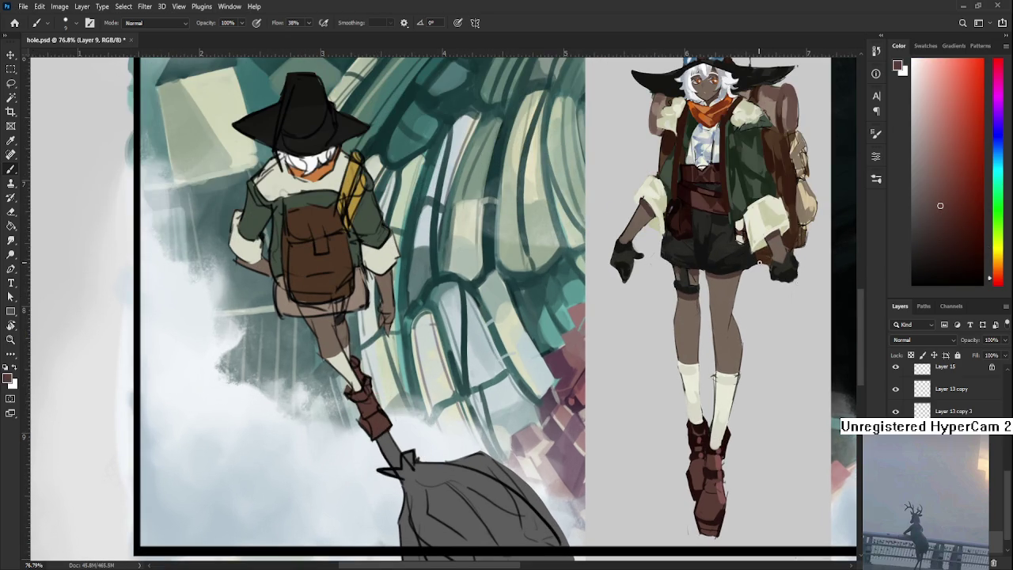
pyautogui.moveTo(919, 261); pyautogui.dragTo(923, 253)
pyautogui.scroll(-1, 373, 455)
pyautogui.scroll(-1, 373, 455)
pyautogui.scroll(-1, 373, 455)
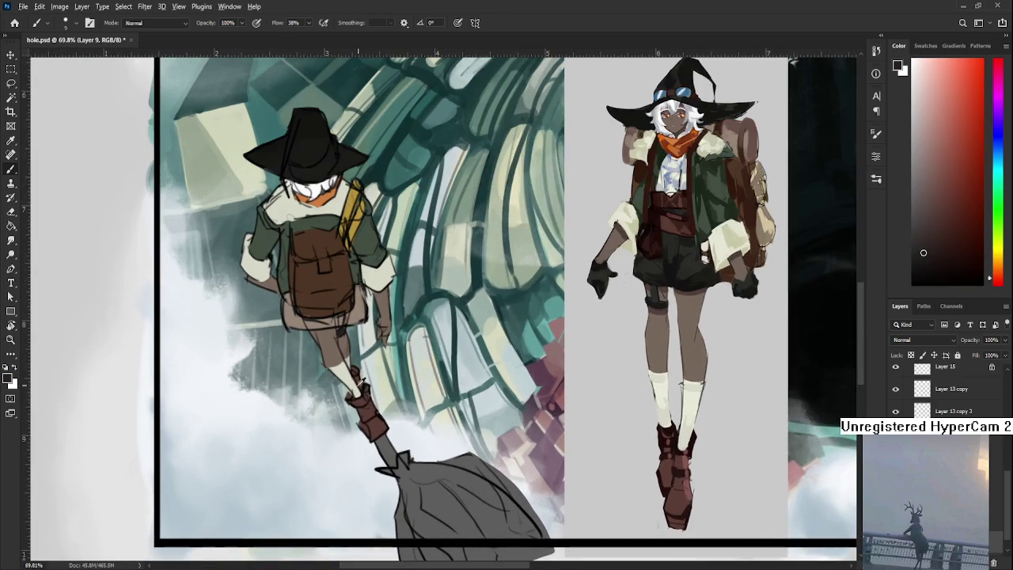
pyautogui.keyDown('alt'); pyautogui.click(361, 383); pyautogui.keyUp('alt')
pyautogui.scroll(1, 410, 473)
pyautogui.scroll(-1, 451, 481)
pyautogui.press(']')
pyautogui.press(']')
pyautogui.press(']')
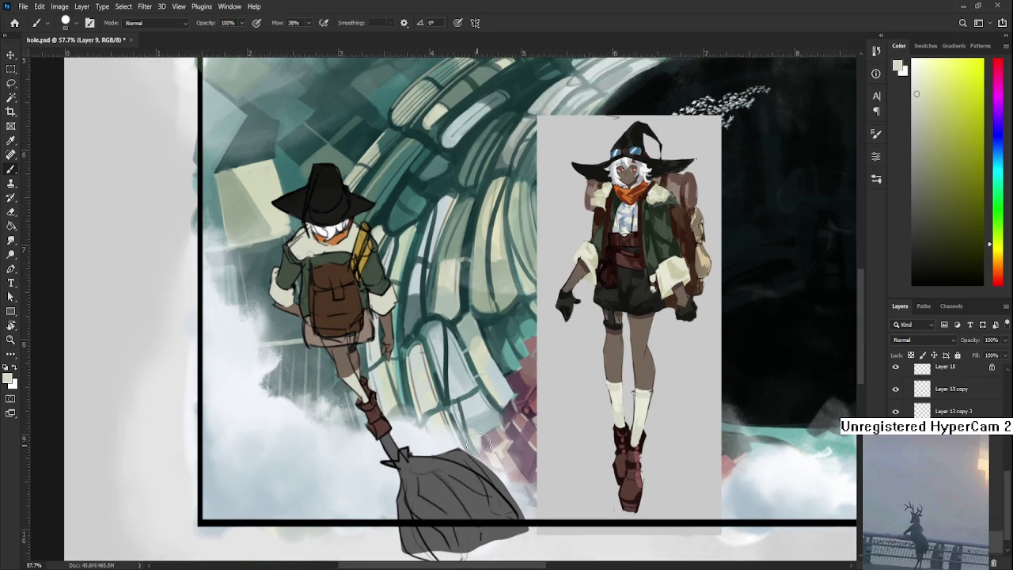
# Step: Sample light beige from the broom head and paint it up over the tied knot
pyautogui.scroll(3, 941, 388)
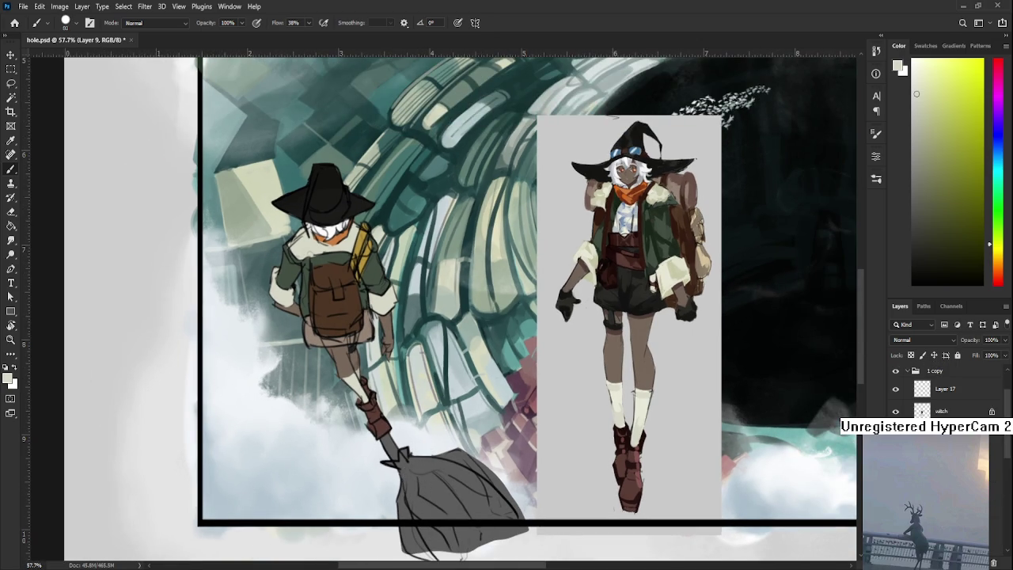
pyautogui.scroll(3, 942, 387)
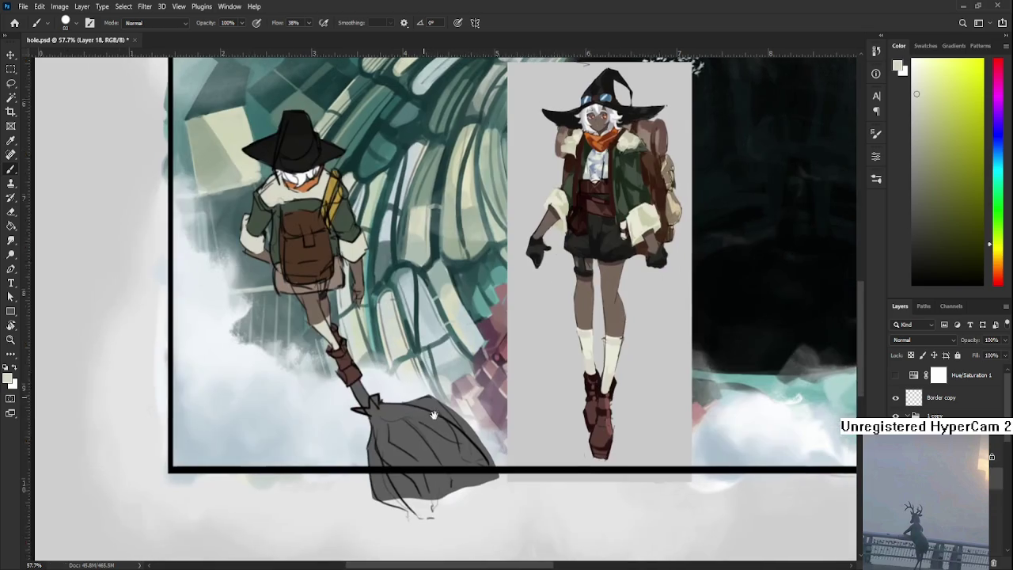
pyautogui.moveTo(413, 527)
pyautogui.mouseDown()
pyautogui.moveTo(378, 473)
pyautogui.moveTo(372, 495)
pyautogui.moveTo(395, 415)
pyautogui.moveTo(404, 431)
pyautogui.moveTo(388, 439)
pyautogui.mouseUp()
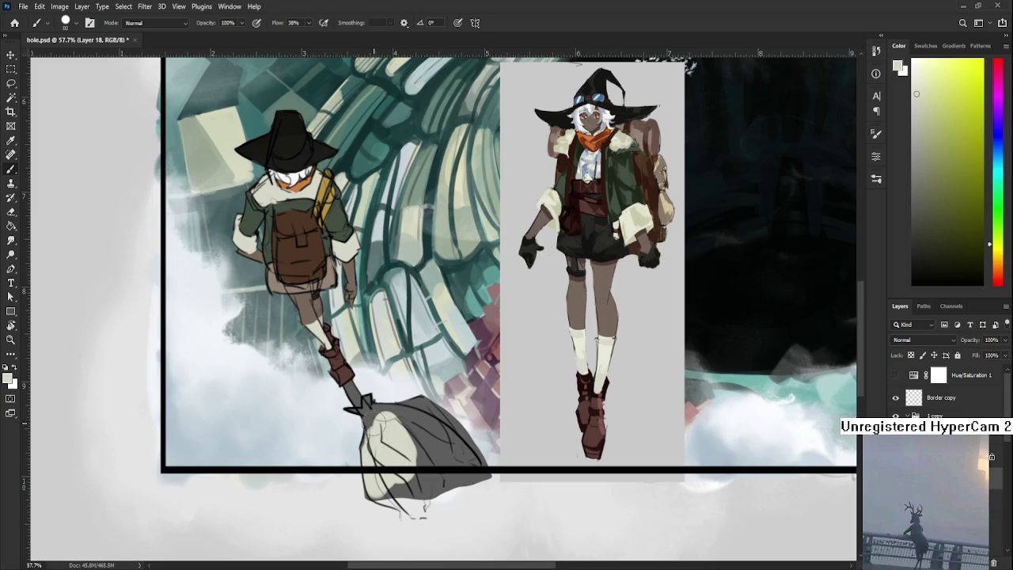
pyautogui.moveTo(380, 432); pyautogui.dragTo(370, 417)
pyautogui.press('[')
pyautogui.press('[')
pyautogui.press('[')
pyautogui.keyDown('alt'); pyautogui.click(362, 429); pyautogui.keyUp('alt')
pyautogui.moveTo(376, 419)
pyautogui.mouseDown()
pyautogui.moveTo(427, 400)
pyautogui.moveTo(431, 439)
pyautogui.moveTo(420, 453)
pyautogui.moveTo(434, 443)
pyautogui.moveTo(427, 426)
pyautogui.mouseUp()
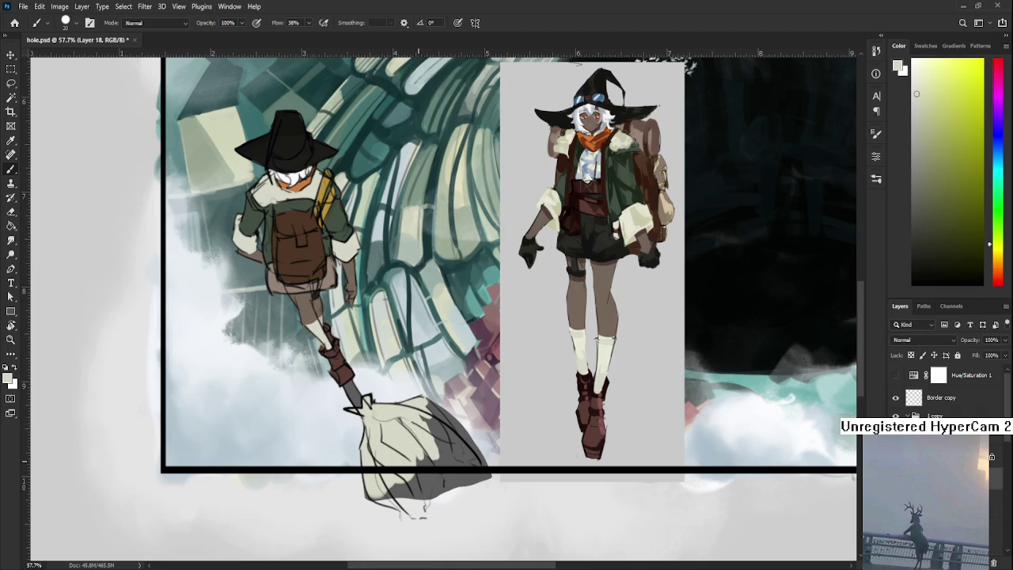
pyautogui.scroll(-2, 428, 459)
pyautogui.scroll(-1, 427, 459)
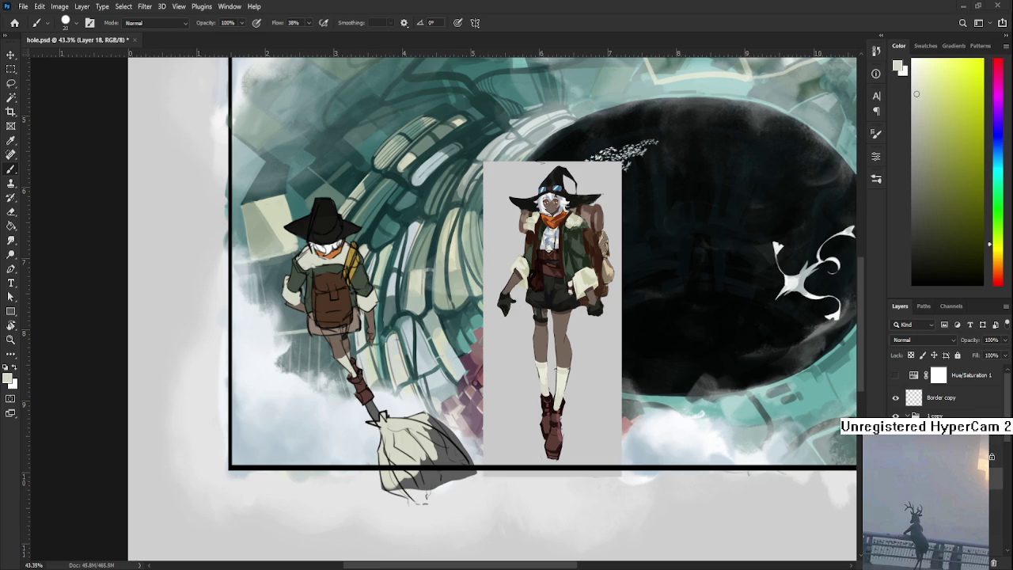
# Step: Sample a lighter tone and paint over the broom head's dark lower-right shading and outline tip
pyautogui.scroll(1, 354, 406)
pyautogui.scroll(1, 353, 406)
pyautogui.keyDown('alt'); pyautogui.click(354, 406); pyautogui.keyUp('alt')
pyautogui.moveTo(348, 417)
pyautogui.mouseDown()
pyautogui.moveTo(365, 433)
pyautogui.moveTo(301, 465)
pyautogui.moveTo(355, 458)
pyautogui.moveTo(372, 466)
pyautogui.moveTo(392, 434)
pyautogui.moveTo(380, 389)
pyautogui.moveTo(362, 373)
pyautogui.mouseUp()
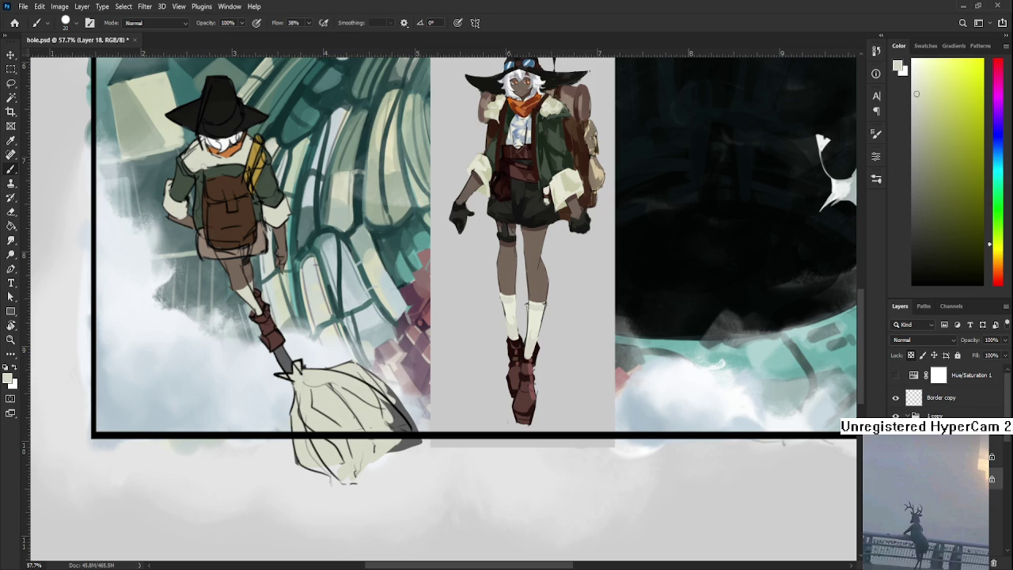
pyautogui.moveTo(402, 431)
pyautogui.mouseDown()
pyautogui.moveTo(396, 389)
pyautogui.moveTo(383, 392)
pyautogui.mouseUp()
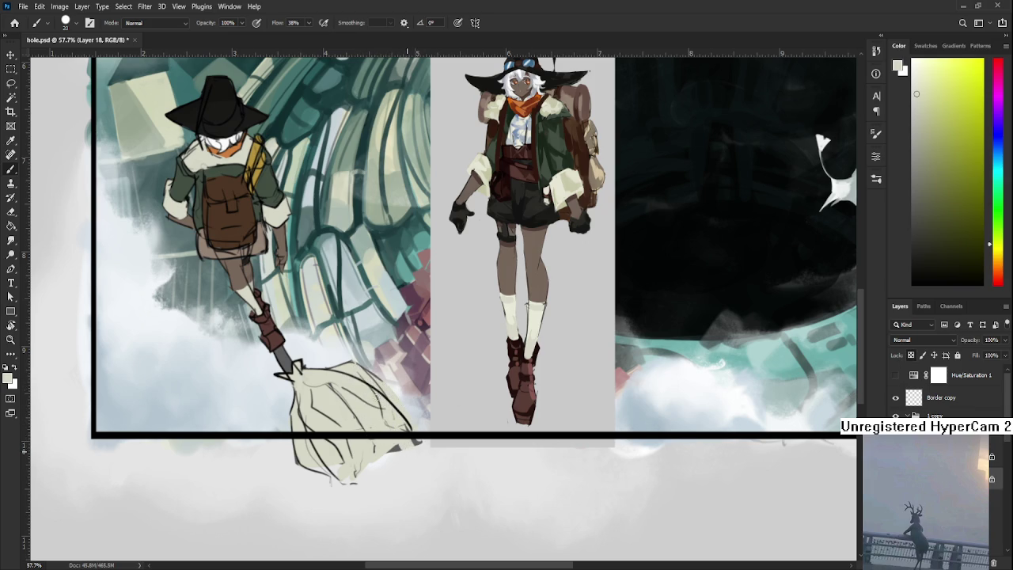
pyautogui.moveTo(405, 435); pyautogui.dragTo(422, 443)
# Step: Sample the backpack's dark brown and paint the broom handle with it
pyautogui.scroll(1, 253, 329)
pyautogui.scroll(1, 304, 386)
pyautogui.keyDown('alt'); pyautogui.click(276, 244); pyautogui.keyUp('alt')
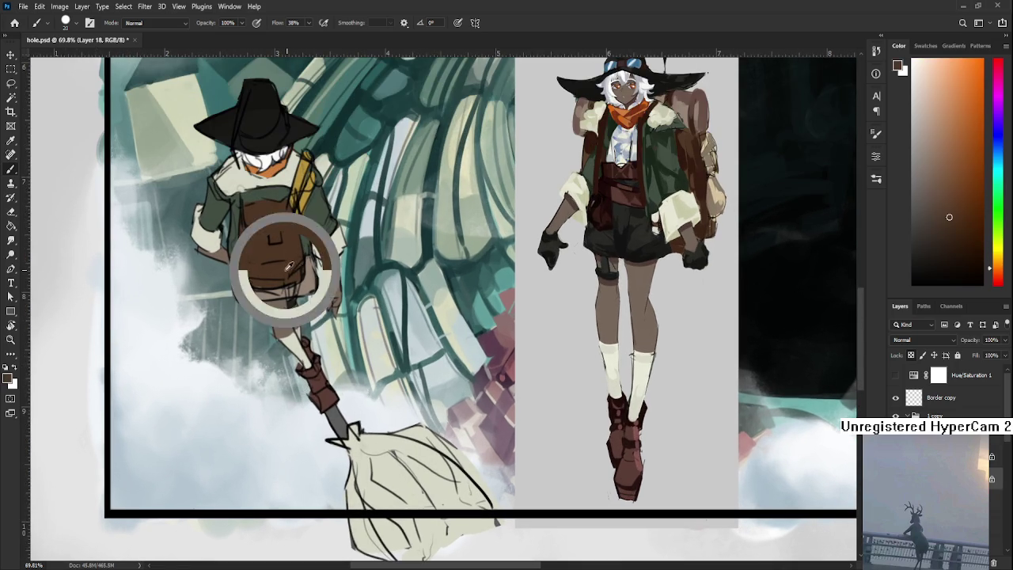
pyautogui.moveTo(330, 410)
pyautogui.mouseDown()
pyautogui.moveTo(345, 435)
pyautogui.moveTo(362, 420)
pyautogui.moveTo(391, 473)
pyautogui.mouseUp()
pyautogui.scroll(-1, 355, 427)
pyautogui.scroll(-3, 774, 62)
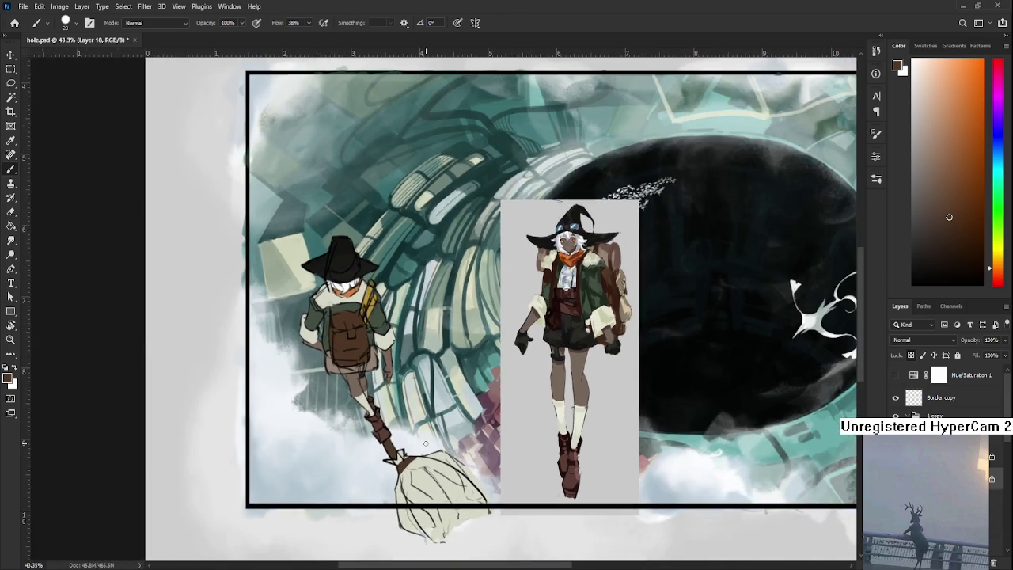
pyautogui.scroll(1, 375, 417)
pyautogui.scroll(1, 374, 417)
pyautogui.scroll(1, 374, 417)
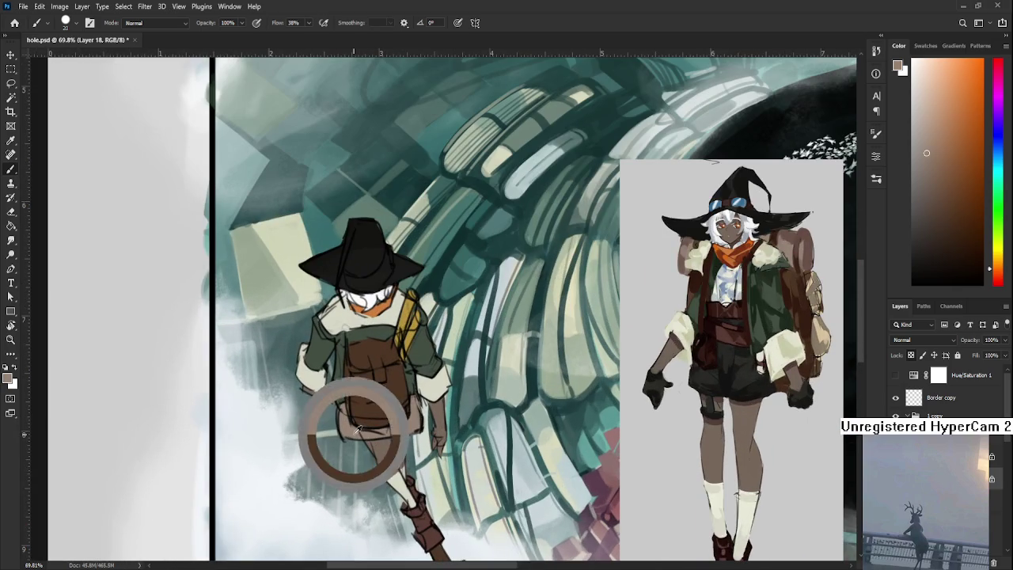
pyautogui.scroll(1, 350, 433)
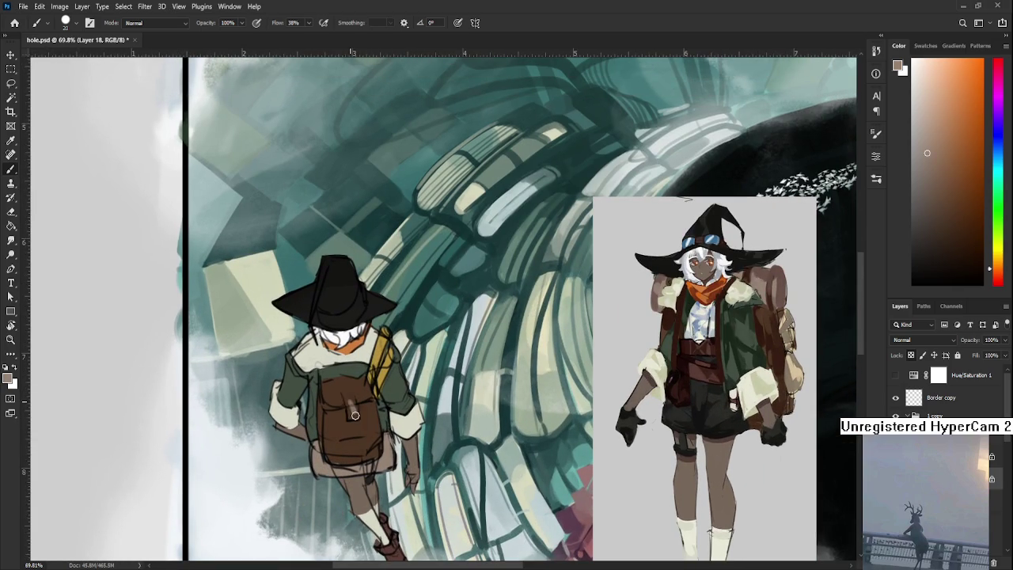
# Step: Paint a dark brown hat band with blue-grey touches sampled from the reference goggles
pyautogui.moveTo(359, 402); pyautogui.dragTo(355, 372)
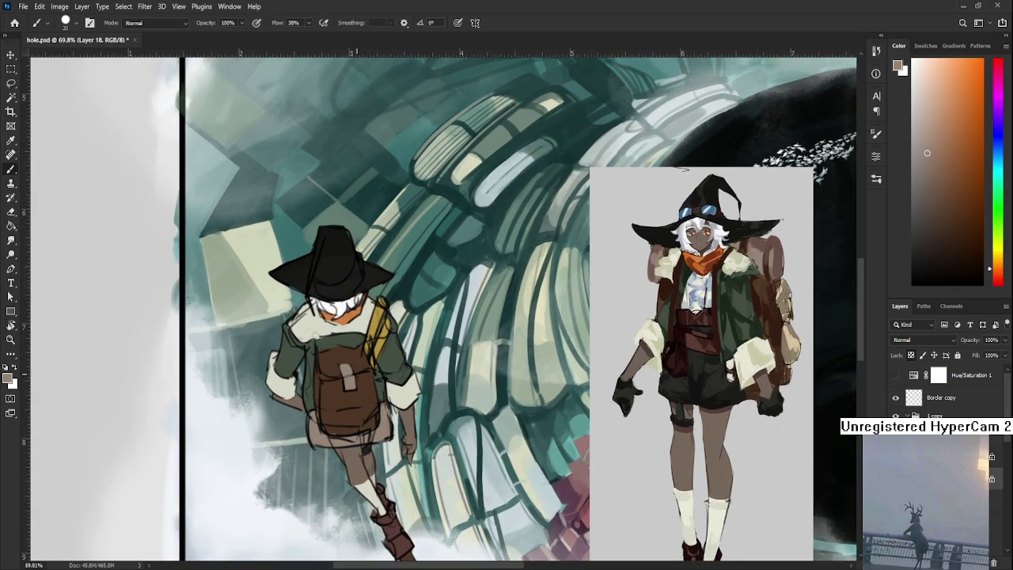
pyautogui.scroll(-7, 357, 372)
pyautogui.scroll(5, 556, 300)
pyautogui.scroll(4, 555, 301)
pyautogui.keyDown('alt'); pyautogui.click(555, 301); pyautogui.keyUp('alt')
pyautogui.moveTo(240, 397); pyautogui.dragTo(341, 413)
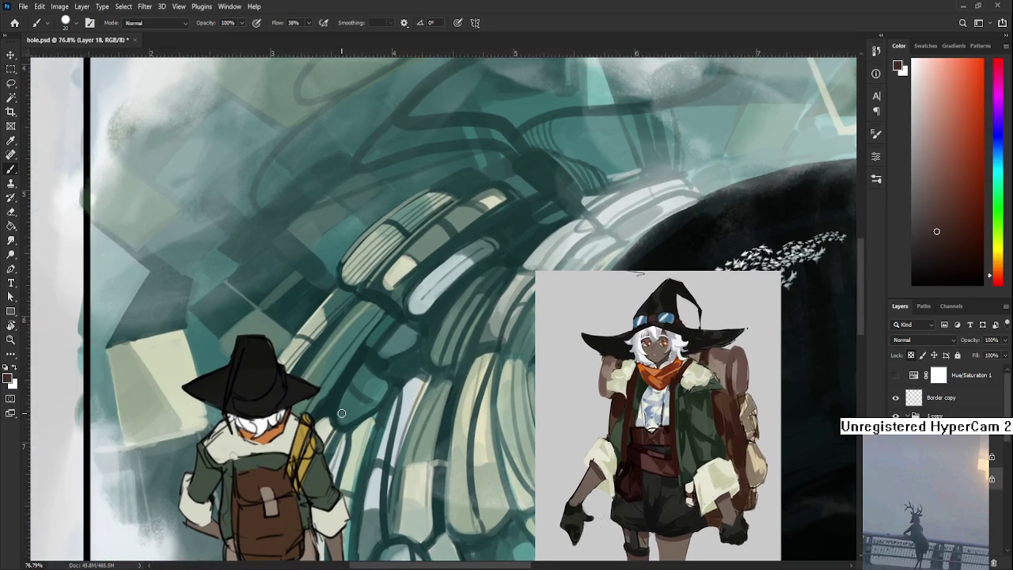
pyautogui.moveTo(238, 404); pyautogui.dragTo(269, 405)
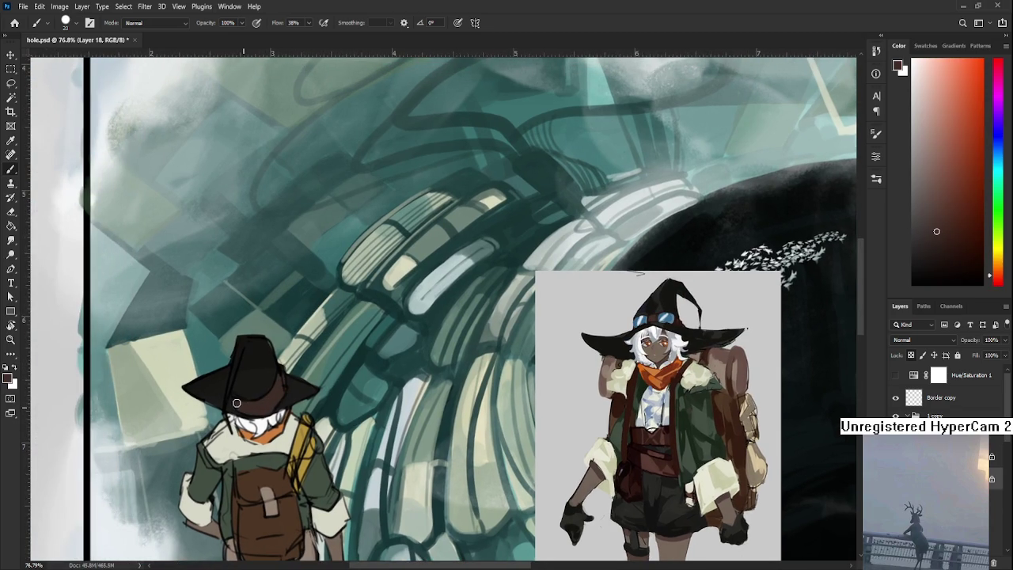
pyautogui.keyDown('alt'); pyautogui.click(649, 317); pyautogui.keyUp('alt')
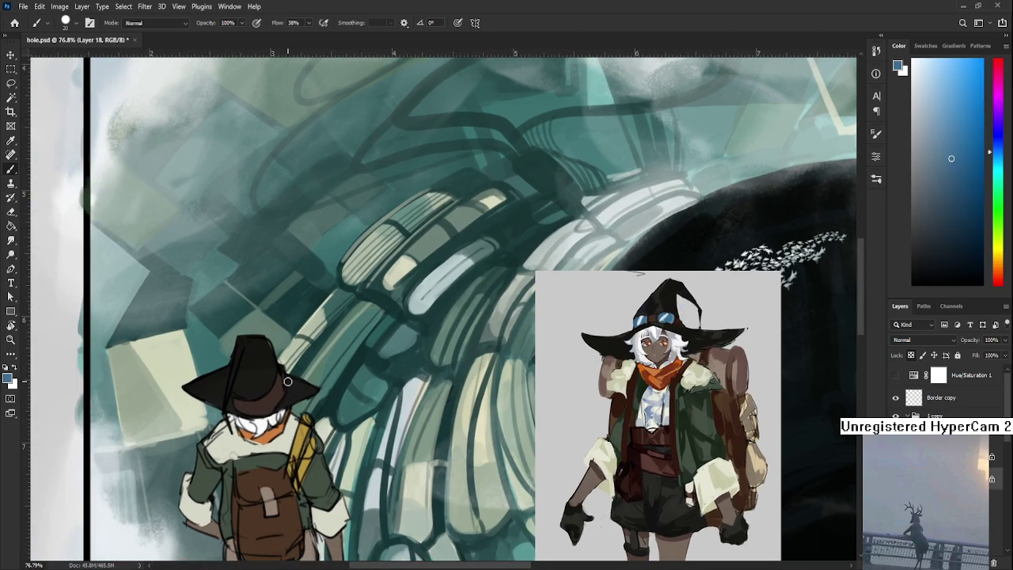
pyautogui.moveTo(281, 374); pyautogui.dragTo(288, 357)
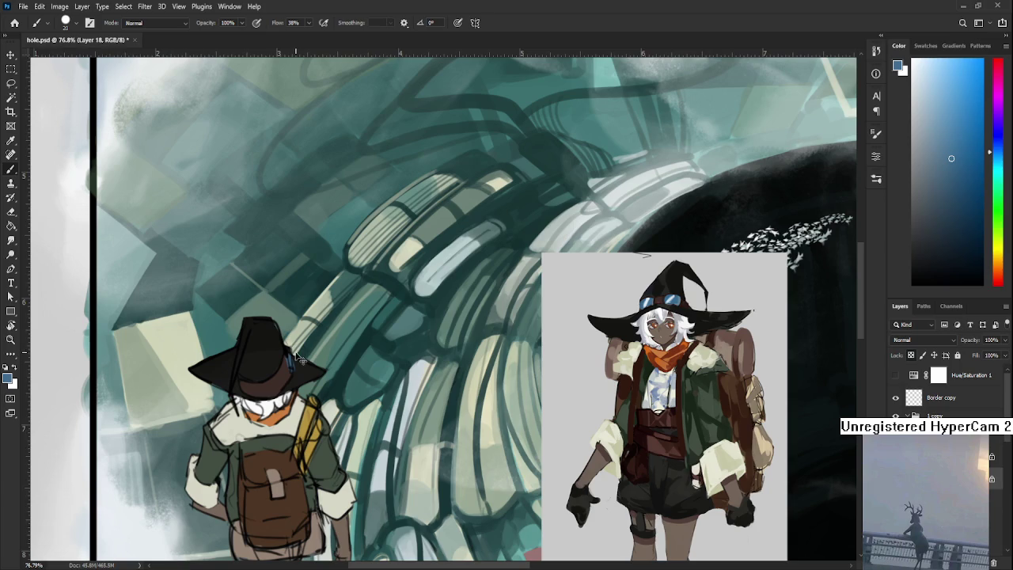
pyautogui.keyDown('alt'); pyautogui.click(290, 362); pyautogui.keyUp('alt')
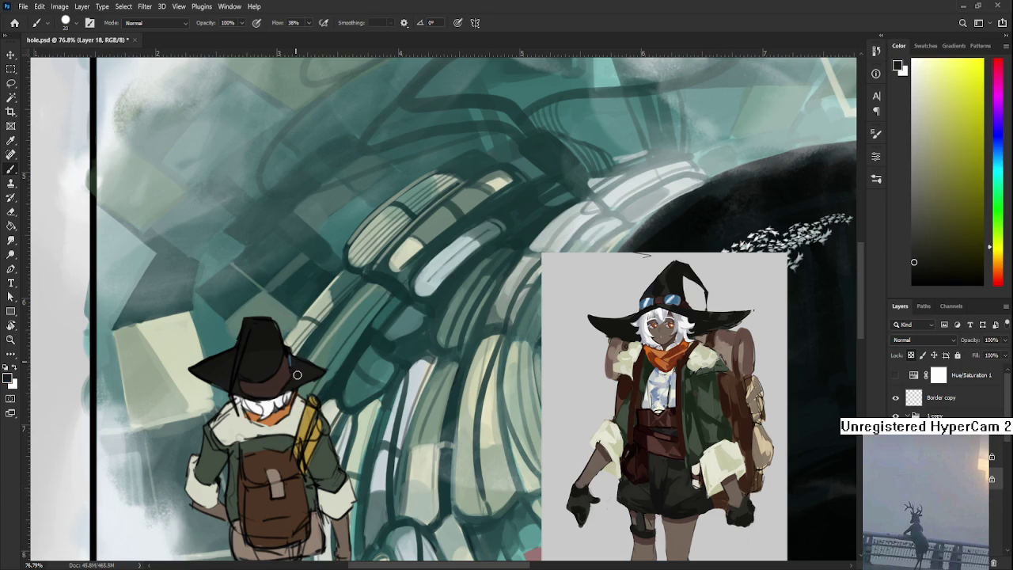
pyautogui.moveTo(288, 384); pyautogui.dragTo(298, 370)
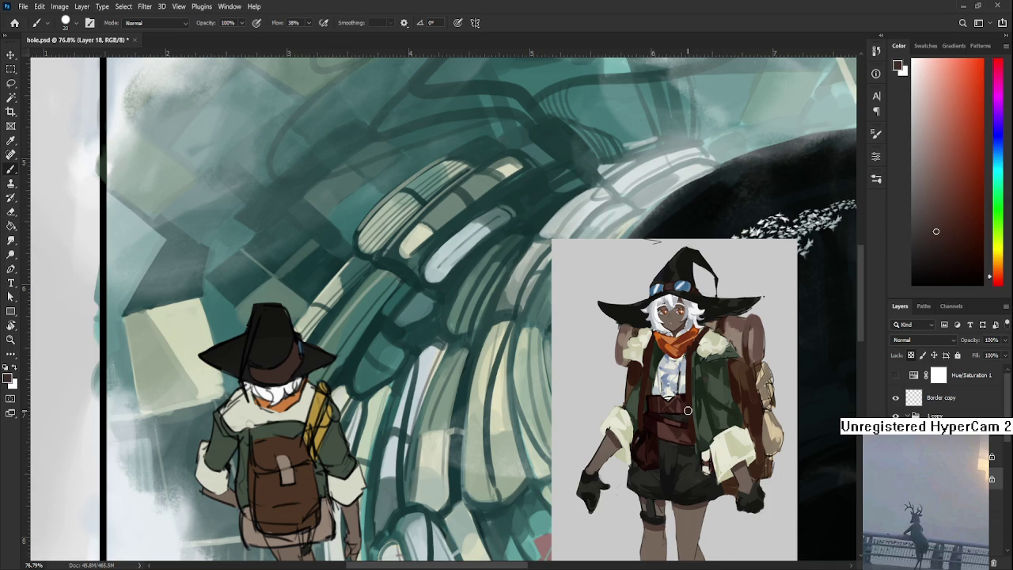
pyautogui.scroll(-3, 499, 358)
pyautogui.scroll(-1, 499, 357)
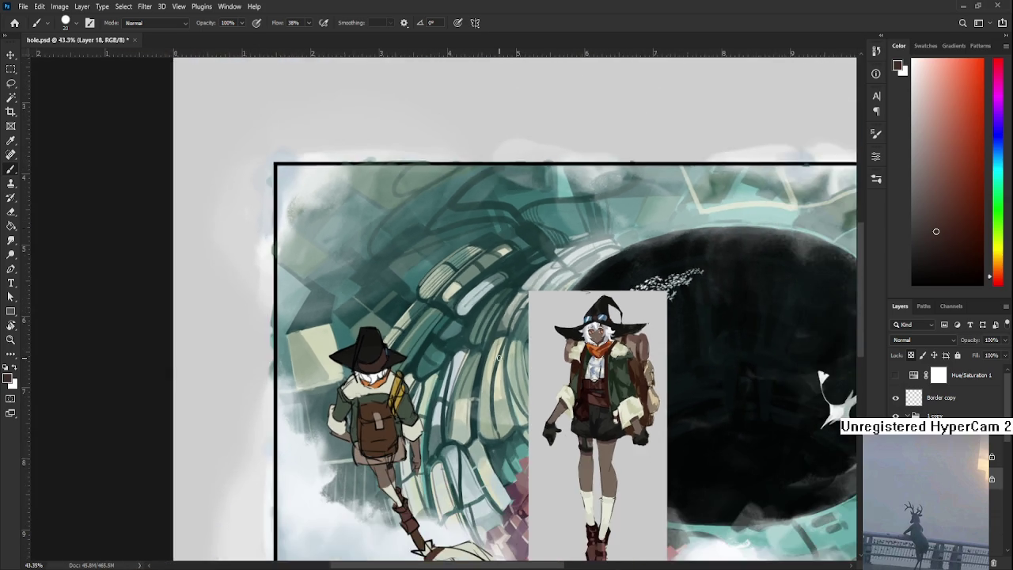
pyautogui.scroll(-1, 498, 357)
pyautogui.scroll(-1, 498, 358)
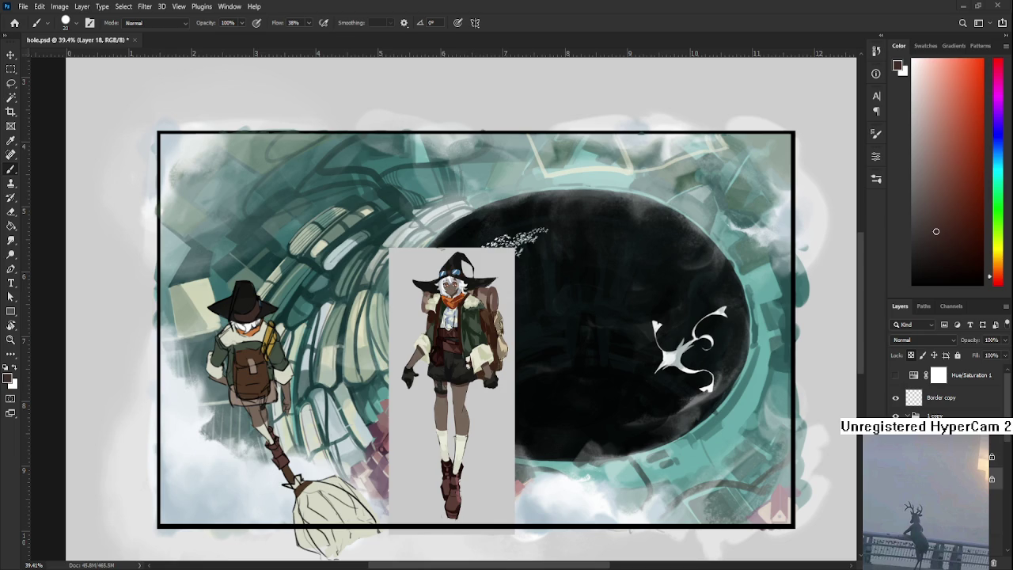
pyautogui.scroll(-1, 402, 448)
pyautogui.scroll(-2, 401, 448)
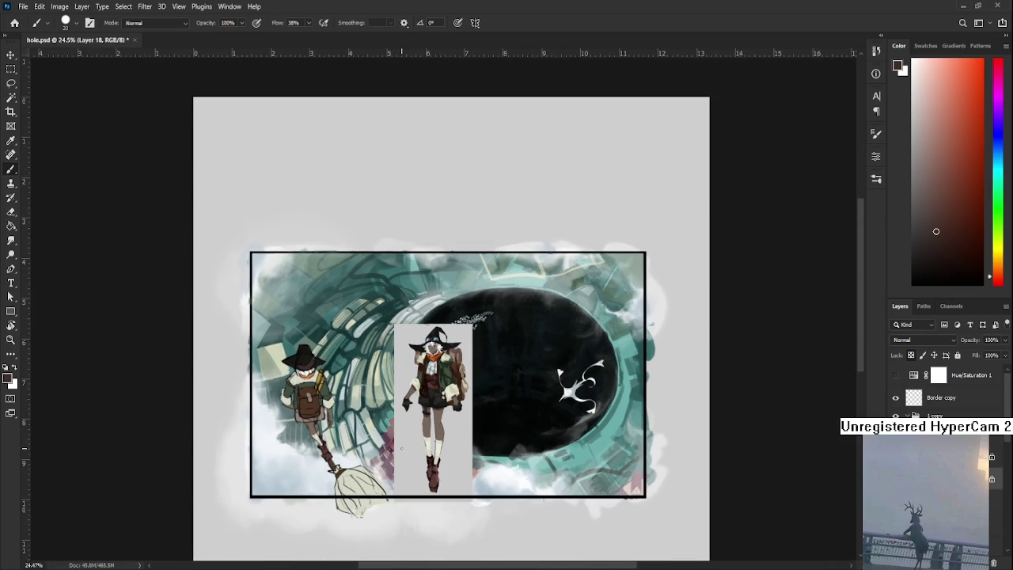
pyautogui.scroll(1, 401, 448)
pyautogui.scroll(1, 401, 449)
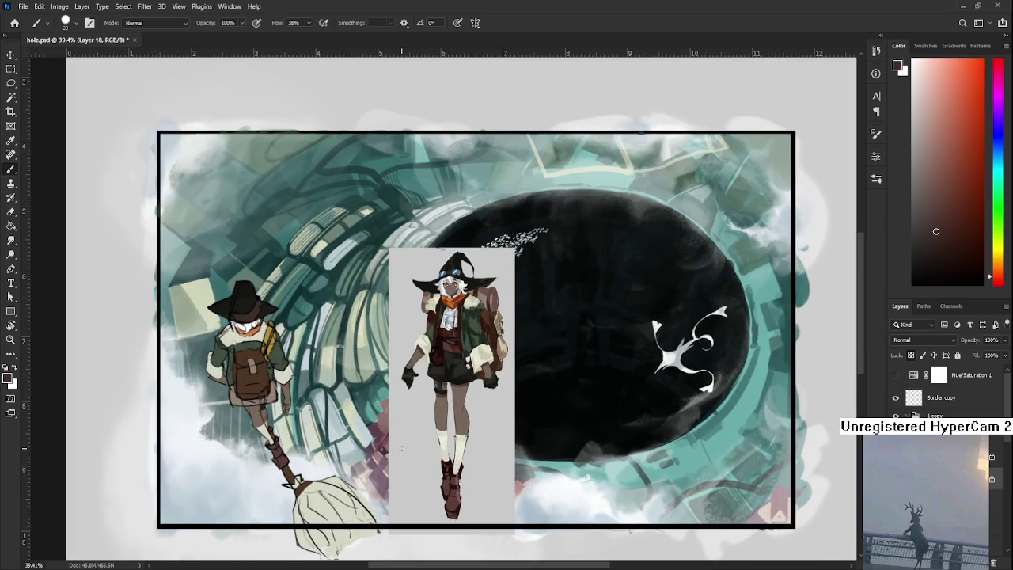
pyautogui.moveTo(402, 448); pyautogui.dragTo(376, 445)
pyautogui.scroll(-2, 306, 488)
pyautogui.scroll(-1, 305, 488)
pyautogui.moveTo(306, 488)
pyautogui.mouseDown()
pyautogui.moveTo(329, 455)
pyautogui.moveTo(352, 457)
pyautogui.moveTo(307, 497)
pyautogui.moveTo(336, 435)
pyautogui.moveTo(324, 436)
pyautogui.moveTo(322, 415)
pyautogui.mouseUp()
pyautogui.scroll(-1, 330, 455)
pyautogui.scroll(1, 329, 455)
pyautogui.scroll(-2, 352, 457)
pyautogui.scroll(2, 352, 457)
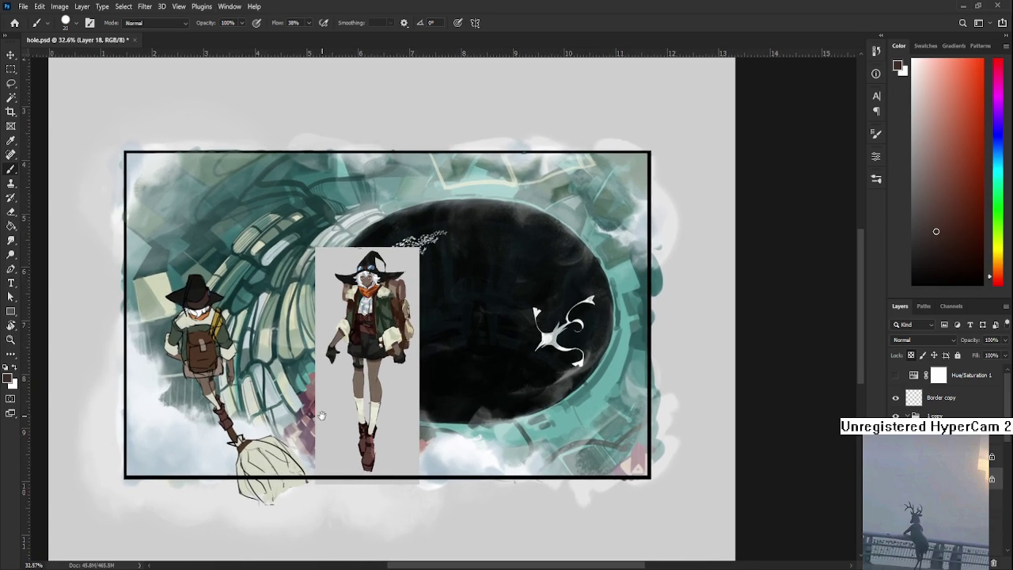
pyautogui.scroll(-2, 321, 415)
pyautogui.scroll(-2, 341, 417)
pyautogui.scroll(-2, 360, 418)
pyautogui.scroll(-2, 380, 419)
pyautogui.scroll(-2, 398, 419)
pyautogui.scroll(2, 395, 425)
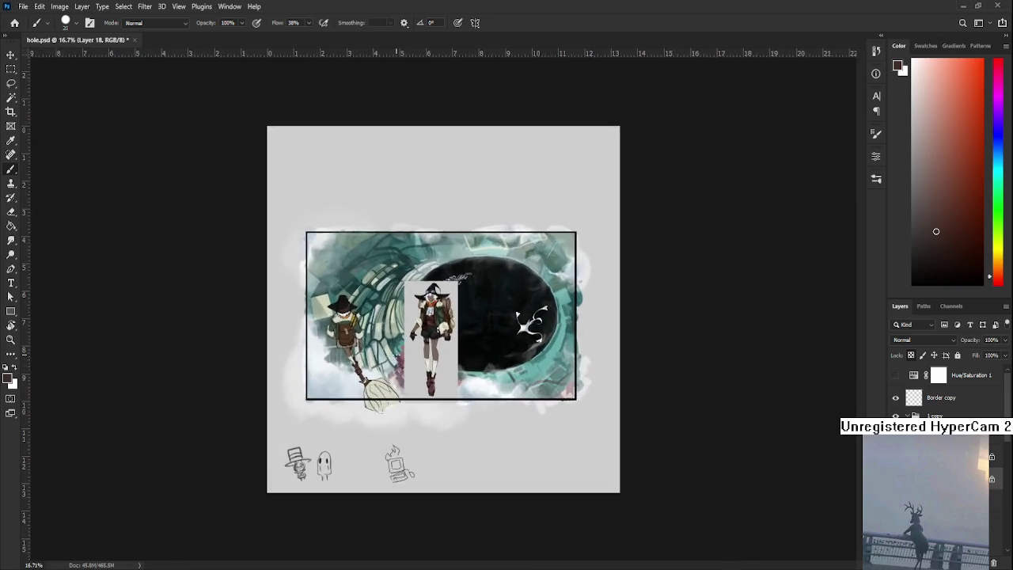
pyautogui.scroll(3, 391, 430)
pyautogui.scroll(1, 388, 436)
pyautogui.press('r')
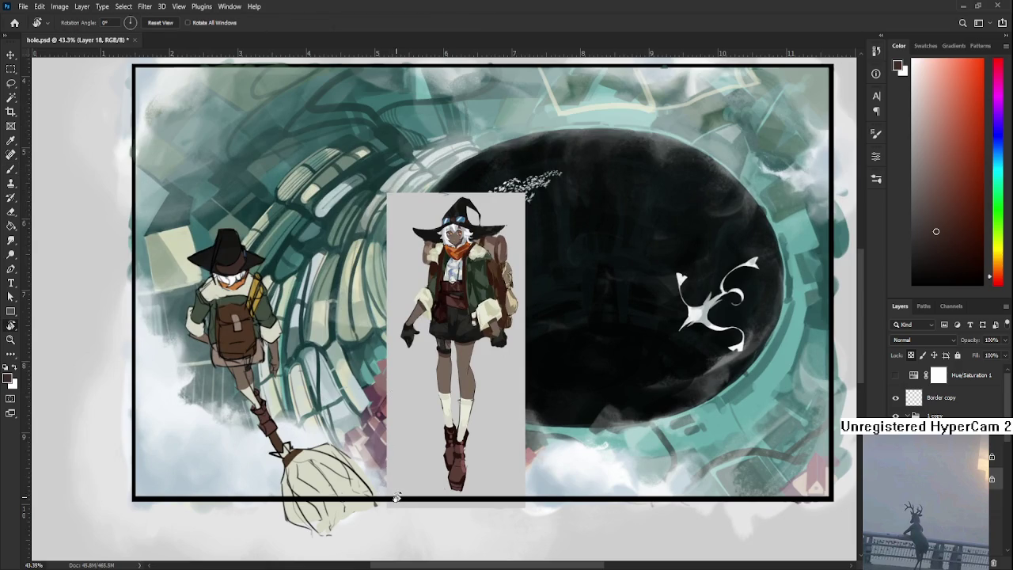
# Step: Return to the Brush, sample dark yellow from the character reference, and zoom in on the traveler
pyautogui.scroll(2, 399, 436)
pyautogui.scroll(1, 411, 448)
pyautogui.scroll(1, 370, 398)
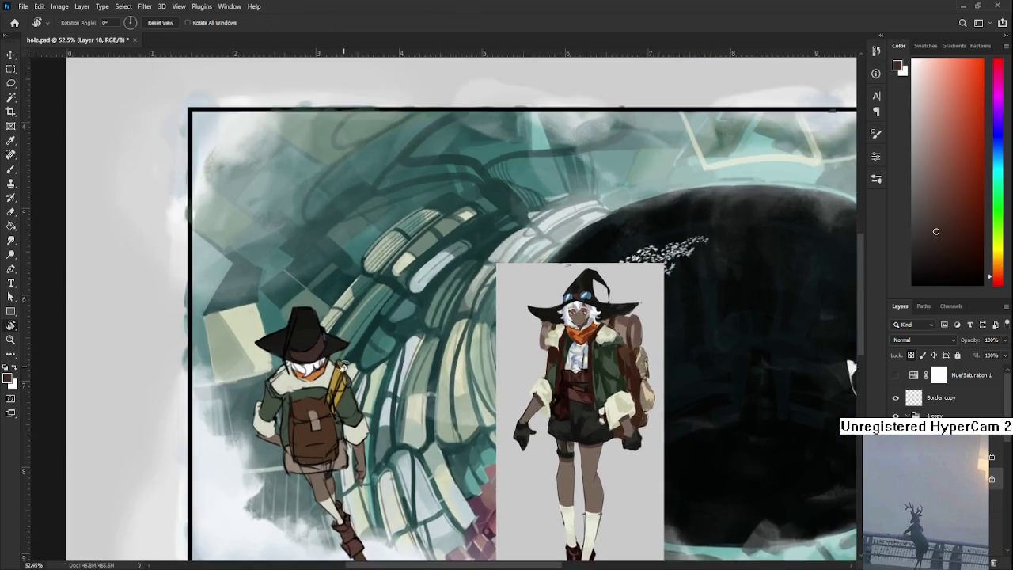
pyautogui.scroll(1, 346, 363)
pyautogui.press('b')
pyautogui.keyDown('alt'); pyautogui.click(663, 292); pyautogui.keyUp('alt')
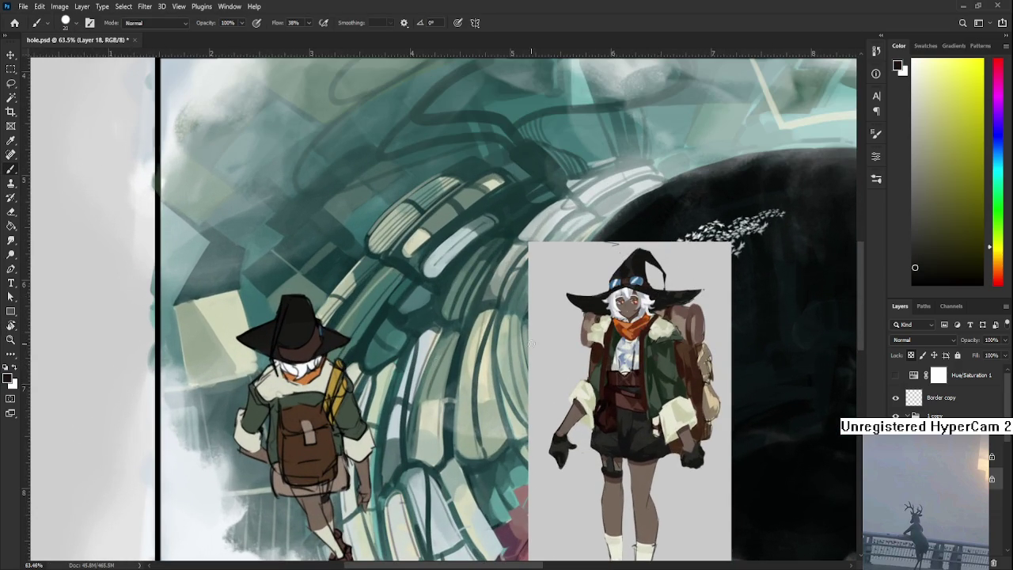
pyautogui.scroll(4, 663, 293)
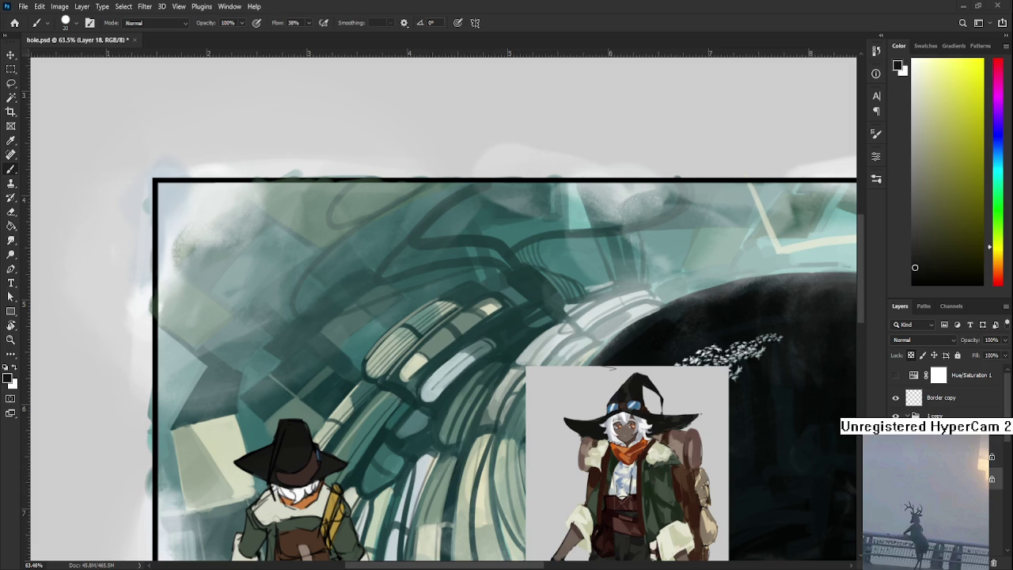
pyautogui.scroll(-3, 427, 286)
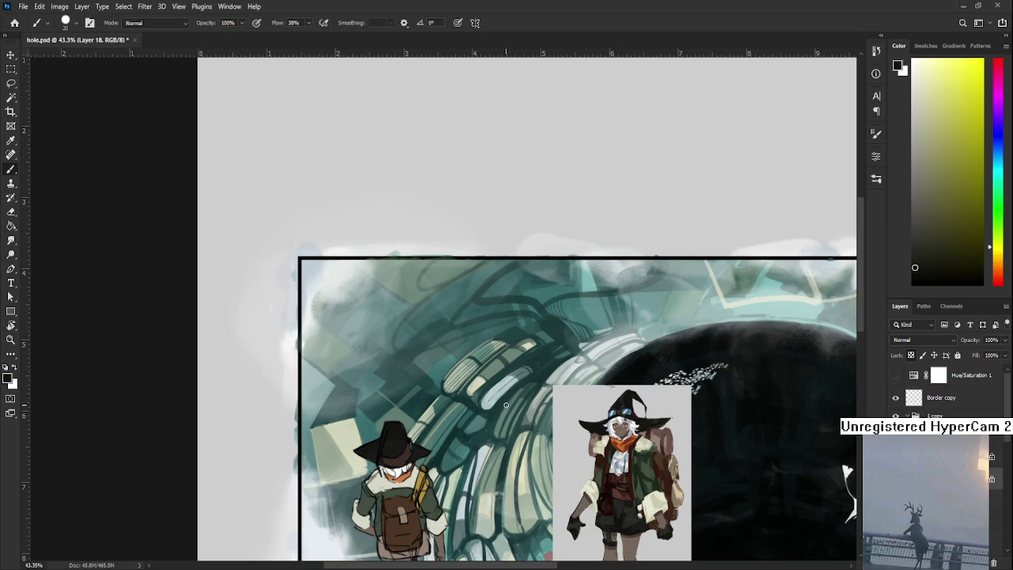
pyautogui.scroll(2, 427, 286)
pyautogui.scroll(2, 425, 332)
pyautogui.scroll(2, 420, 387)
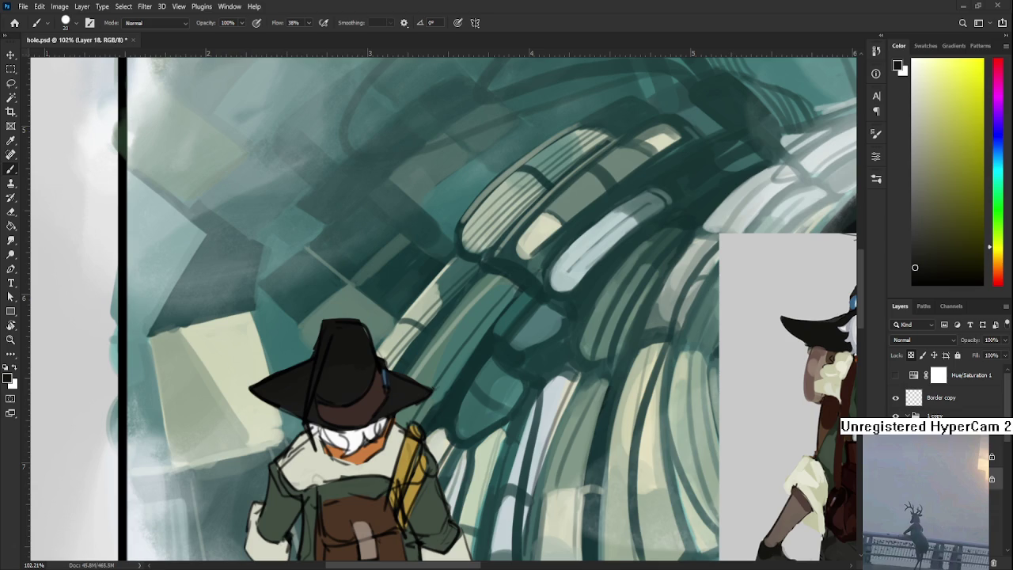
pyautogui.scroll(-2, 368, 462)
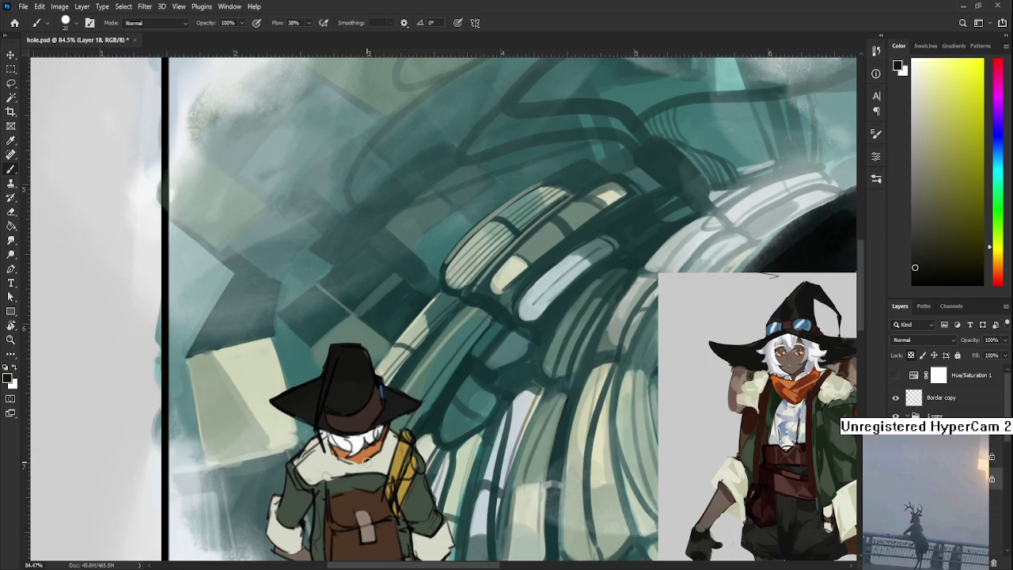
# Step: Sample dark brown from the backpack and pan up toward the tunnel's upper area
pyautogui.scroll(1, 379, 454)
pyautogui.moveTo(398, 477); pyautogui.dragTo(396, 379)
pyautogui.scroll(-1, 295, 492)
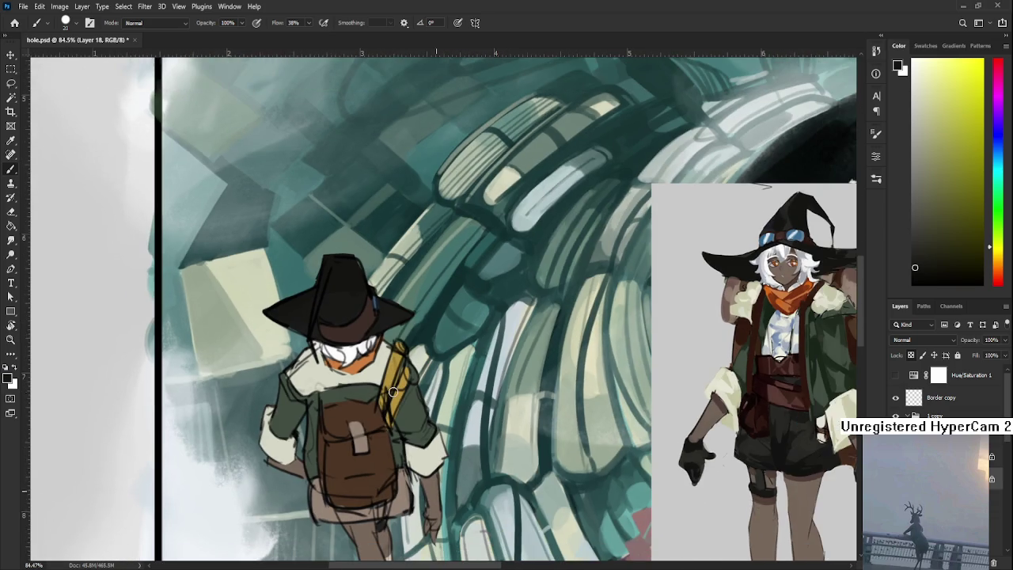
pyautogui.scroll(-1, 295, 493)
pyautogui.keyDown('alt'); pyautogui.click(369, 445); pyautogui.keyUp('alt')
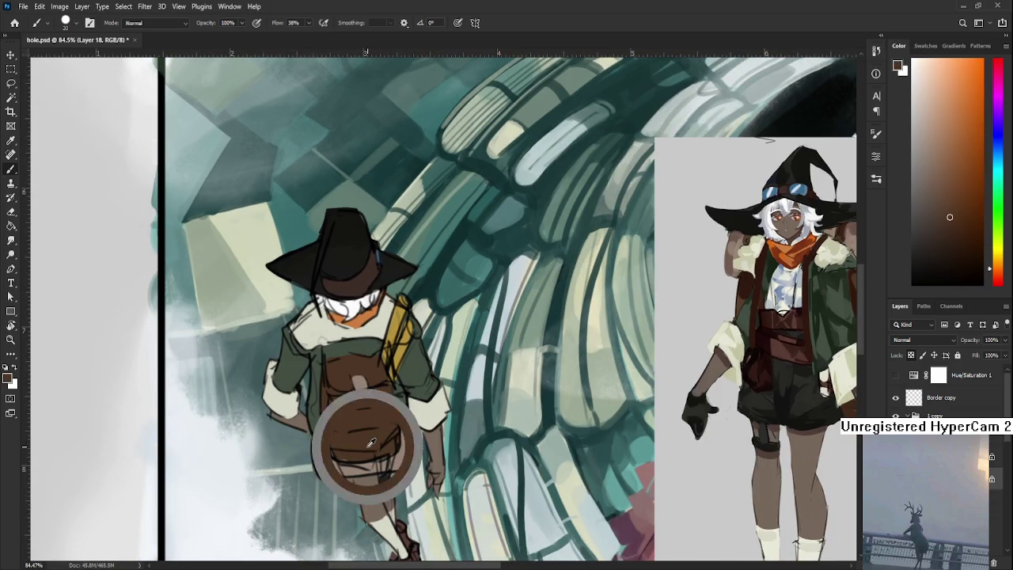
pyautogui.moveTo(507, 456); pyautogui.dragTo(473, 438)
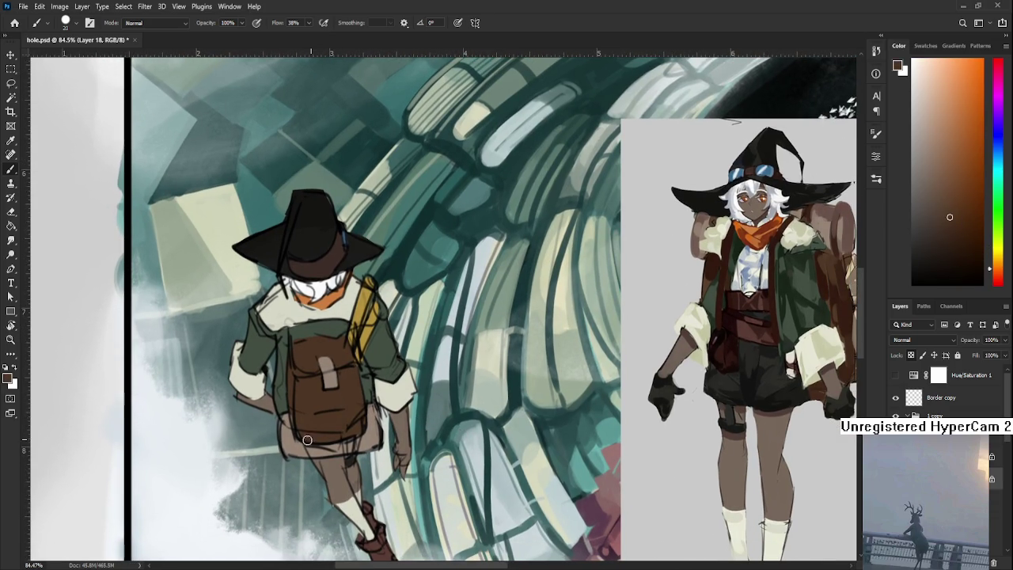
pyautogui.scroll(3, 347, 467)
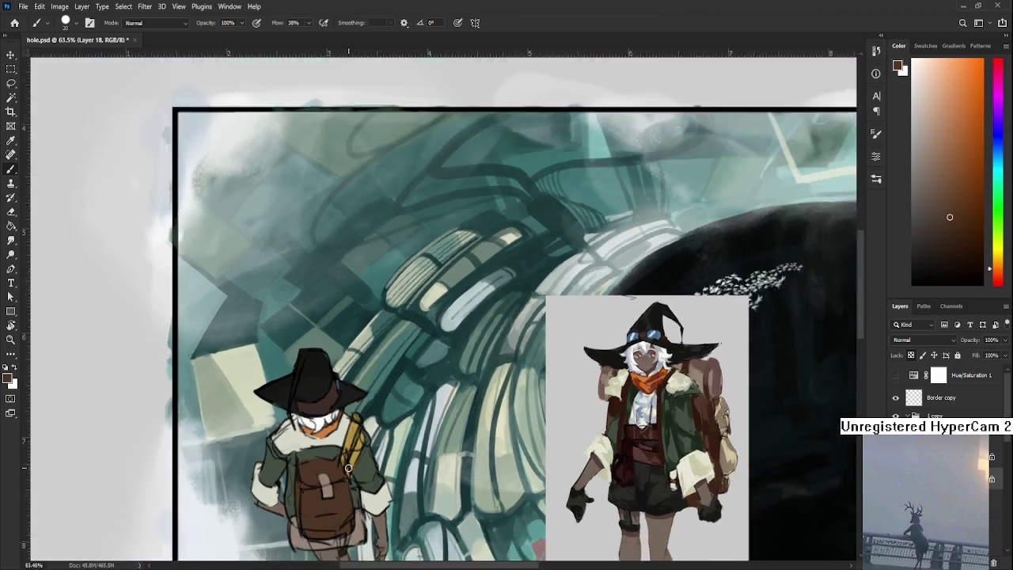
# Step: Hide and reshow the walking traveler's Layer 17 to compare the scene without her
pyautogui.keyDown('alt'); pyautogui.scroll(-3, 348, 411); pyautogui.keyUp('alt')
pyautogui.keyDown('alt'); pyautogui.scroll(-2, 350, 348); pyautogui.keyUp('alt')
pyautogui.keyDown('alt'); pyautogui.scroll(-1, 350, 348); pyautogui.keyUp('alt')
pyautogui.keyDown('alt'); pyautogui.scroll(-1, 351, 348); pyautogui.keyUp('alt')
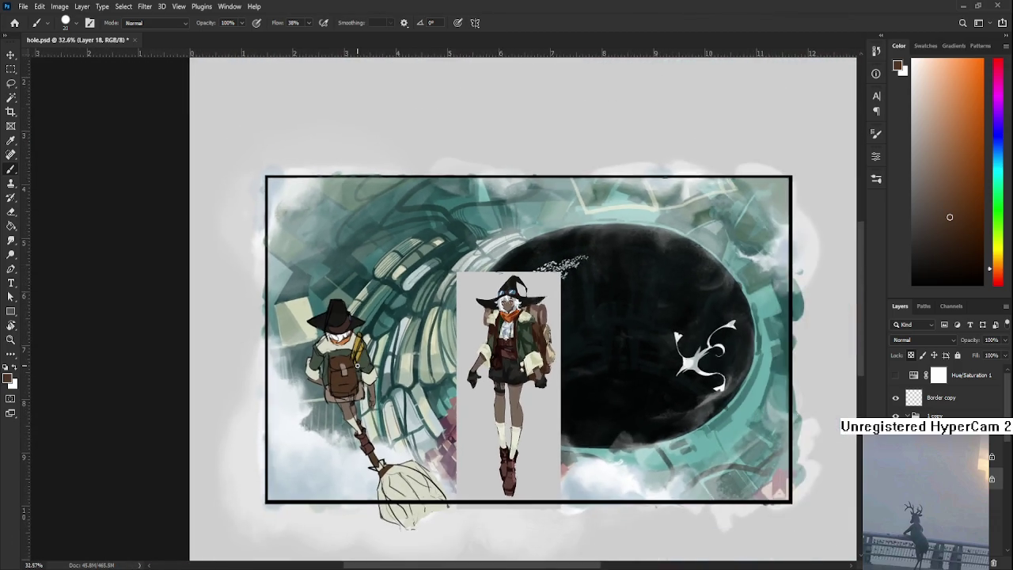
pyautogui.keyDown('alt'); pyautogui.scroll(2, 399, 380); pyautogui.keyUp('alt')
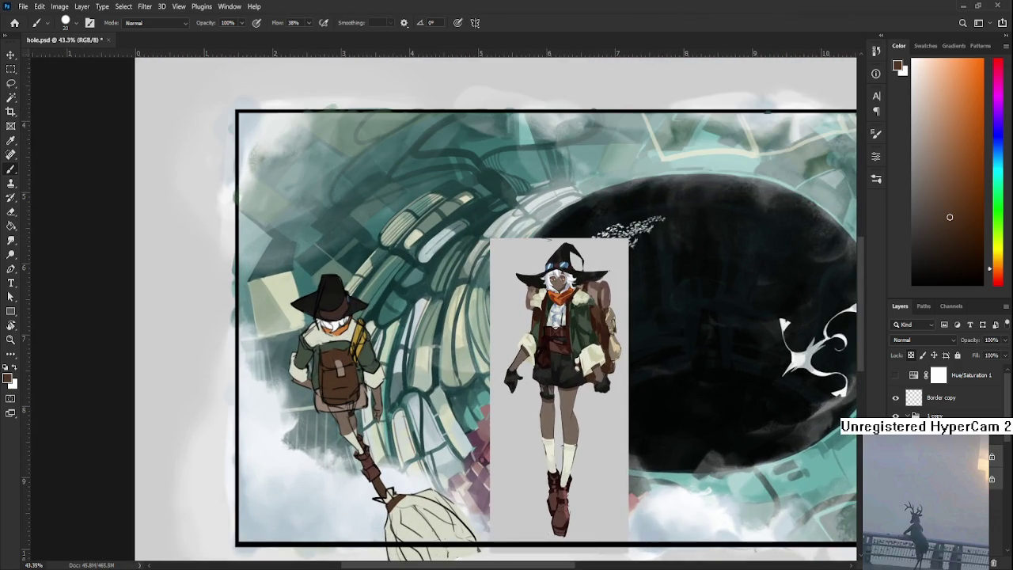
pyautogui.click(942, 459)
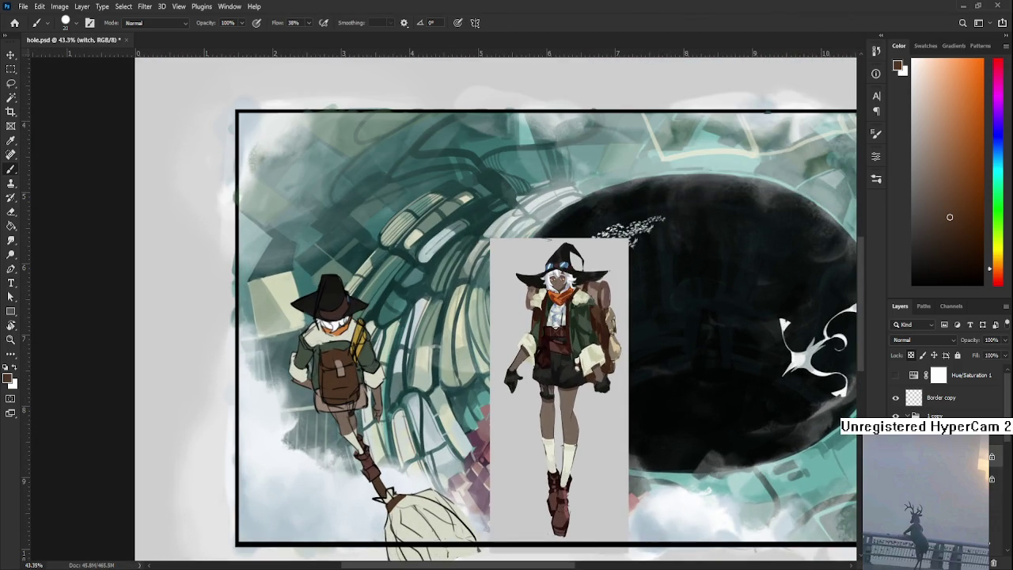
pyautogui.click(942, 479)
pyautogui.click(942, 467)
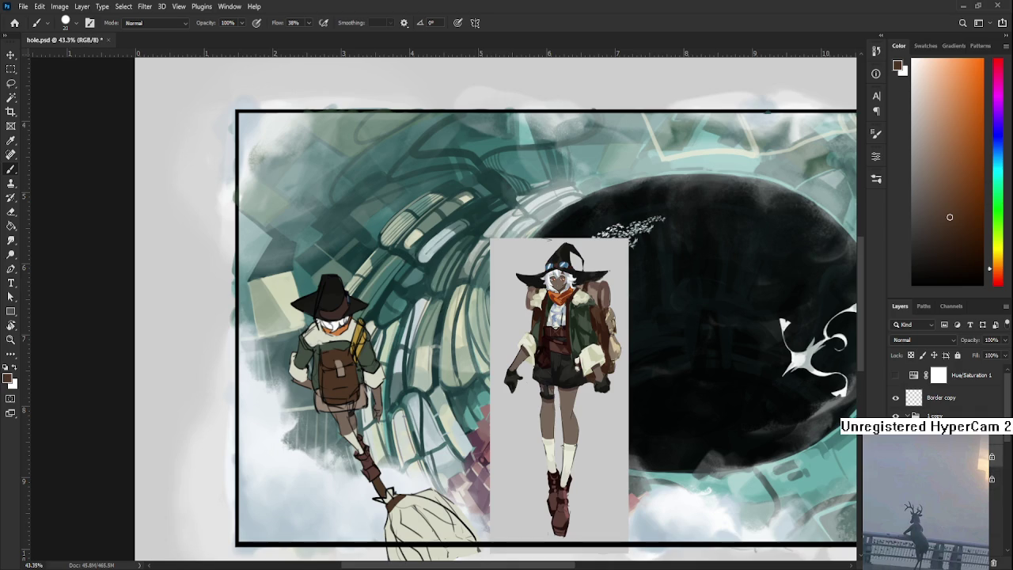
pyautogui.click(941, 479)
pyautogui.click(895, 479)
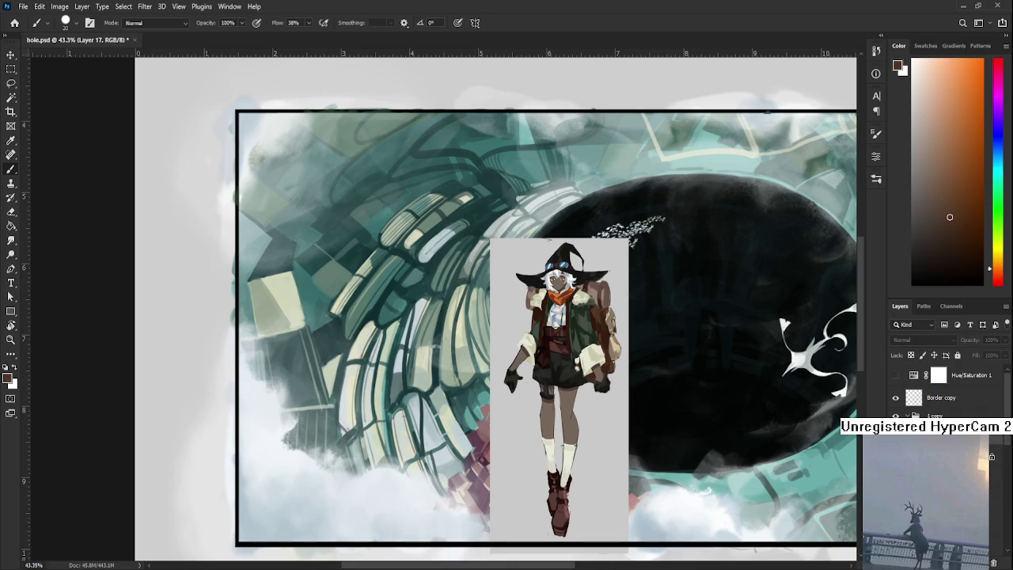
pyautogui.click(895, 479)
# Step: Zoom in on the traveler and sample the near-black colour of her hat
pyautogui.moveTo(336, 242)
pyautogui.mouseDown()
pyautogui.moveTo(715, 312)
pyautogui.moveTo(682, 284)
pyautogui.mouseUp()
pyautogui.keyDown('alt'); pyautogui.click(823, 251); pyautogui.keyUp('alt')
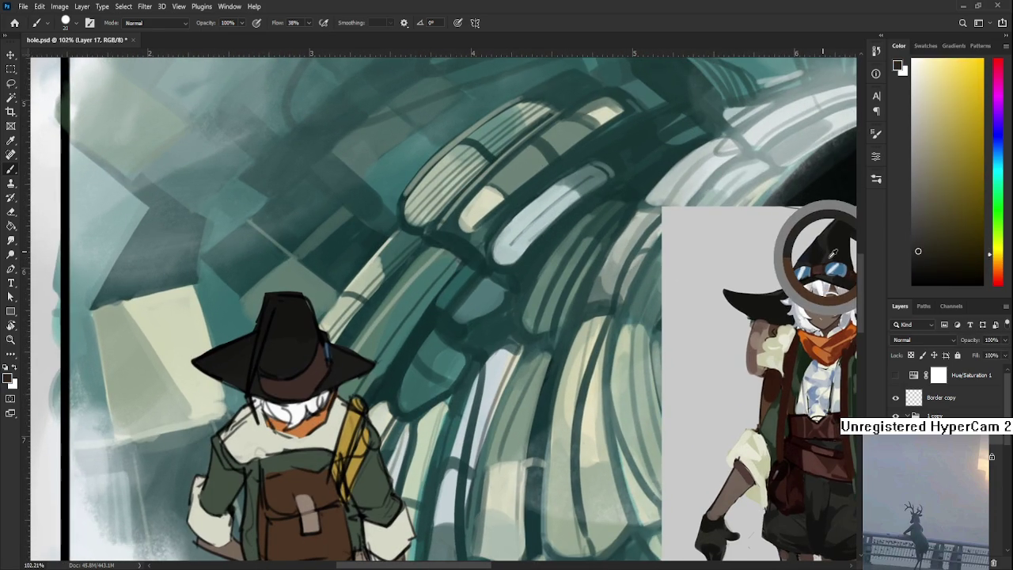
pyautogui.scroll(1, 361, 312)
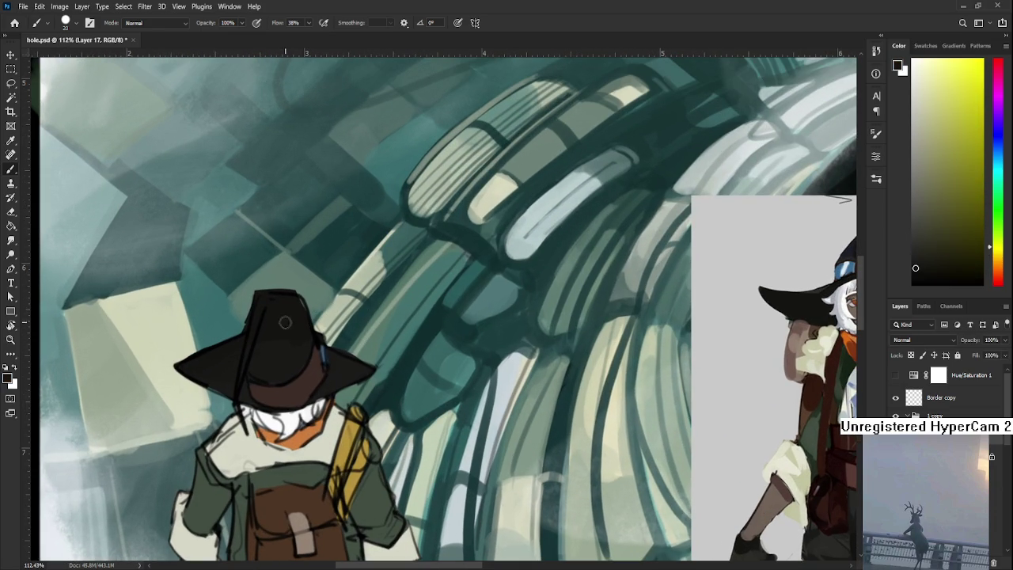
pyautogui.keyDown('alt'); pyautogui.click(295, 349); pyautogui.keyUp('alt')
# Step: Enlarge the brush to size 50 and shade the hat with sampled near-black tones
pyautogui.keyDown('alt'); pyautogui.click(298, 320); pyautogui.keyUp('alt')
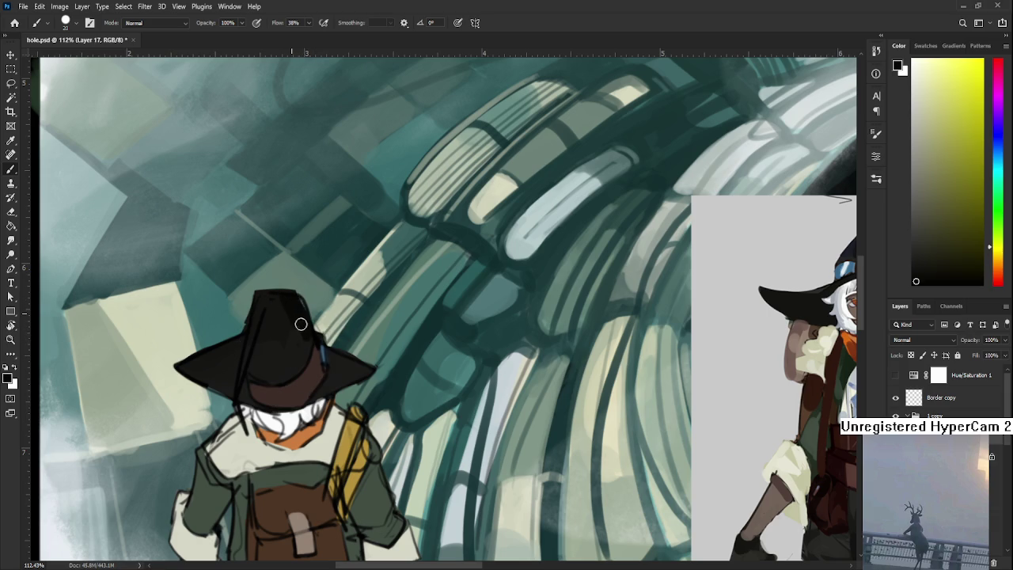
pyautogui.keyDown('alt'); pyautogui.click(287, 318); pyautogui.keyUp('alt')
pyautogui.keyDown('alt'); pyautogui.click(296, 309); pyautogui.keyUp('alt')
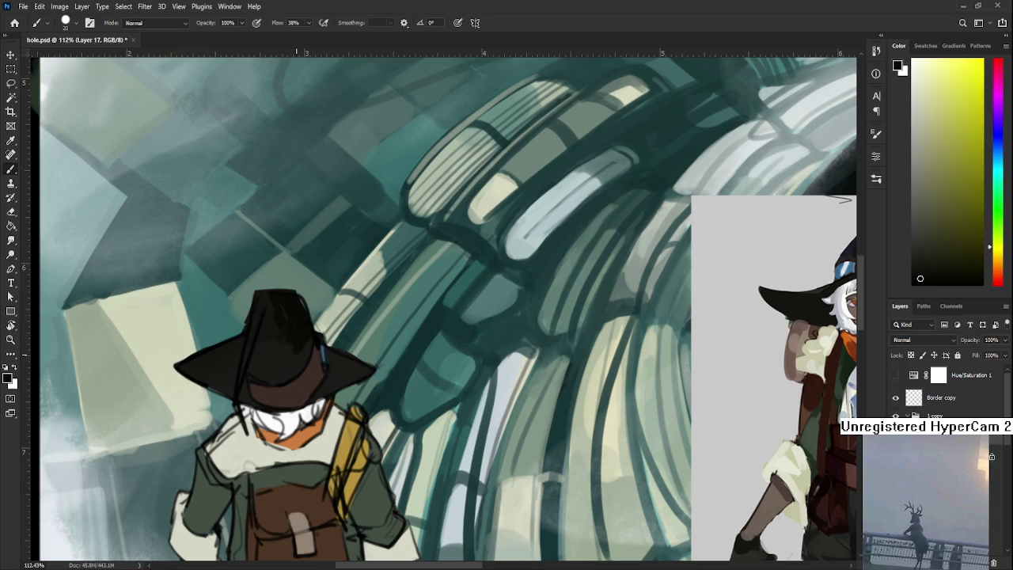
pyautogui.scroll(-2, 296, 355)
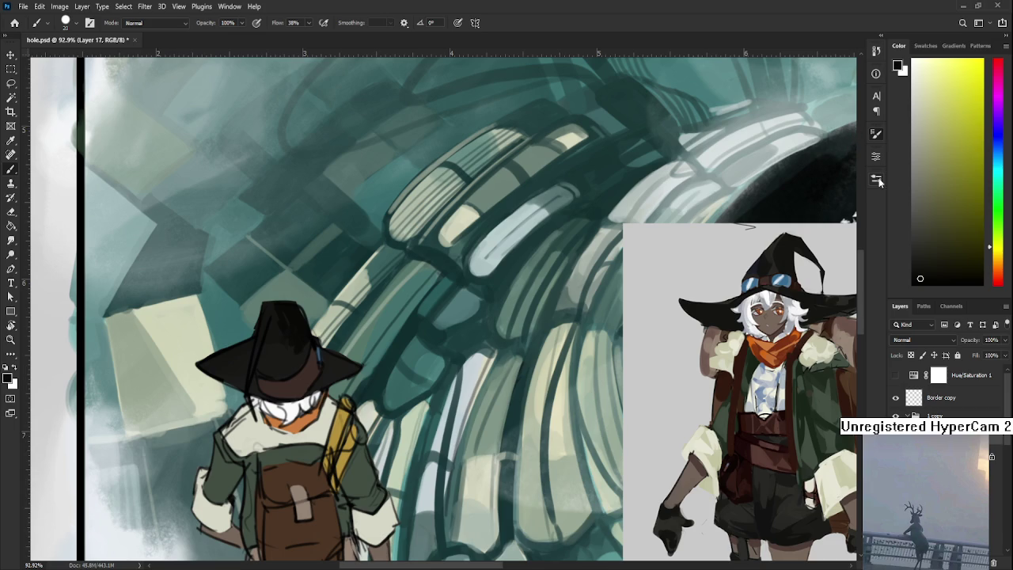
pyautogui.press(']')
pyautogui.press(']')
pyautogui.press(']')
pyautogui.keyDown('alt'); pyautogui.click(283, 348); pyautogui.keyUp('alt')
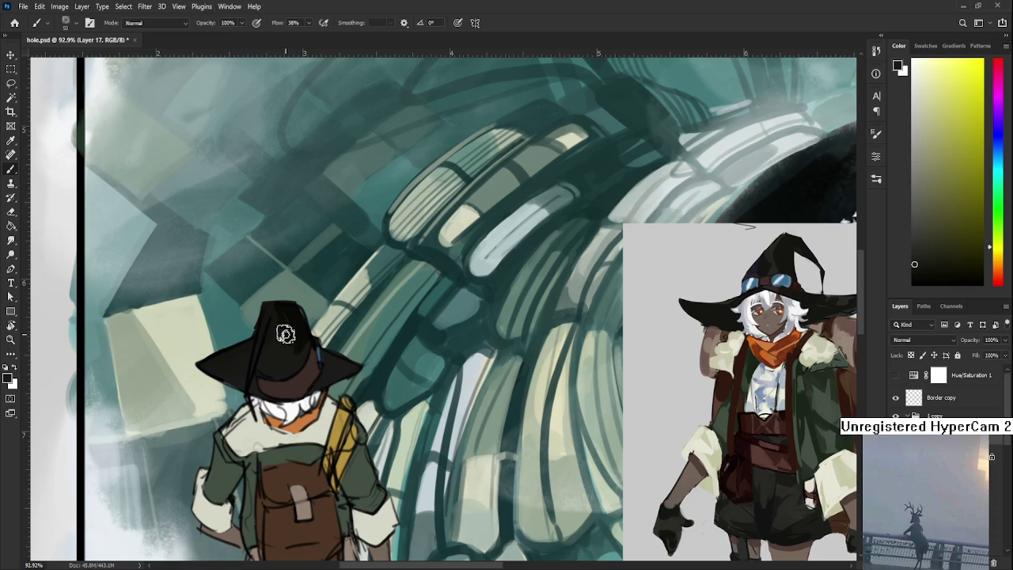
pyautogui.keyDown('alt'); pyautogui.click(290, 330); pyautogui.keyUp('alt')
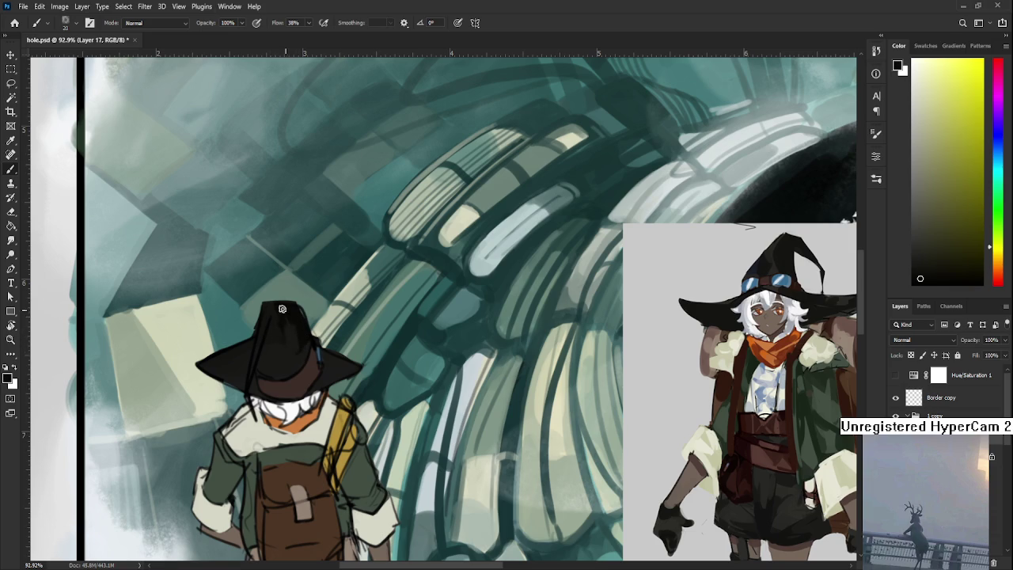
pyautogui.keyDown('alt'); pyautogui.click(263, 361); pyautogui.keyUp('alt')
pyautogui.keyDown('alt'); pyautogui.click(276, 330); pyautogui.keyUp('alt')
pyautogui.keyDown('alt'); pyautogui.click(297, 315); pyautogui.keyUp('alt')
pyautogui.keyDown('alt'); pyautogui.click(291, 353); pyautogui.keyUp('alt')
# Step: Mix the dark reddish-brown of the hat band into the broad hat shading
pyautogui.keyDown('alt'); pyautogui.click(304, 349); pyautogui.keyUp('alt')
pyautogui.keyDown('alt'); pyautogui.click(283, 359); pyautogui.keyUp('alt')
pyautogui.keyDown('alt'); pyautogui.click(303, 338); pyautogui.keyUp('alt')
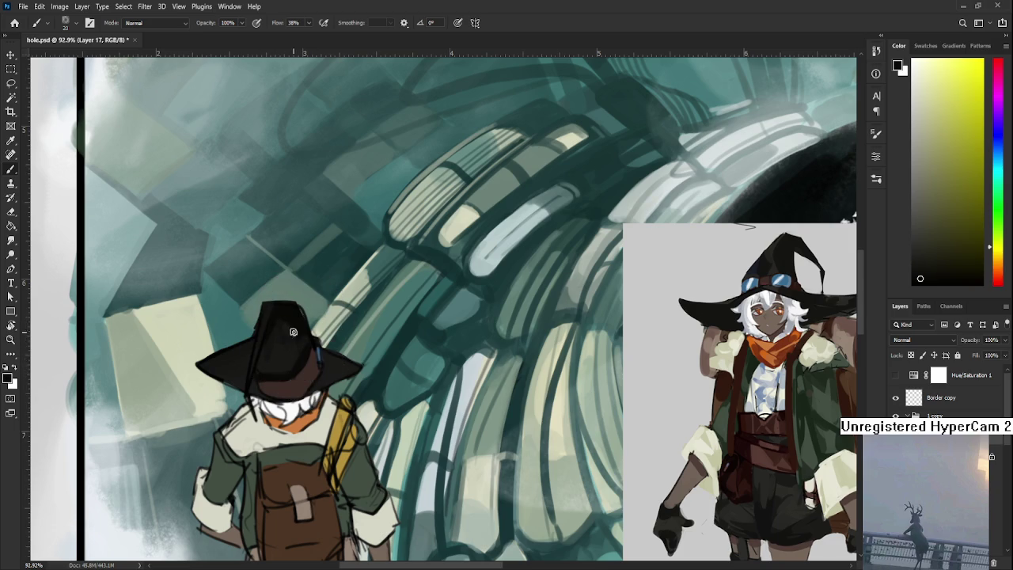
pyautogui.keyDown('alt'); pyautogui.click(277, 371); pyautogui.keyUp('alt')
pyautogui.keyDown('alt'); pyautogui.click(266, 375); pyautogui.keyUp('alt')
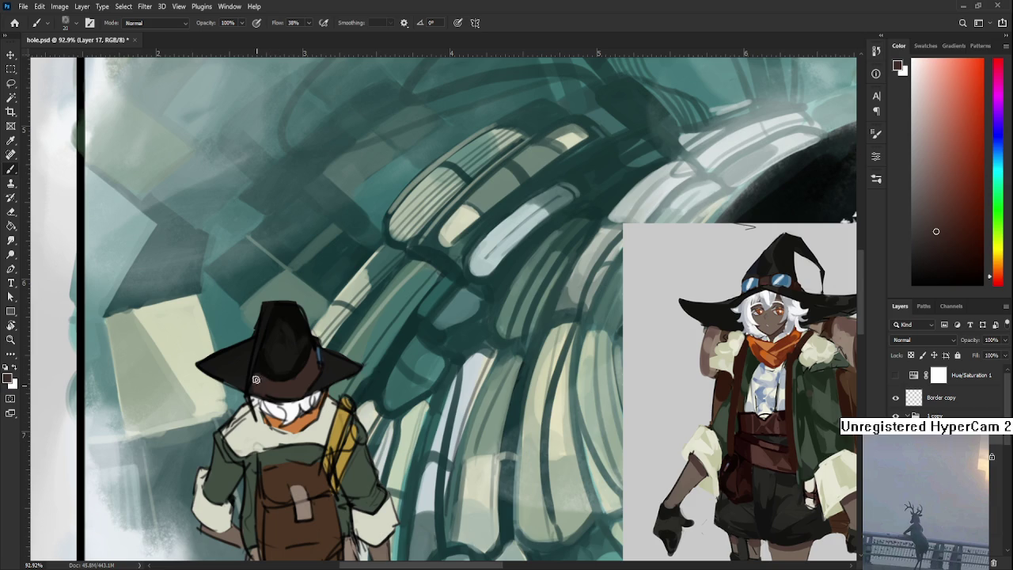
pyautogui.keyDown('alt'); pyautogui.click(269, 374); pyautogui.keyUp('alt')
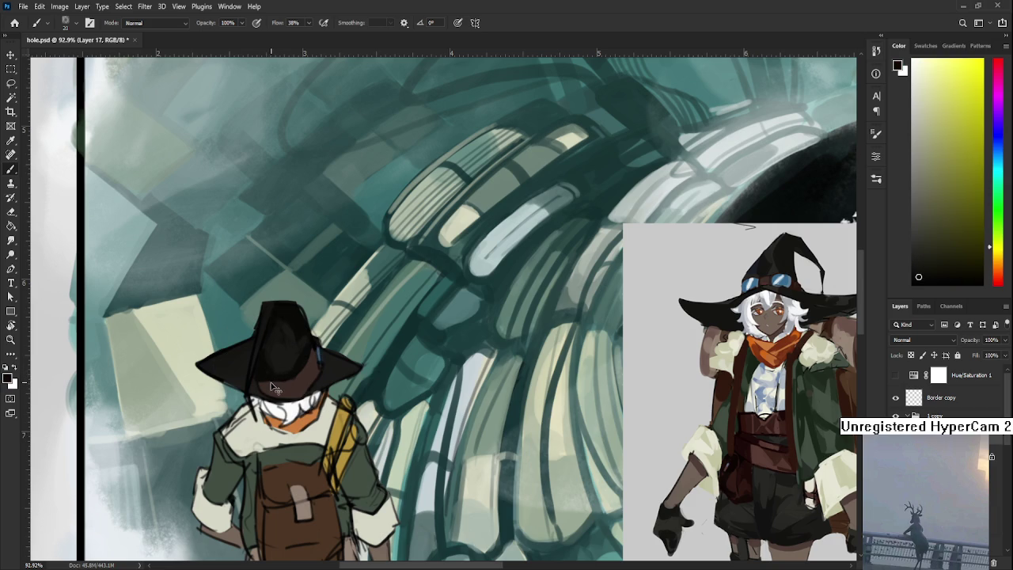
pyautogui.keyDown('alt'); pyautogui.click(252, 374); pyautogui.keyUp('alt')
# Step: At brush size 5, refine the hat's shape with near-black and reddish dark tones
pyautogui.press('[')
pyautogui.press('[')
pyautogui.press('[')
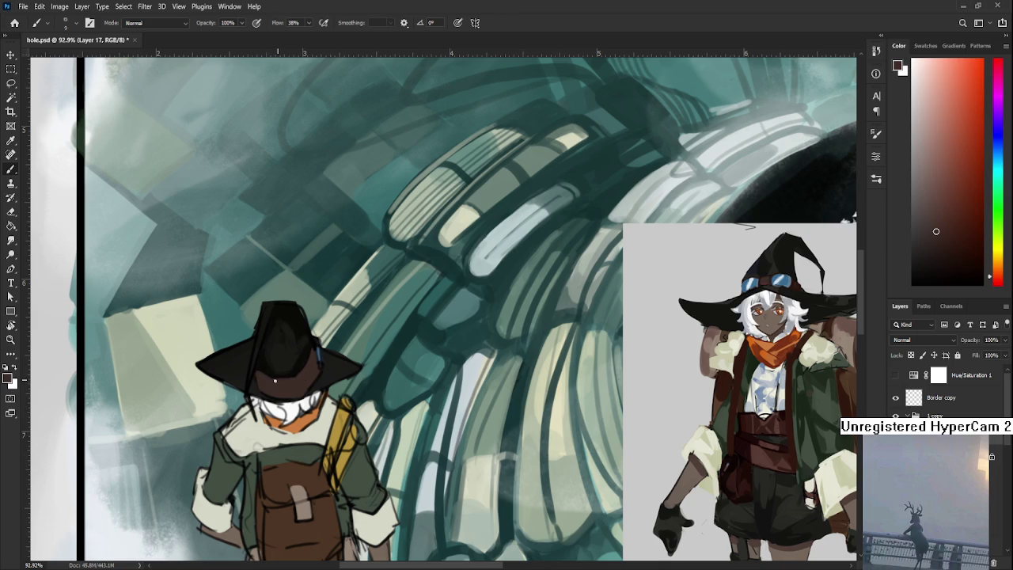
pyautogui.keyDown('alt'); pyautogui.click(311, 368); pyautogui.keyUp('alt')
pyautogui.keyDown('alt'); pyautogui.click(306, 374); pyautogui.keyUp('alt')
pyautogui.keyDown('alt'); pyautogui.click(308, 354); pyautogui.keyUp('alt')
pyautogui.keyDown('alt'); pyautogui.click(310, 362); pyautogui.keyUp('alt')
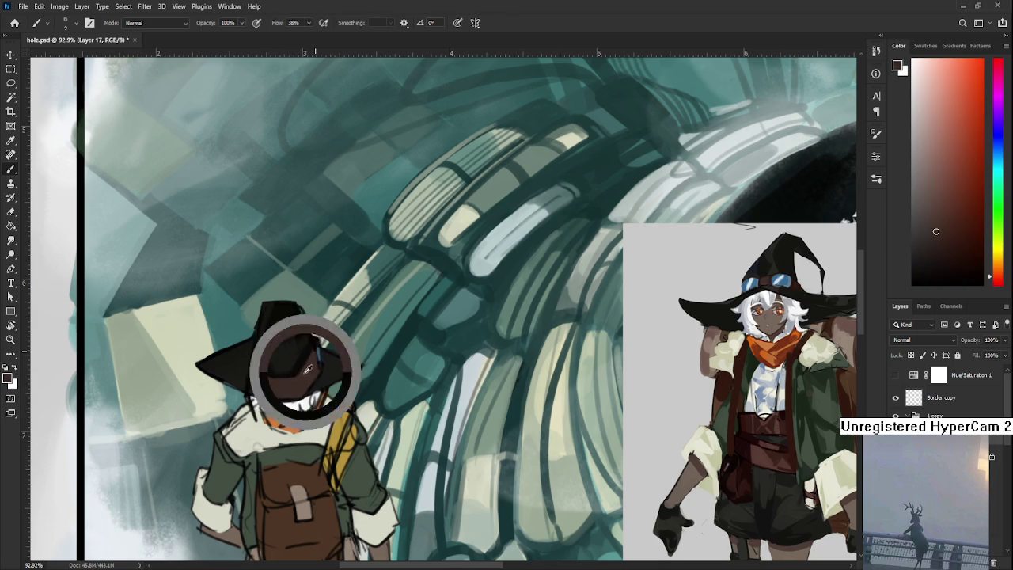
pyautogui.keyDown('alt'); pyautogui.click(279, 383); pyautogui.keyUp('alt')
pyautogui.keyDown('alt'); pyautogui.click(266, 397); pyautogui.keyUp('alt')
pyautogui.keyDown('alt'); pyautogui.click(265, 367); pyautogui.keyUp('alt')
pyautogui.keyDown('alt'); pyautogui.click(298, 364); pyautogui.keyUp('alt')
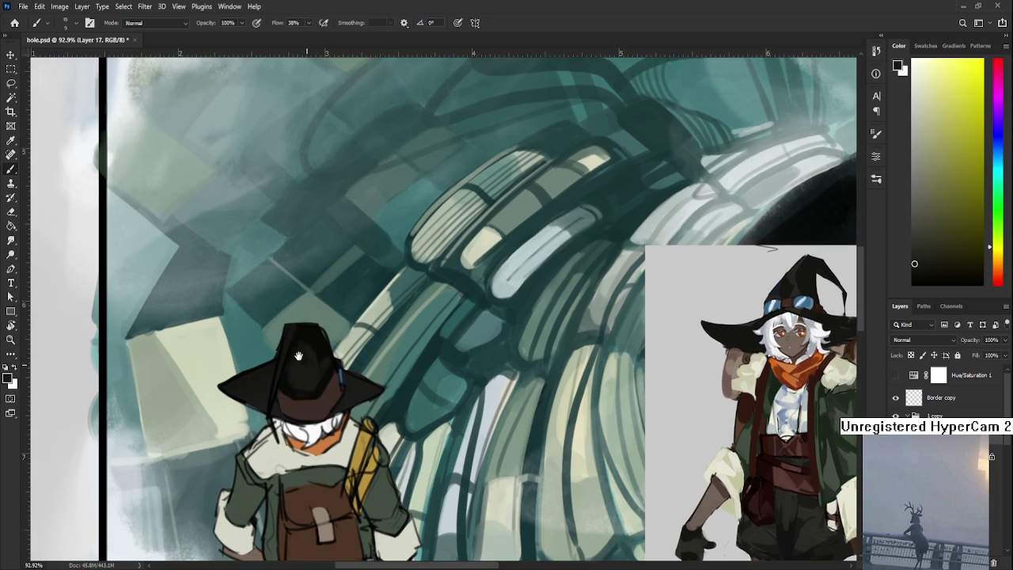
pyautogui.moveTo(277, 337); pyautogui.dragTo(300, 358)
pyautogui.keyDown('alt'); pyautogui.click(304, 328); pyautogui.keyUp('alt')
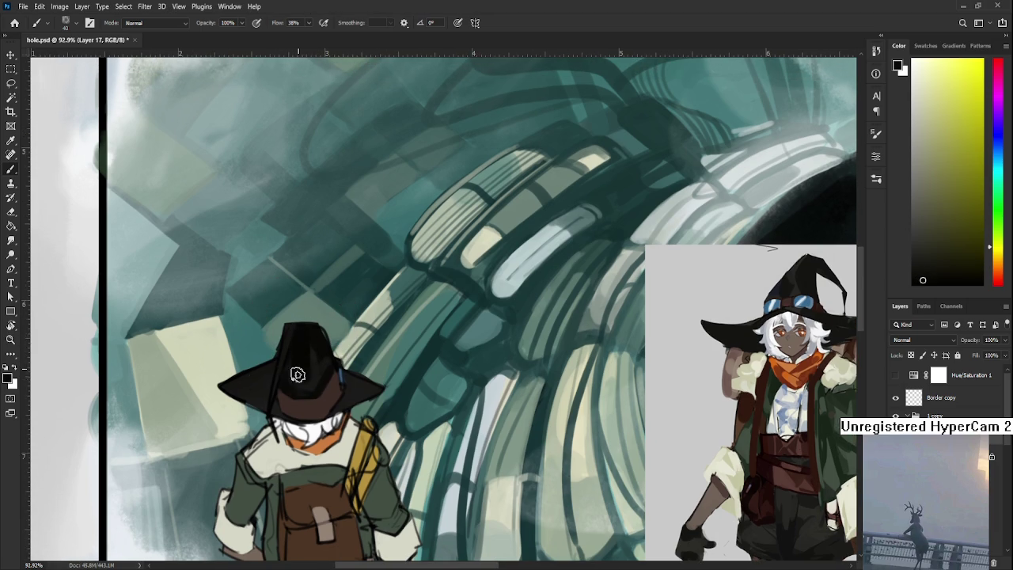
pyautogui.keyDown('alt'); pyautogui.click(316, 361); pyautogui.keyUp('alt')
pyautogui.keyDown('alt'); pyautogui.click(310, 356); pyautogui.keyUp('alt')
pyautogui.keyDown('alt'); pyautogui.click(328, 348); pyautogui.keyUp('alt')
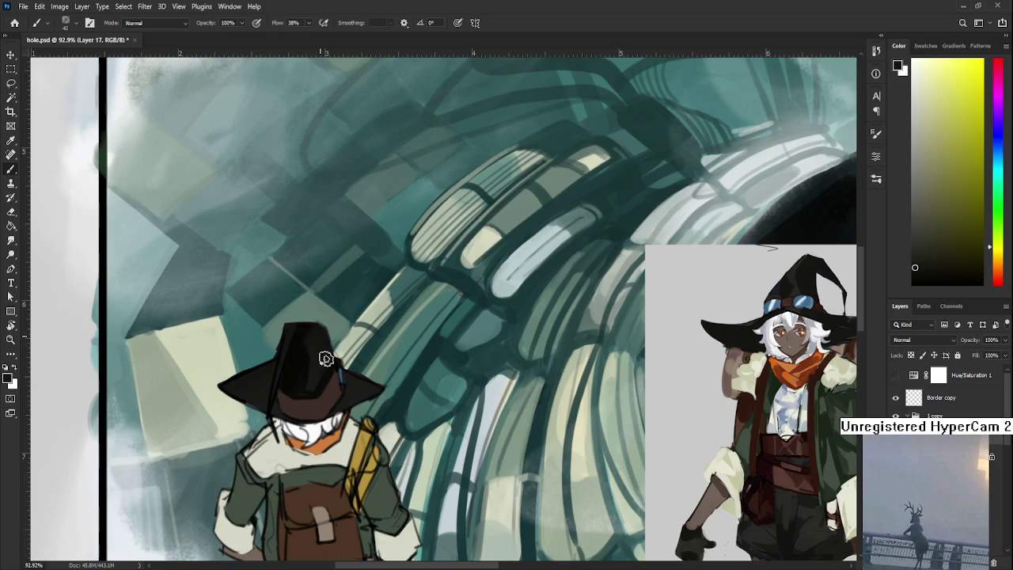
# Step: Switch to the Eraser and scroll down to the witch reference image
pyautogui.press('e')
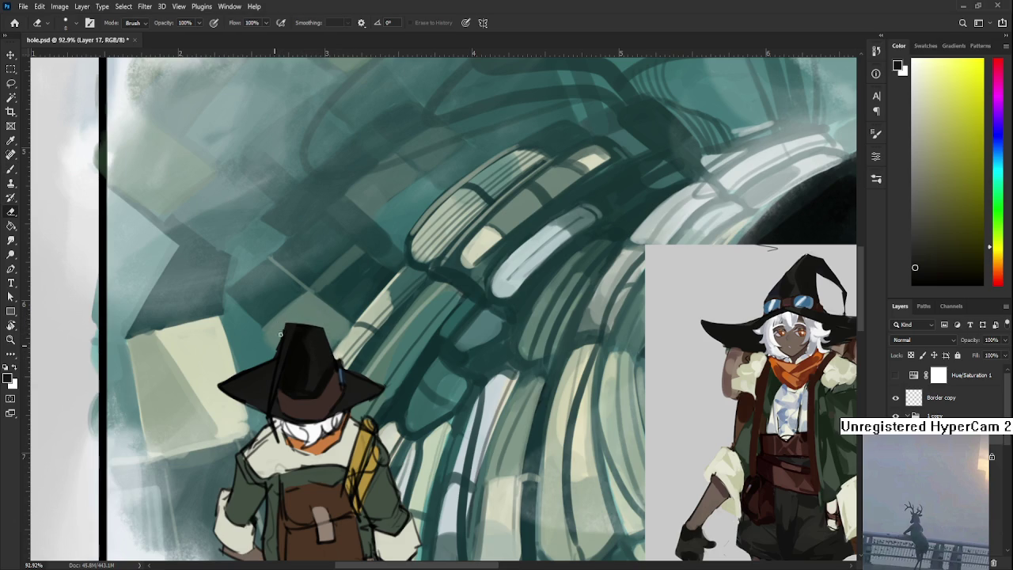
pyautogui.scroll(-1, 277, 322)
pyautogui.hscroll(-1, 277, 322)
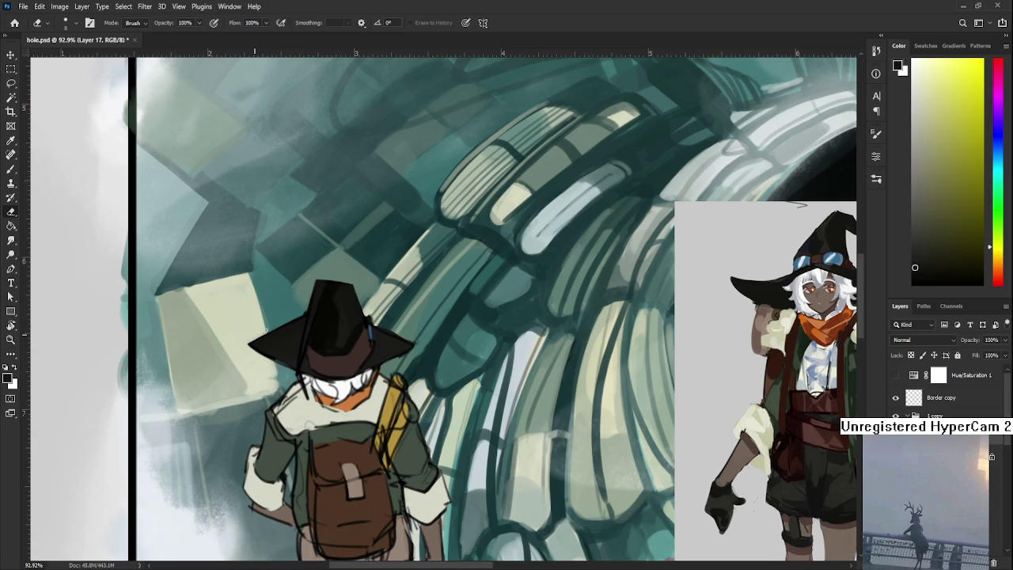
pyautogui.hscroll(3, 297, 311)
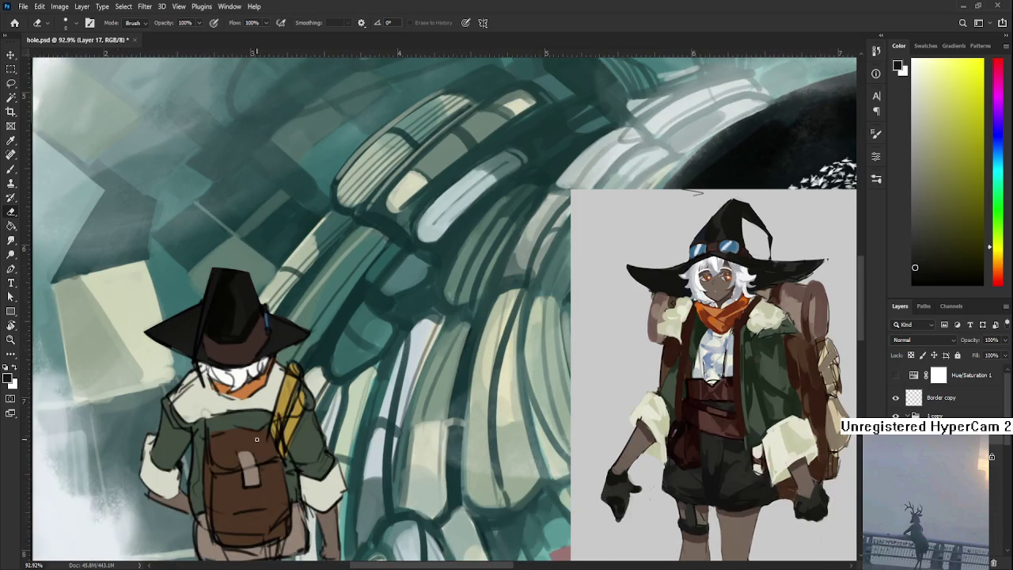
pyautogui.scroll(-3, 261, 332)
pyautogui.scroll(-5, 261, 333)
pyautogui.scroll(-1, 601, 421)
pyautogui.scroll(-2, 443, 388)
pyautogui.hscroll(2, 295, 359)
# Step: Scale the witch reference image to 90.30% and move it outside the frame's left edge
pyautogui.keyDown('ctrl'); pyautogui.click(431, 294); pyautogui.keyUp('ctrl')
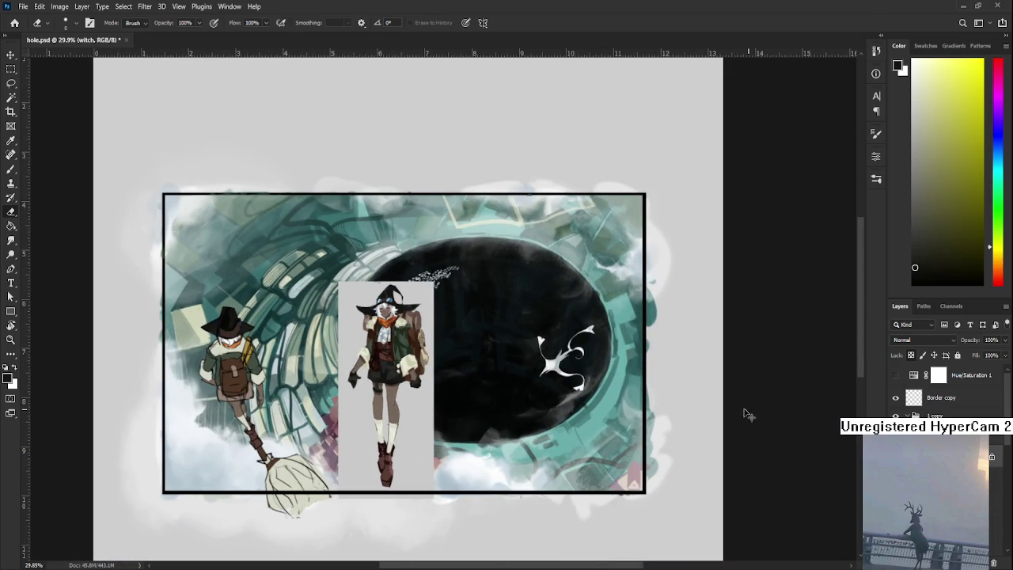
pyautogui.hotkey('ctrl', 't')
pyautogui.moveTo(433, 282); pyautogui.dragTo(428, 309)
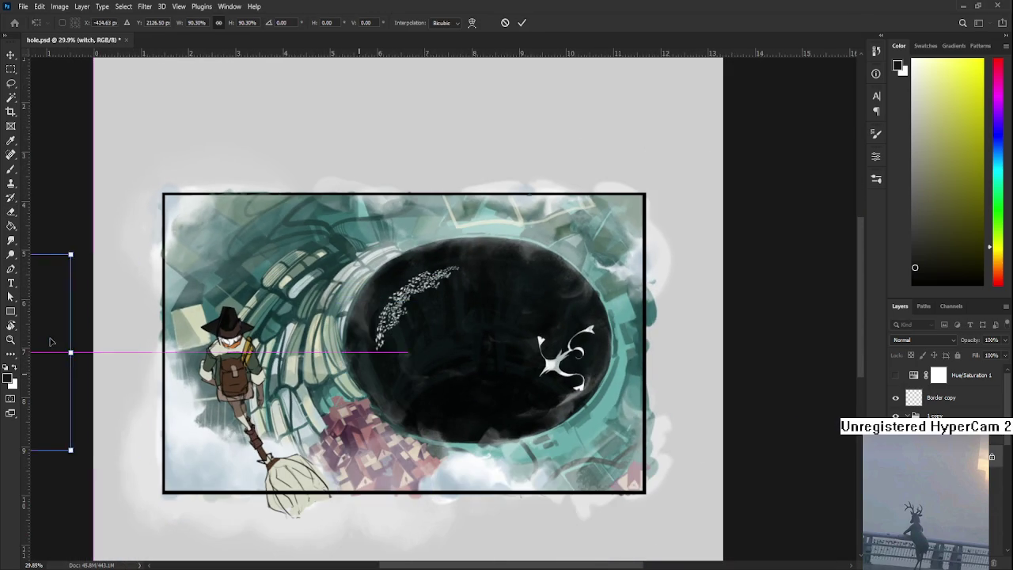
pyautogui.moveTo(407, 381); pyautogui.dragTo(158, 352)
pyautogui.press('Return')
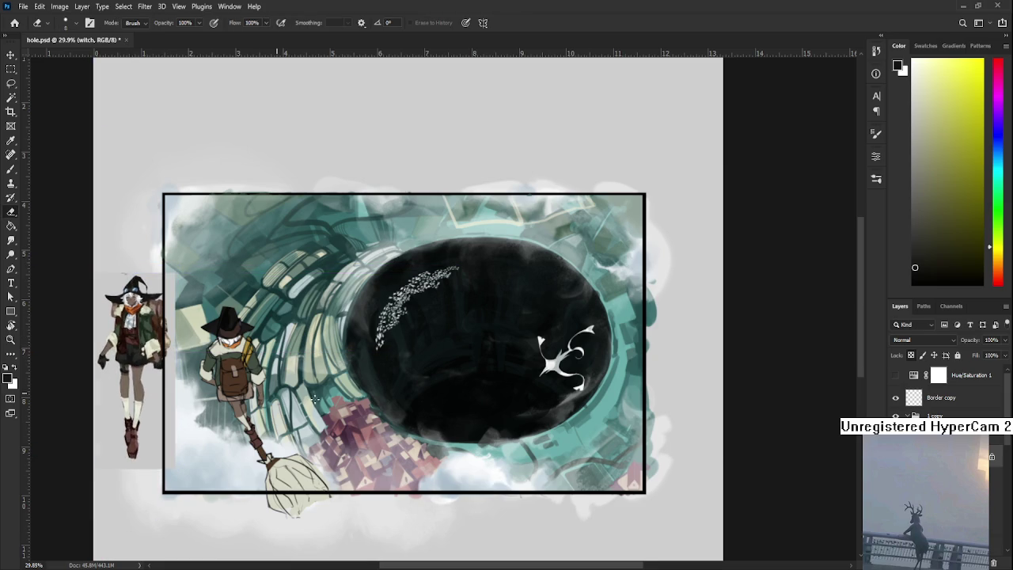
pyautogui.press('e')
# Step: Open Raid.psd from the Home start screen's recent files
pyautogui.scroll(2, 270, 445)
pyautogui.scroll(-1, 270, 445)
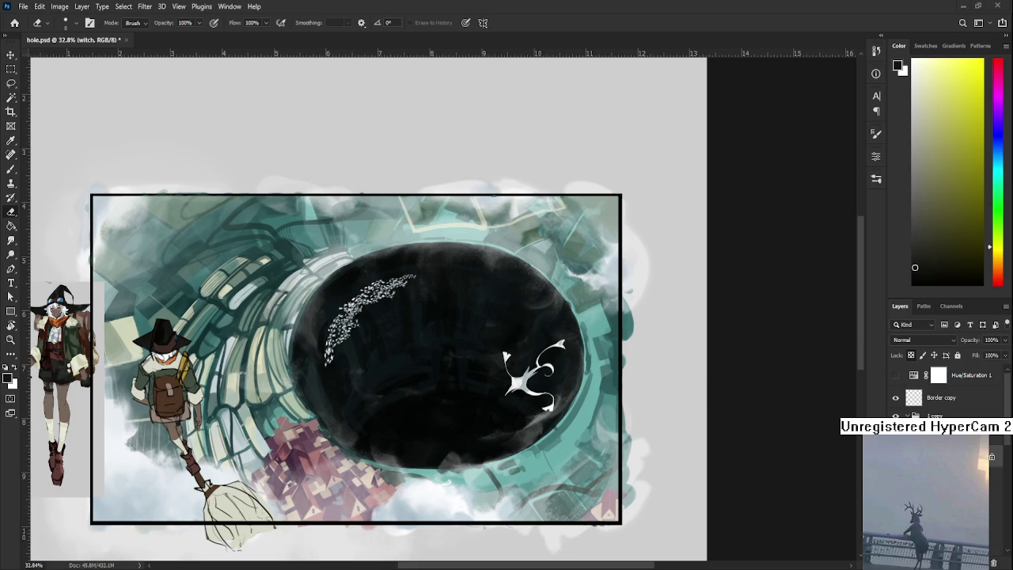
pyautogui.click(16, 26)
pyautogui.click(226, 228)
# Step: With a fine black brush, draw a speech bubble above the skull in Raid.psd
pyautogui.scroll(3, 332, 285)
pyautogui.press('b')
pyautogui.scroll(3, 386, 383)
pyautogui.moveTo(385, 384); pyautogui.dragTo(292, 387)
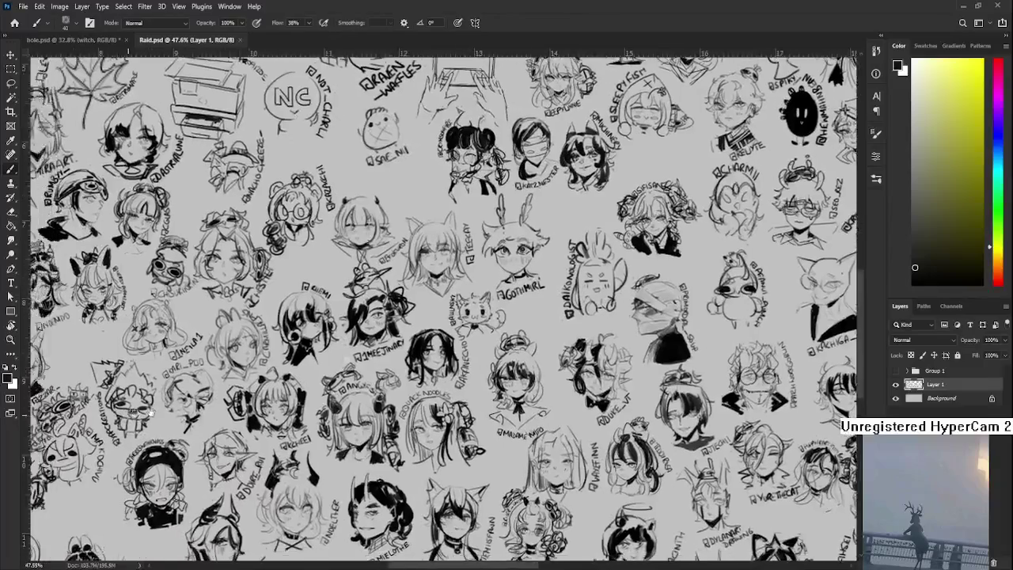
pyautogui.scroll(2, 305, 158)
pyautogui.scroll(2, 305, 159)
pyautogui.scroll(1, 305, 158)
pyautogui.press('d')
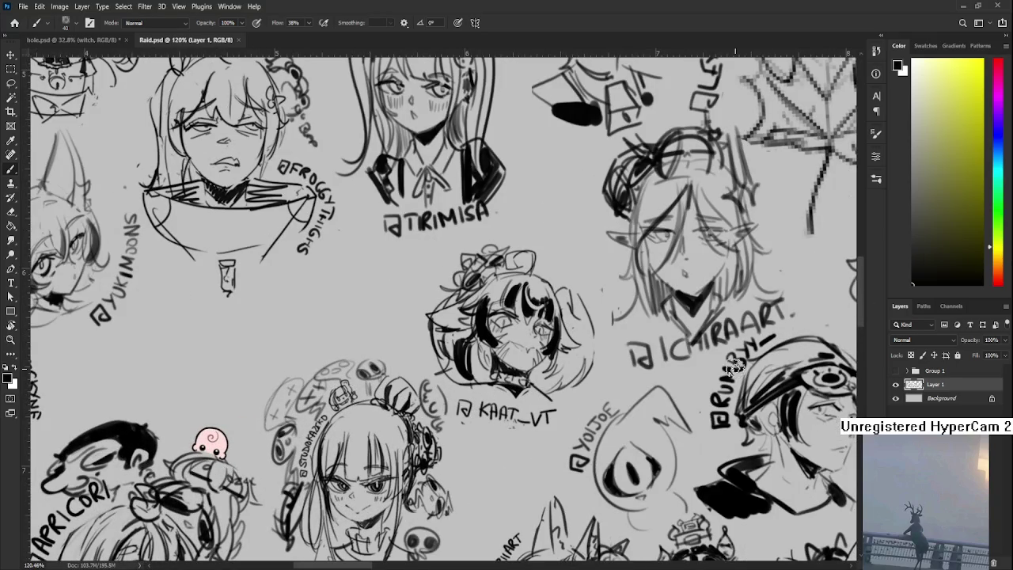
pyautogui.press('[')
pyautogui.press('[')
pyautogui.press('[')
pyautogui.moveTo(369, 350)
pyautogui.mouseDown()
pyautogui.moveTo(388, 355)
pyautogui.moveTo(387, 370)
pyautogui.moveTo(371, 351)
pyautogui.moveTo(383, 352)
pyautogui.mouseUp()
pyautogui.hotkey('ctrl', 'z')
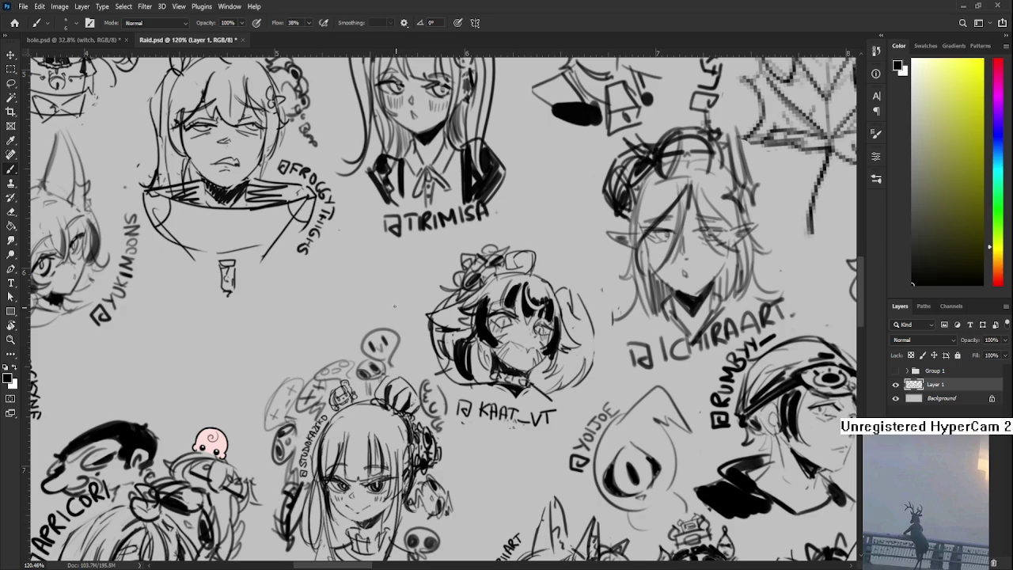
# Step: Save Raid.psd and close it to return to hole.psd
pyautogui.scroll(-2, 395, 310)
pyautogui.scroll(-4, 396, 311)
pyautogui.hotkey('ctrl', 's')
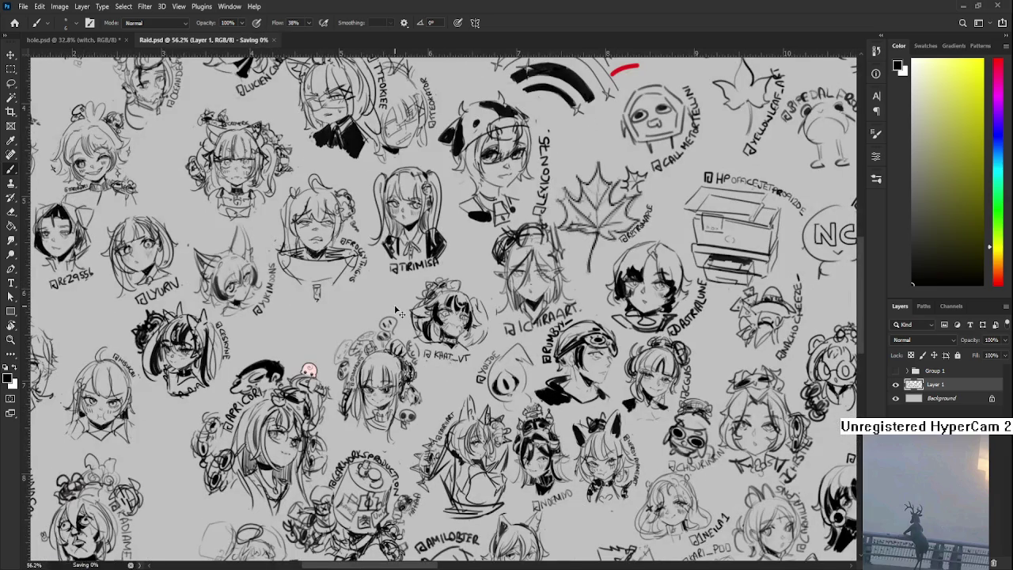
pyautogui.scroll(-2, 396, 310)
pyautogui.scroll(-1, 394, 307)
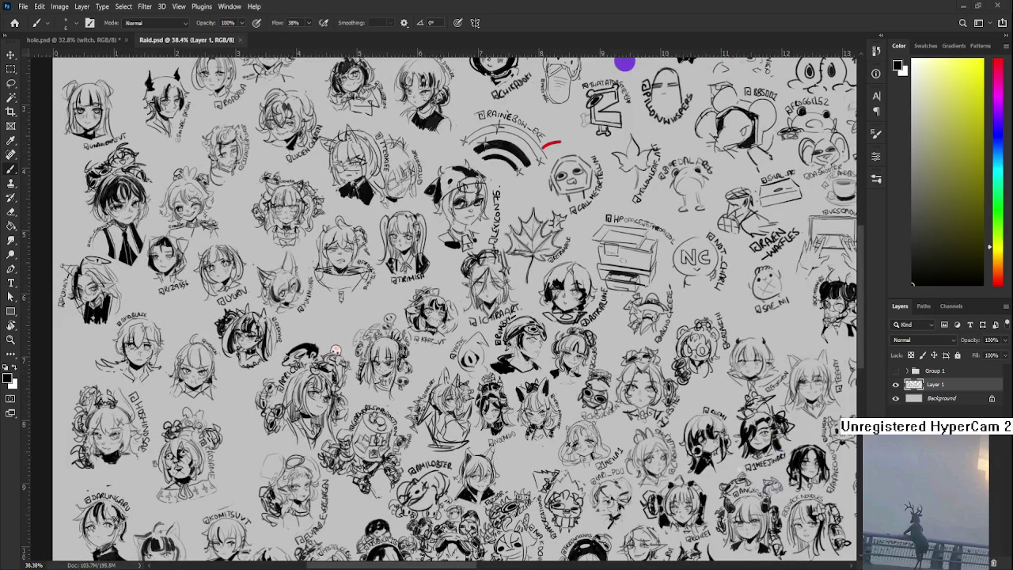
pyautogui.hotkey('ctrl', 'w')
pyautogui.scroll(1, 371, 330)
pyautogui.scroll(1, 372, 330)
pyautogui.scroll(1, 372, 331)
pyautogui.scroll(-1, 814, 418)
pyautogui.scroll(-1, 735, 407)
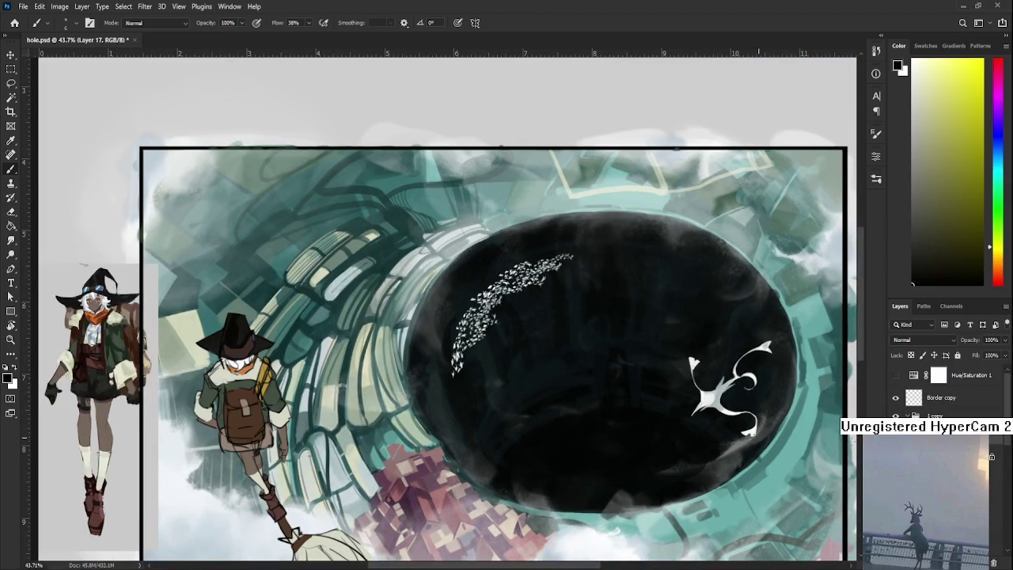
pyautogui.scroll(-2, 460, 378)
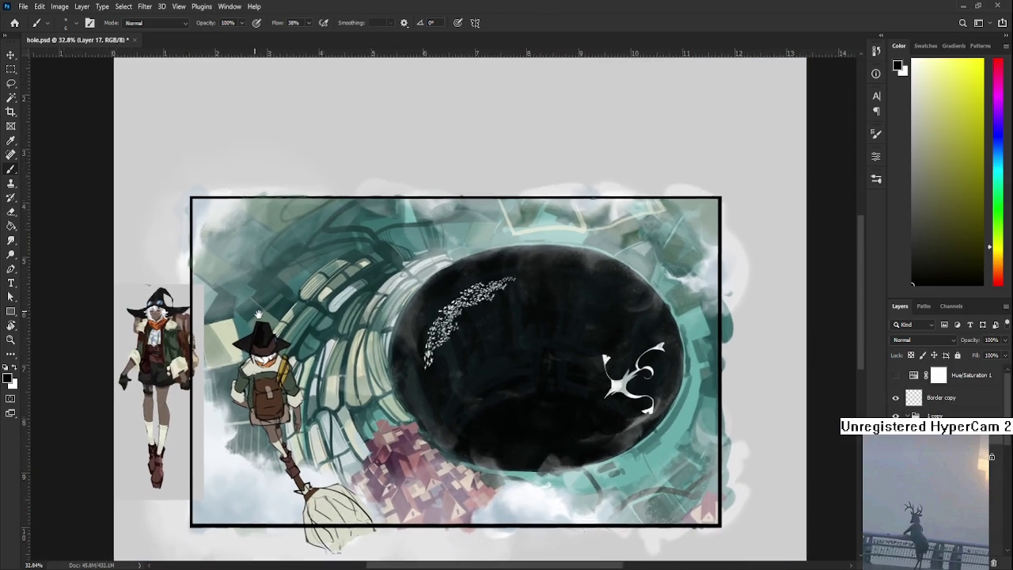
pyautogui.moveTo(233, 293); pyautogui.dragTo(272, 332)
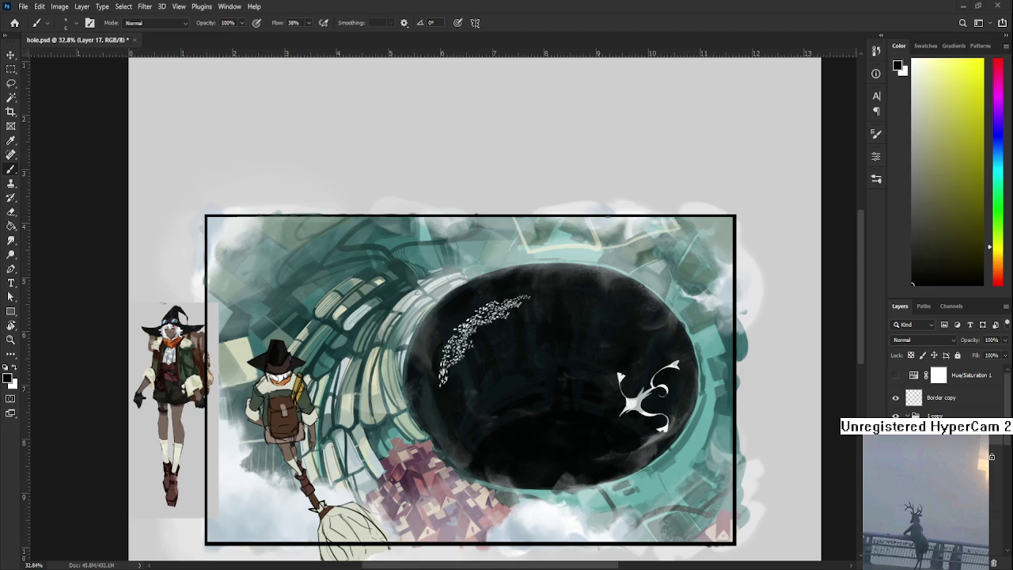
pyautogui.hotkey('ctrl', 't')
# Step: Scale the deer line sketch to about 13% and a second deer sketch to half, placing both inside the frame
pyautogui.hotkey('ctrl', '-')
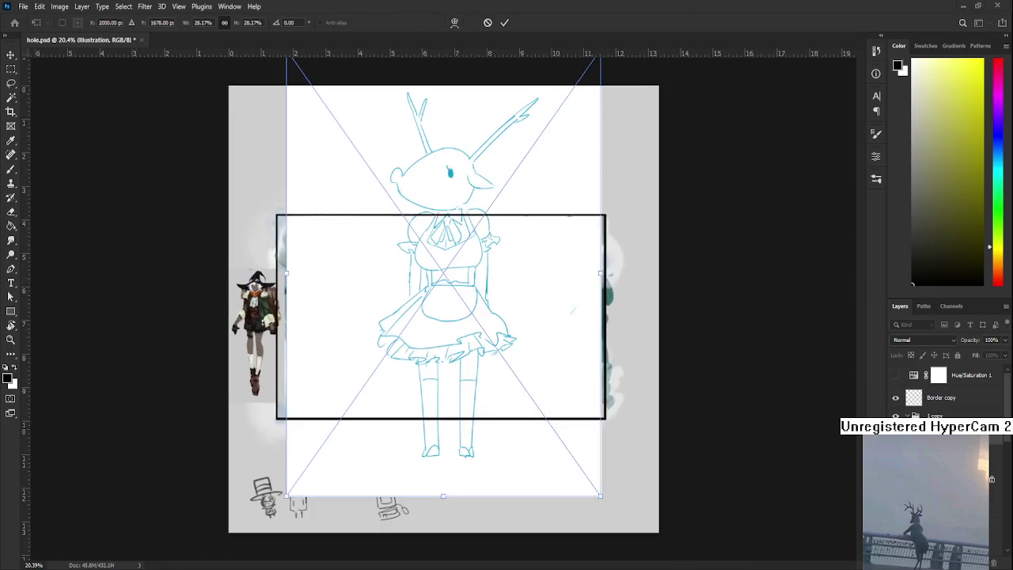
pyautogui.hotkey('ctrl', '-')
pyautogui.moveTo(573, 463); pyautogui.dragTo(431, 261)
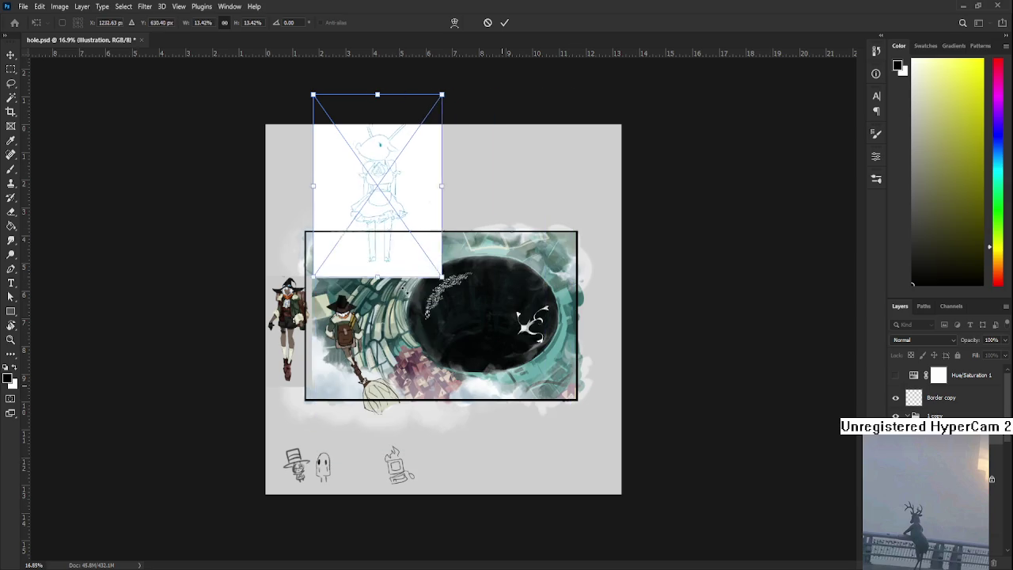
pyautogui.moveTo(364, 242); pyautogui.dragTo(347, 360)
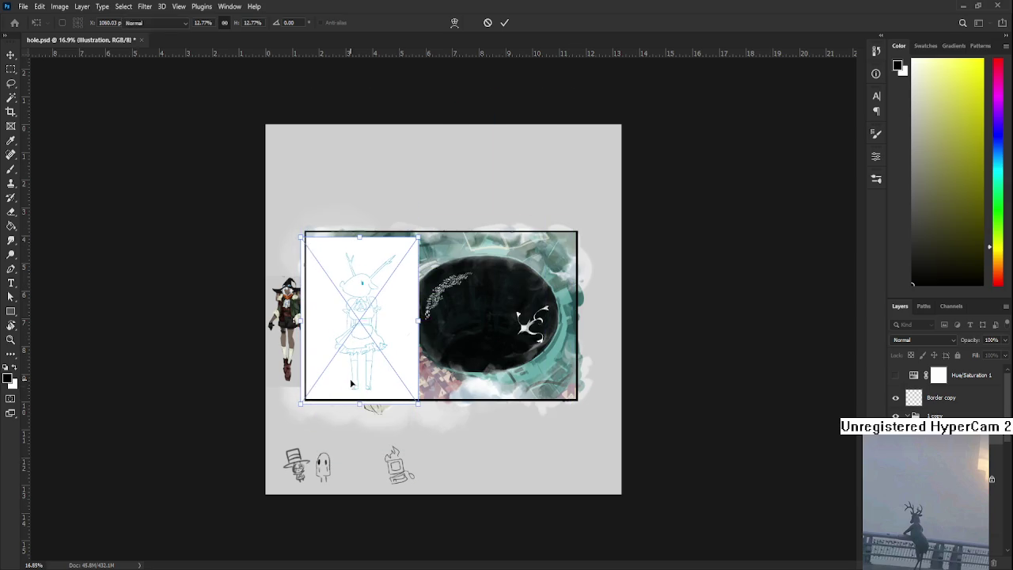
pyautogui.moveTo(322, 474)
pyautogui.mouseDown()
pyautogui.moveTo(497, 287)
pyautogui.moveTo(419, 405)
pyautogui.mouseUp()
pyautogui.moveTo(486, 192)
pyautogui.mouseDown()
pyautogui.moveTo(475, 283)
pyautogui.moveTo(456, 306)
pyautogui.mouseUp()
pyautogui.press('Return')
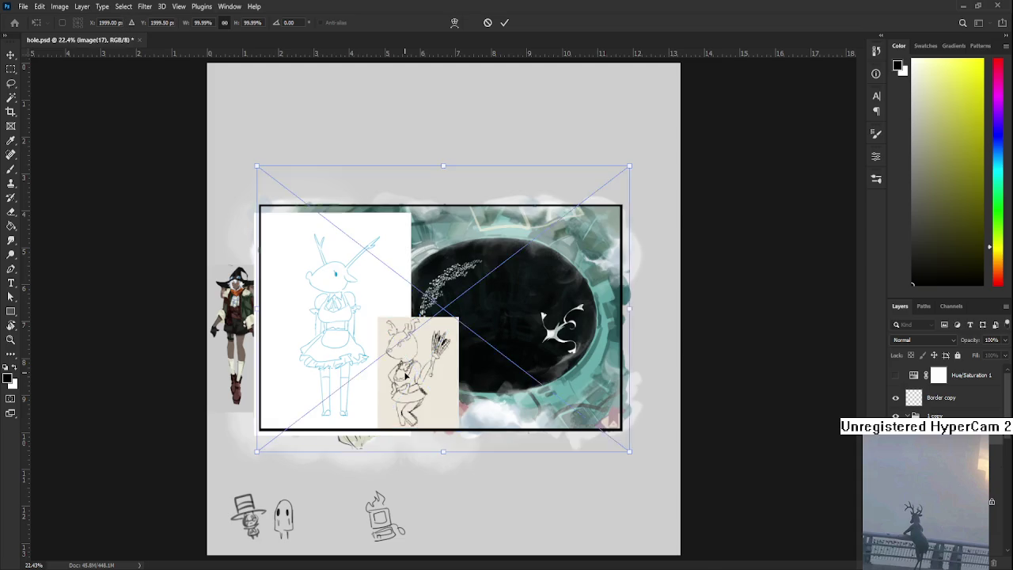
# Step: Shrink the greyscale deer reference to about 43% and place it over the tunnel area
pyautogui.moveTo(242, 459); pyautogui.dragTo(475, 286)
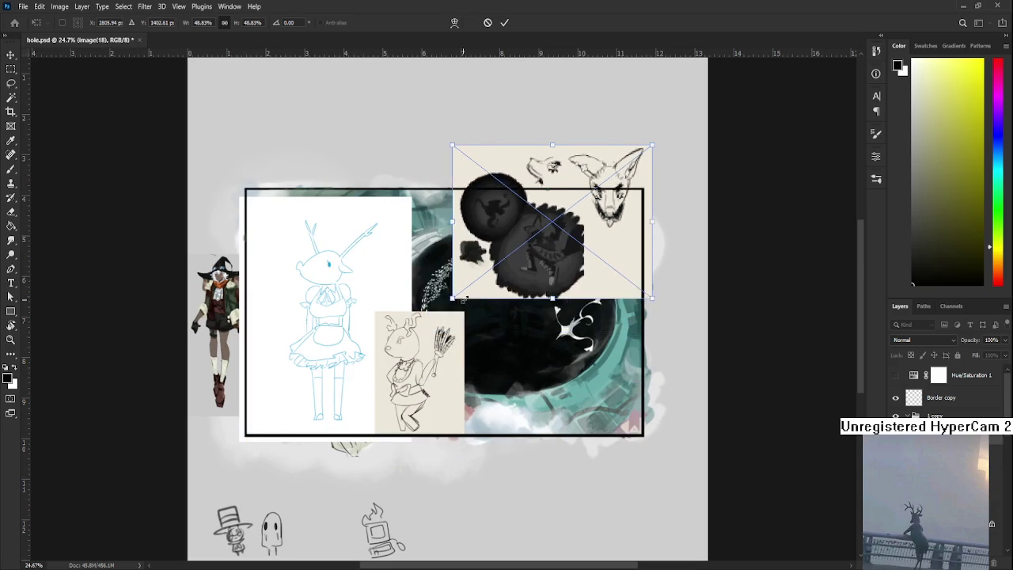
pyautogui.moveTo(524, 245)
pyautogui.mouseDown()
pyautogui.moveTo(506, 341)
pyautogui.moveTo(518, 345)
pyautogui.mouseUp()
pyautogui.press('Return')
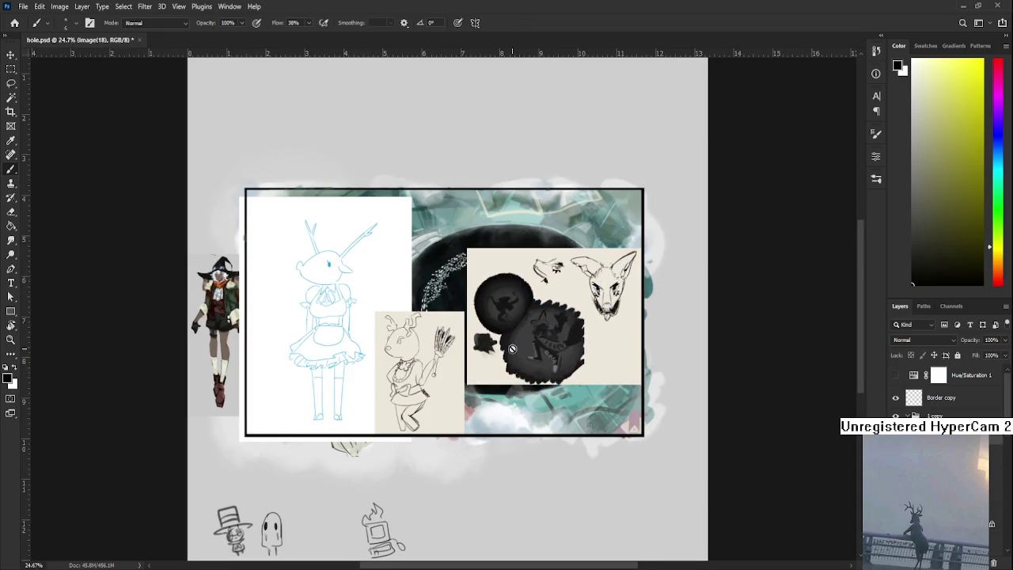
pyautogui.scroll(2, 512, 347)
pyautogui.moveTo(451, 499); pyautogui.dragTo(466, 473)
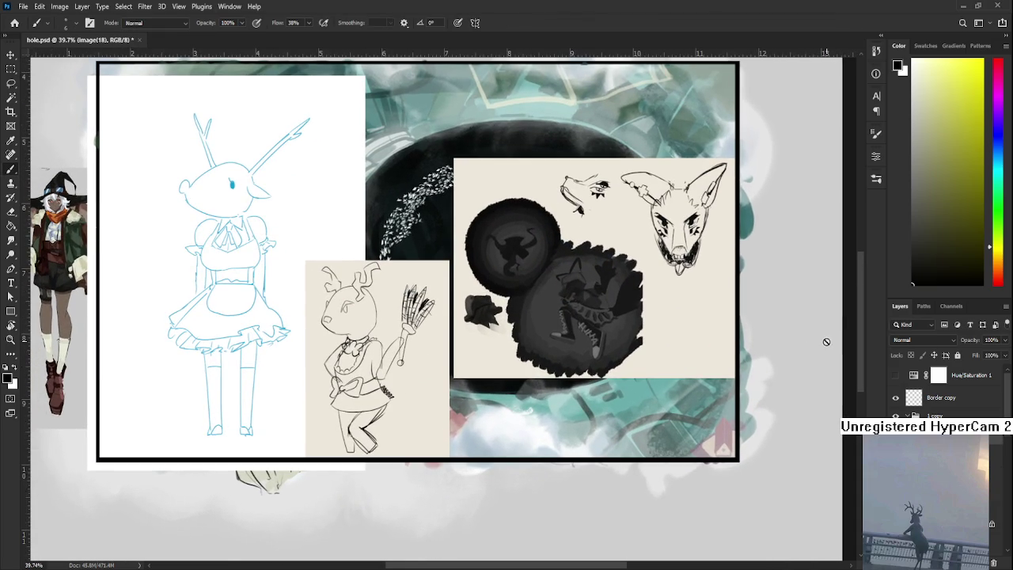
# Step: Draw a small oval doodle in the margin below the artwork, undoing a stray first curve
pyautogui.scroll(-3, 942, 391)
pyautogui.scroll(-3, 942, 392)
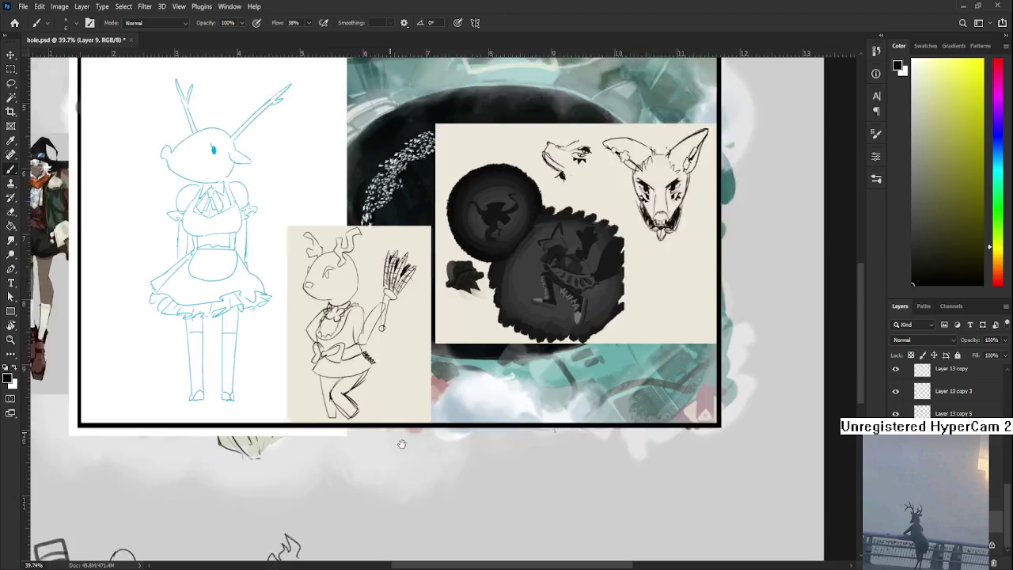
pyautogui.moveTo(390, 546)
pyautogui.mouseDown()
pyautogui.moveTo(360, 422)
pyautogui.moveTo(367, 473)
pyautogui.mouseUp()
pyautogui.hotkey('ctrl', 'z')
pyautogui.moveTo(370, 422)
pyautogui.mouseDown()
pyautogui.moveTo(385, 424)
pyautogui.moveTo(383, 448)
pyautogui.mouseUp()
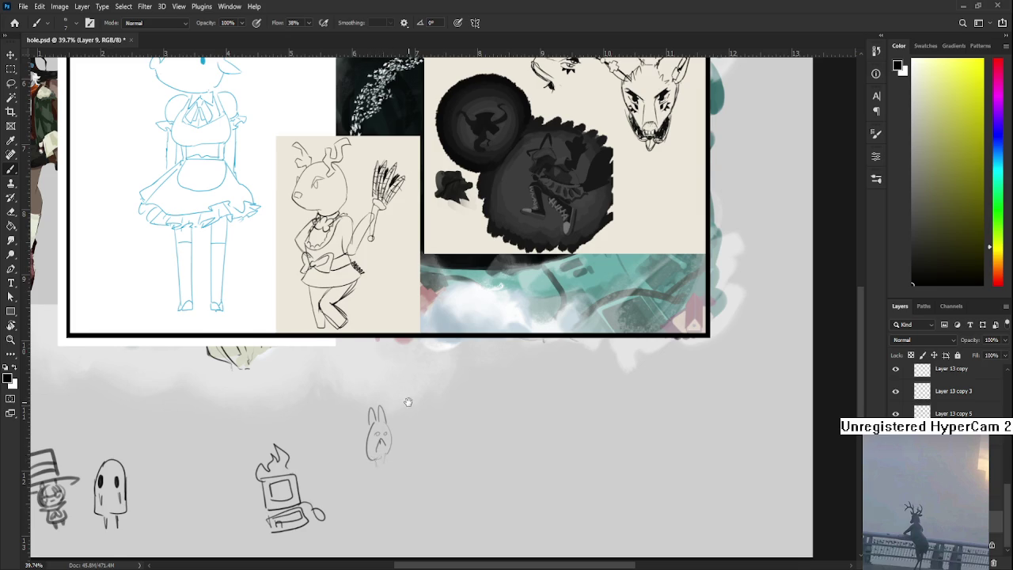
# Step: Pan and scroll around to review the whole framed artwork
pyautogui.moveTo(403, 403); pyautogui.dragTo(384, 483)
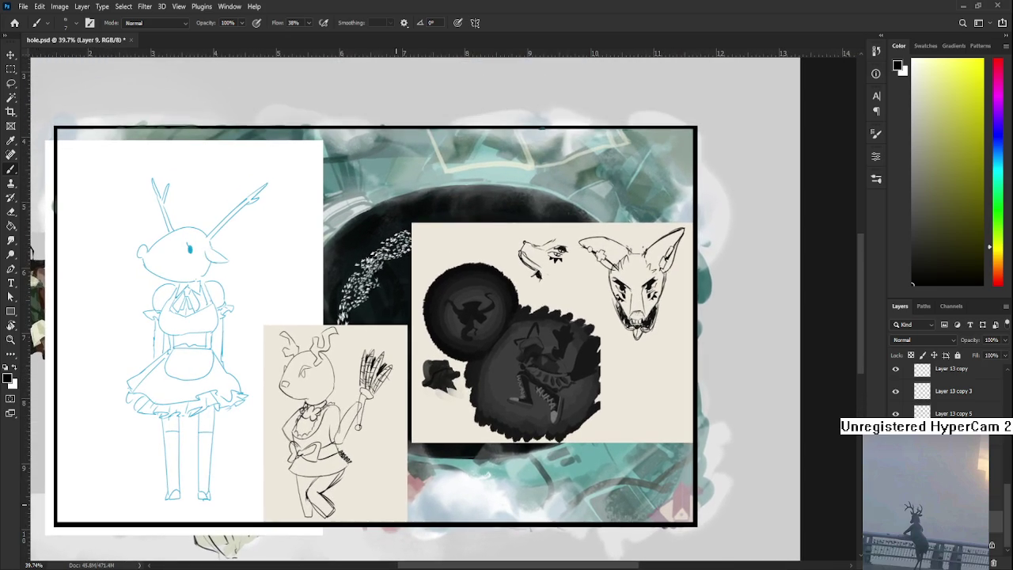
pyautogui.moveTo(408, 436); pyautogui.dragTo(432, 448)
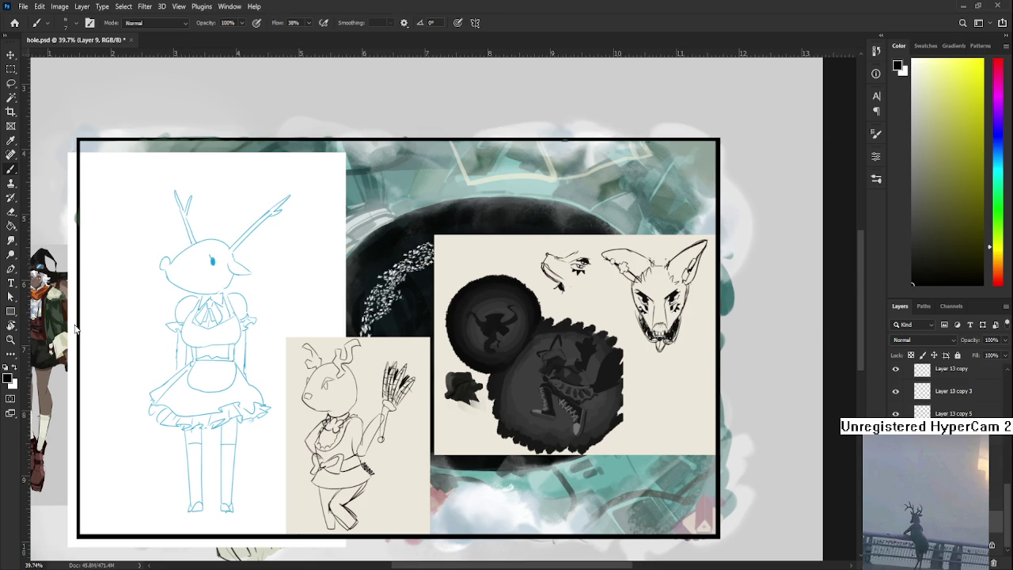
pyautogui.scroll(-1, 291, 507)
pyautogui.scroll(-1, 291, 507)
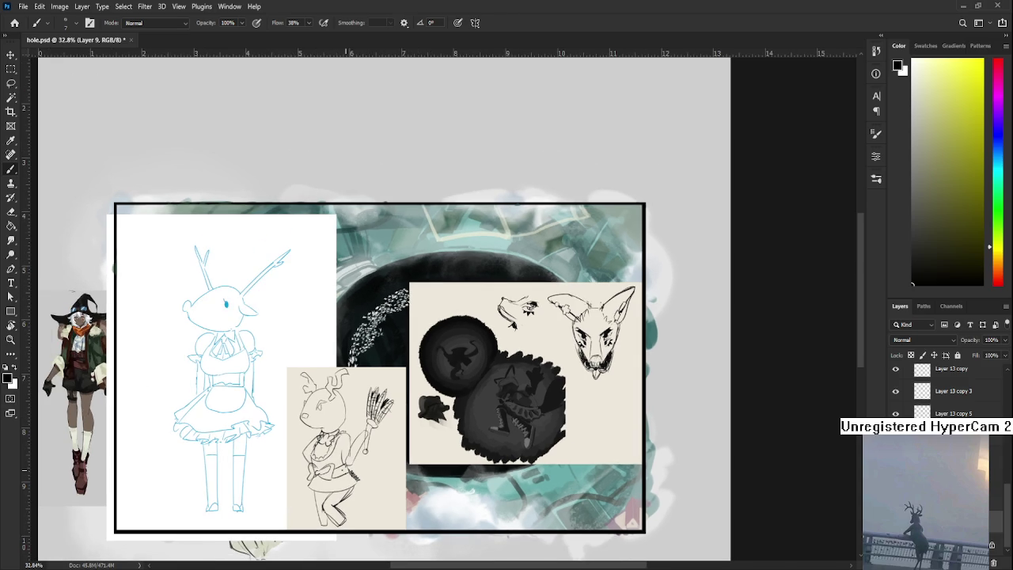
pyautogui.scroll(6, 538, 427)
pyautogui.scroll(2, 538, 428)
pyautogui.scroll(-2, 546, 420)
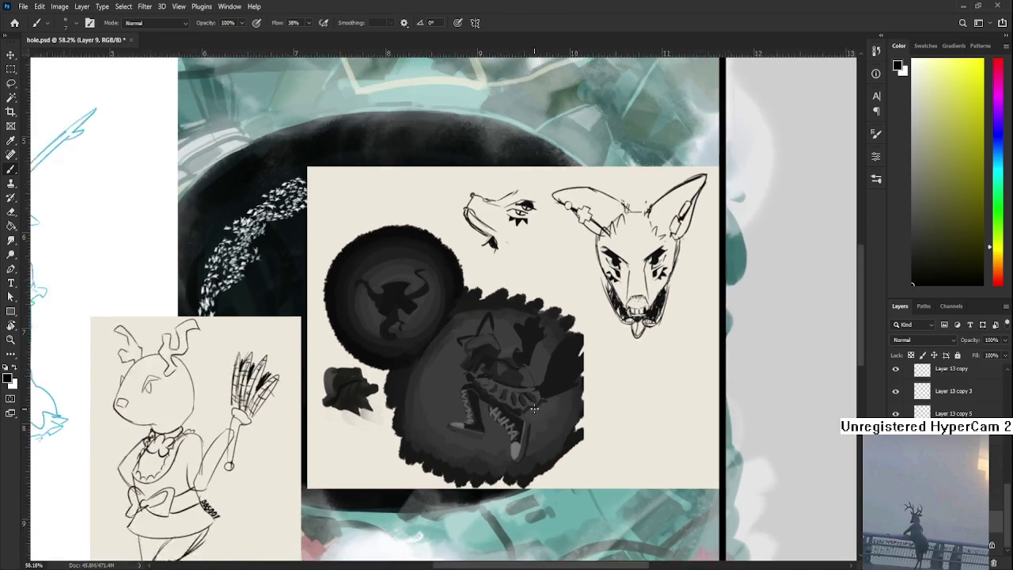
pyautogui.scroll(-1, 546, 419)
pyautogui.scroll(-3, 617, 403)
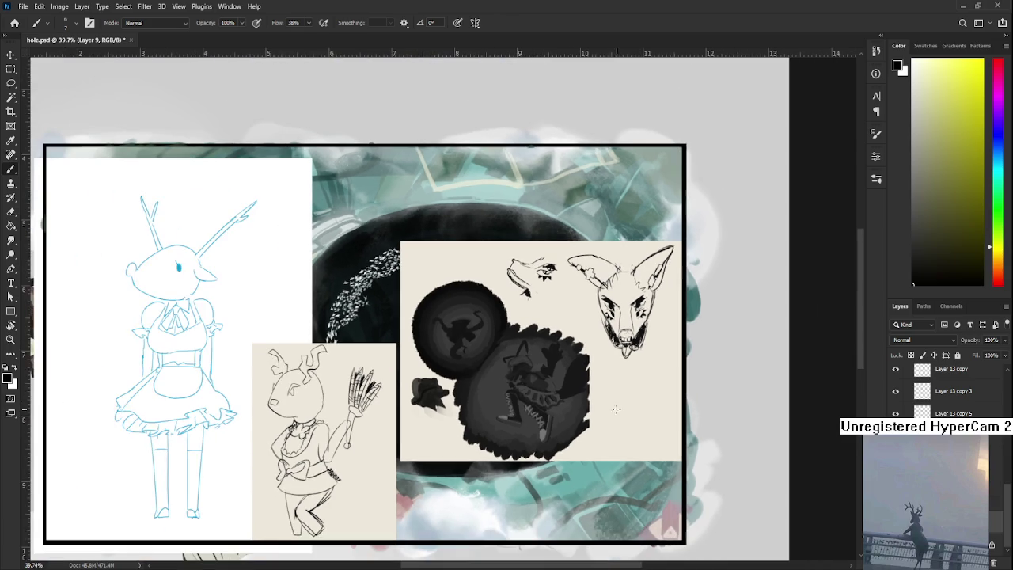
pyautogui.scroll(-2, 548, 412)
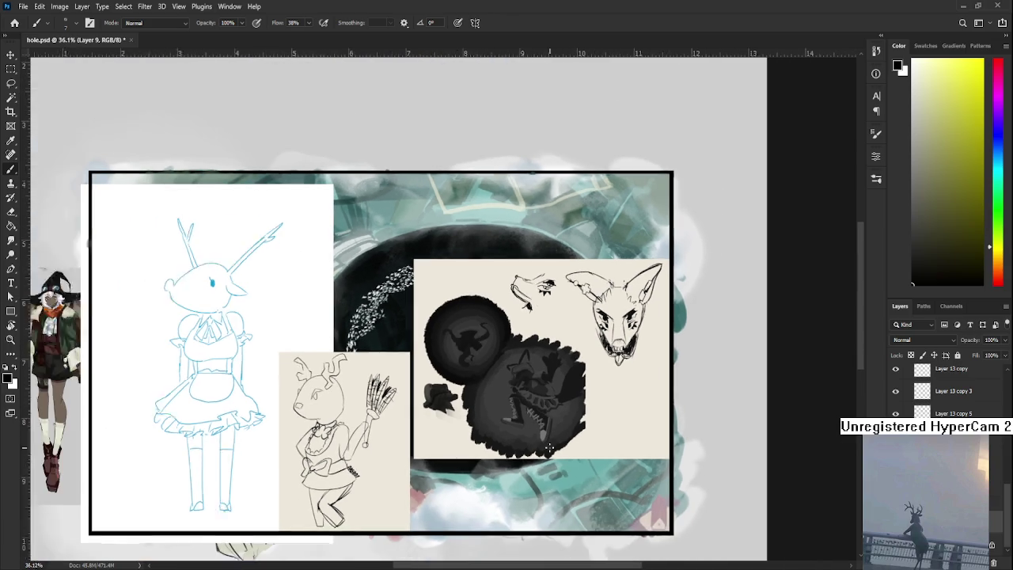
pyautogui.scroll(-1, 548, 453)
pyautogui.scroll(1, 538, 476)
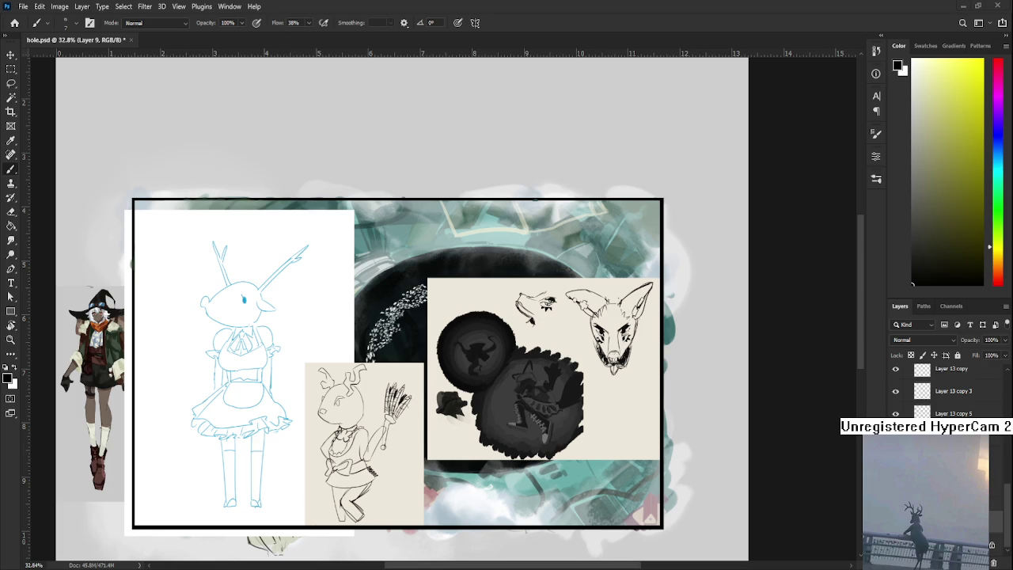
pyautogui.scroll(-1, 461, 434)
pyautogui.scroll(-1, 461, 434)
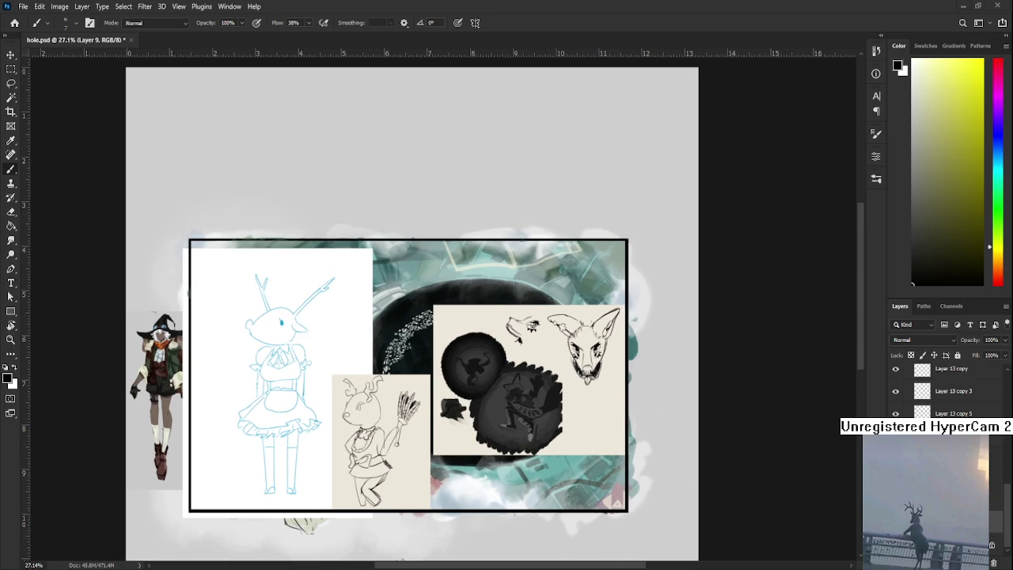
pyautogui.scroll(2, 409, 473)
pyautogui.scroll(-1, 379, 490)
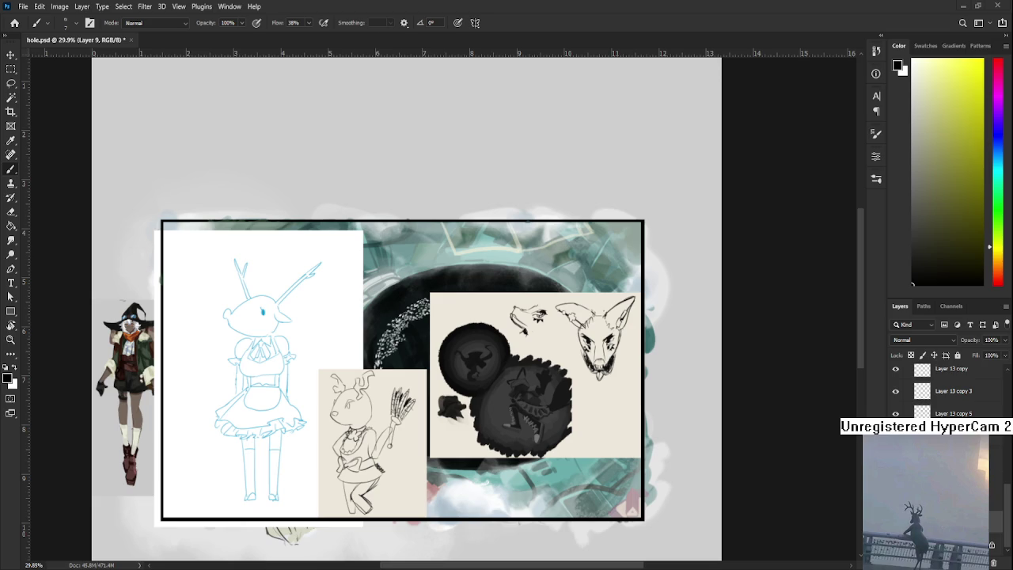
pyautogui.scroll(3, 376, 462)
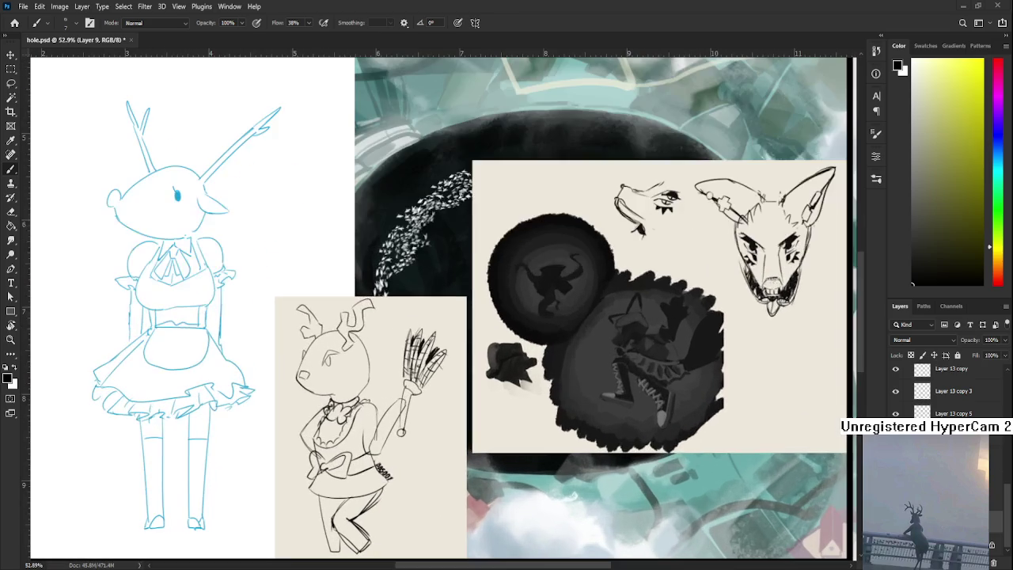
pyautogui.scroll(-1, 514, 479)
pyautogui.scroll(-1, 514, 480)
pyautogui.scroll(-1, 514, 480)
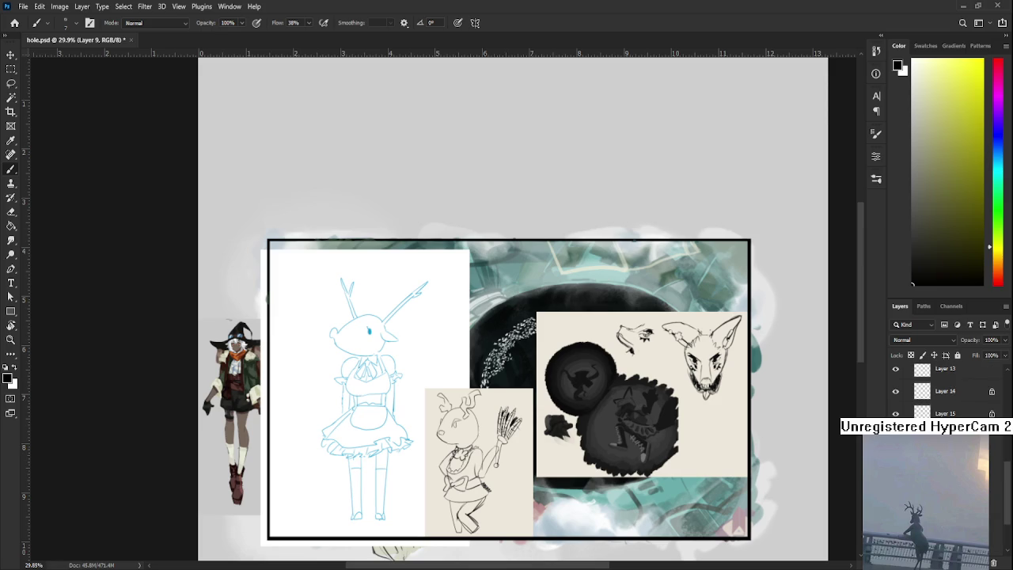
pyautogui.scroll(5, 950, 391)
pyautogui.scroll(3, 950, 391)
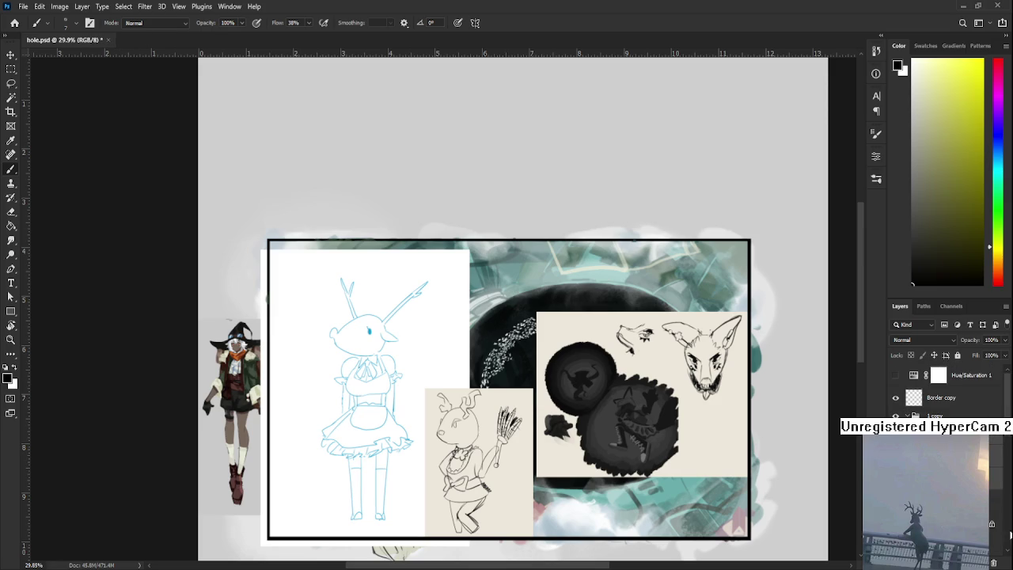
# Step: Hide the deer references, sample the jacket green and strap yellow, and enlarge the brush to 25
pyautogui.click(994, 562)
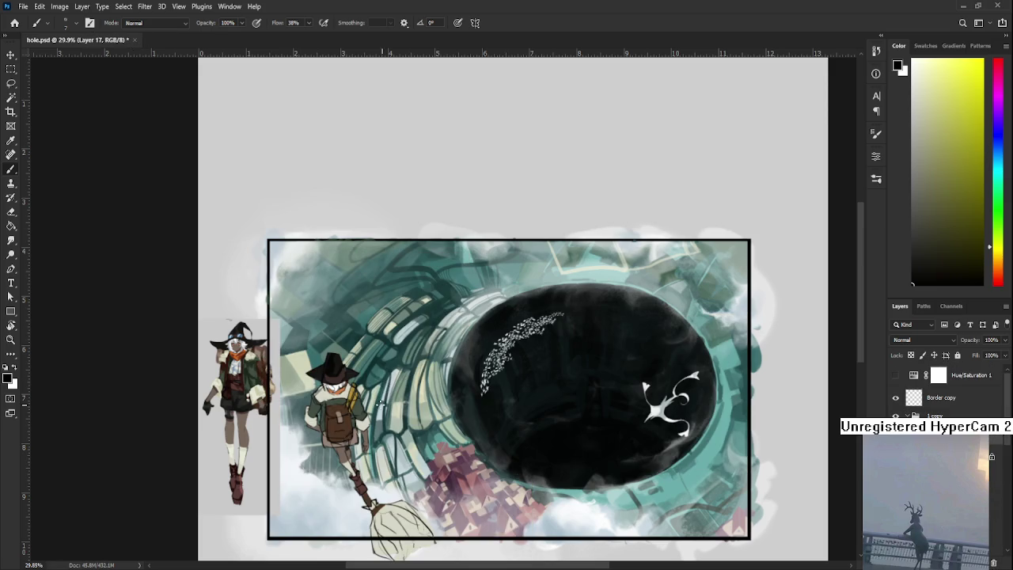
pyautogui.scroll(2, 413, 409)
pyautogui.scroll(2, 388, 400)
pyautogui.scroll(1, 371, 394)
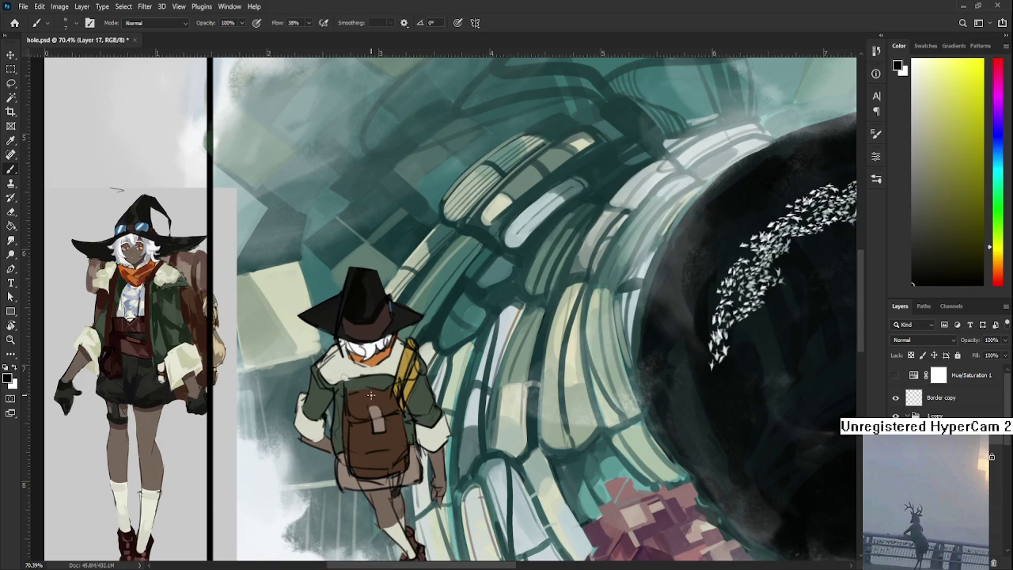
pyautogui.keyDown('alt'); pyautogui.click(362, 382); pyautogui.keyUp('alt')
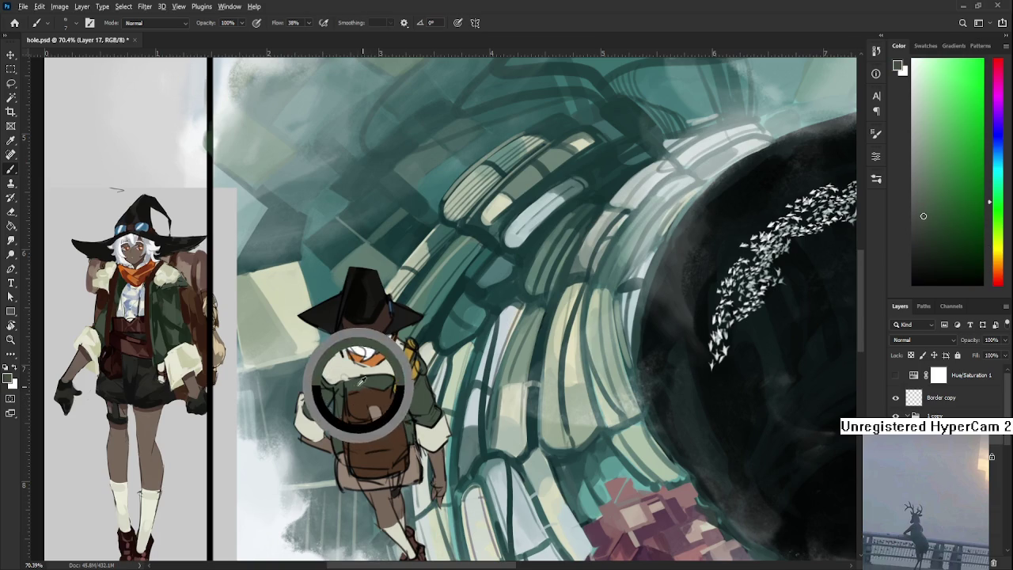
pyautogui.moveTo(381, 404)
pyautogui.mouseDown()
pyautogui.moveTo(402, 358)
pyautogui.moveTo(368, 305)
pyautogui.mouseUp()
pyautogui.scroll(1, 370, 389)
pyautogui.scroll(1, 369, 388)
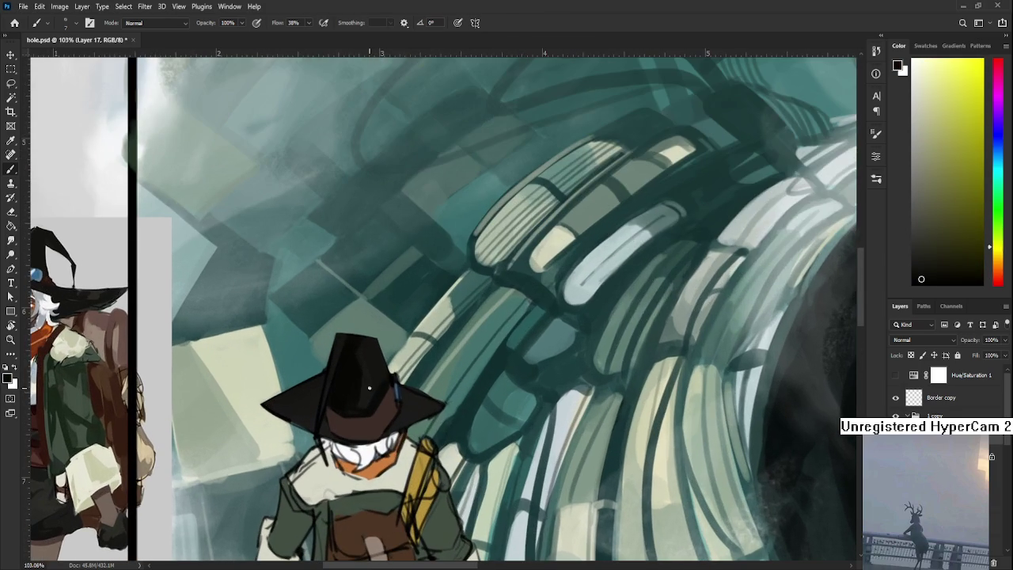
pyautogui.press(']')
pyautogui.press(']')
pyautogui.press(']')
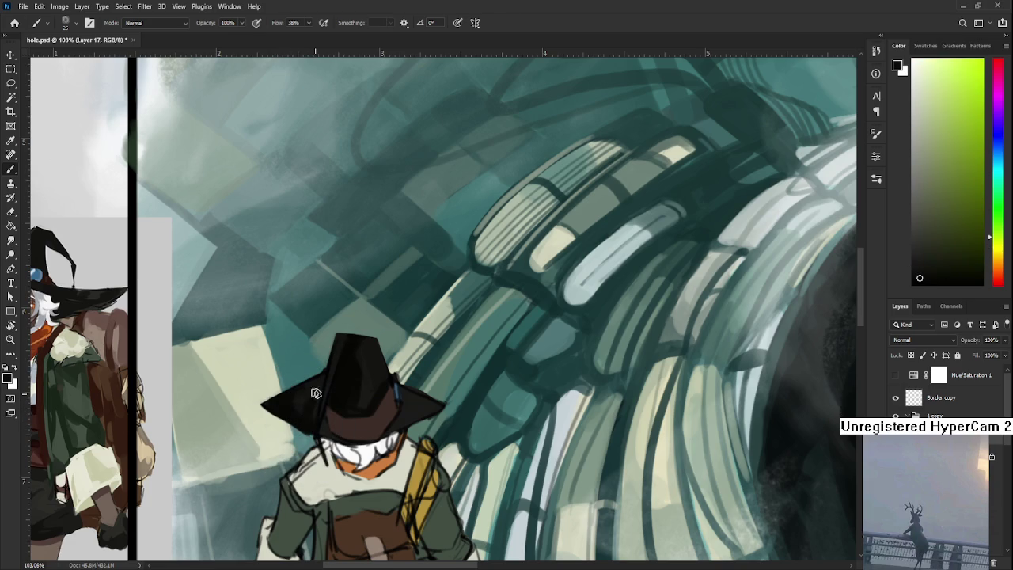
# Step: Trial-erase the hat brim's left tip, undo it, then paint the brim underside solid black
pyautogui.press('e')
pyautogui.moveTo(270, 410); pyautogui.dragTo(264, 403)
pyautogui.hotkey('ctrl', 'z')
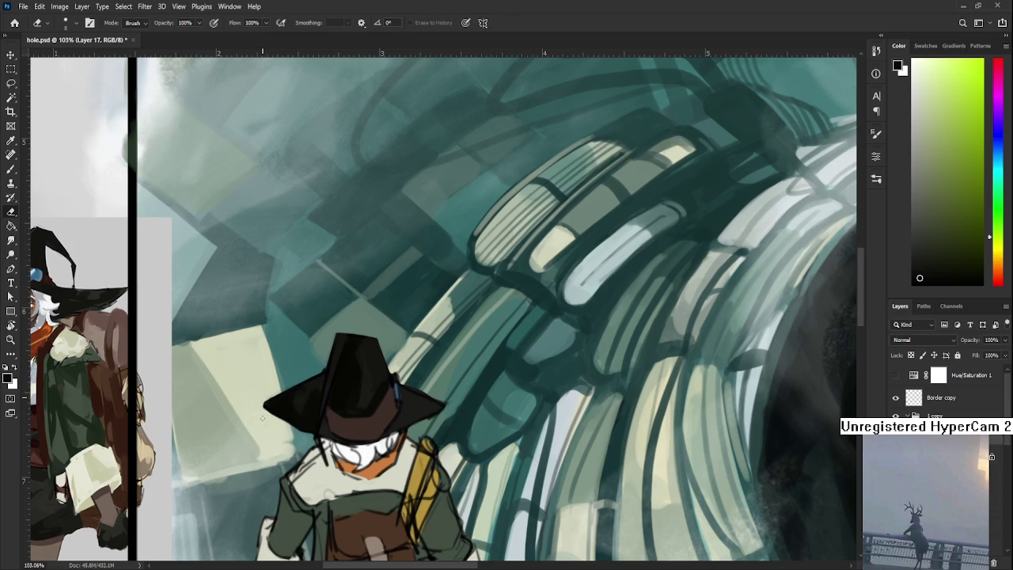
pyautogui.press('b')
pyautogui.keyDown('alt'); pyautogui.click(283, 412); pyautogui.keyUp('alt')
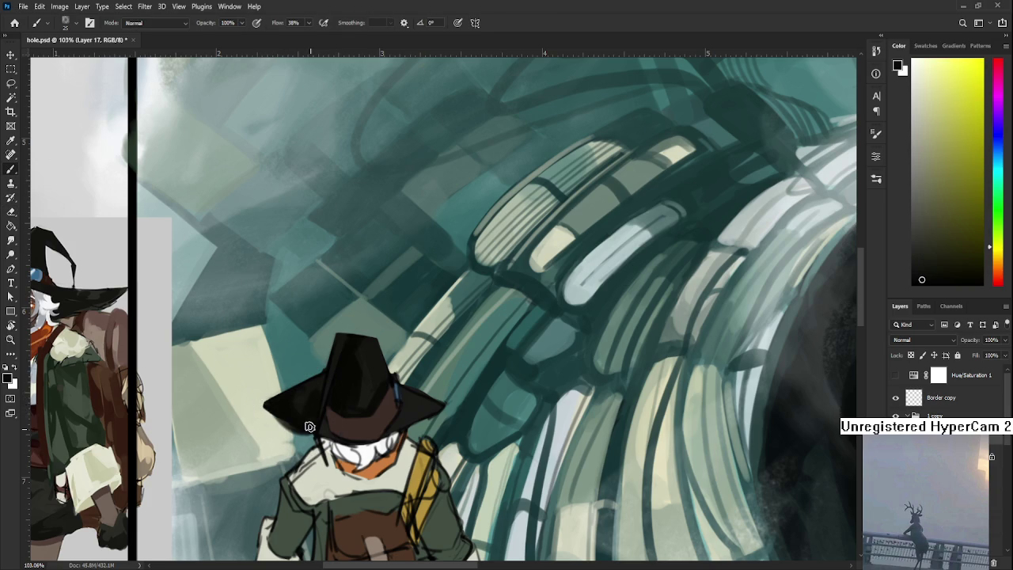
pyautogui.moveTo(278, 413); pyautogui.dragTo(315, 437)
pyautogui.moveTo(388, 413); pyautogui.dragTo(346, 413)
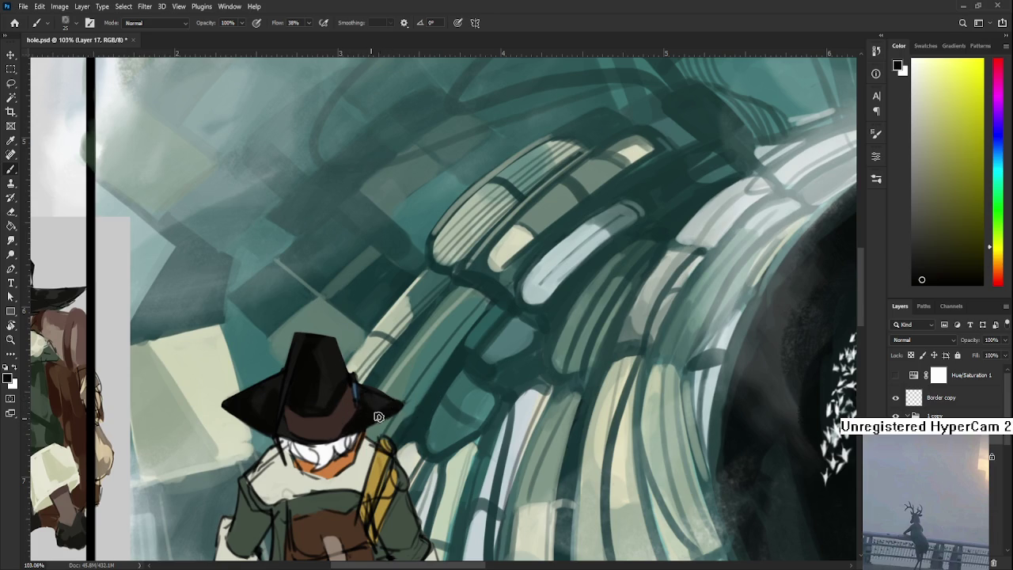
# Step: Sample several dark shades from the hat, including a dark red and a darker brim tone
pyautogui.press('e')
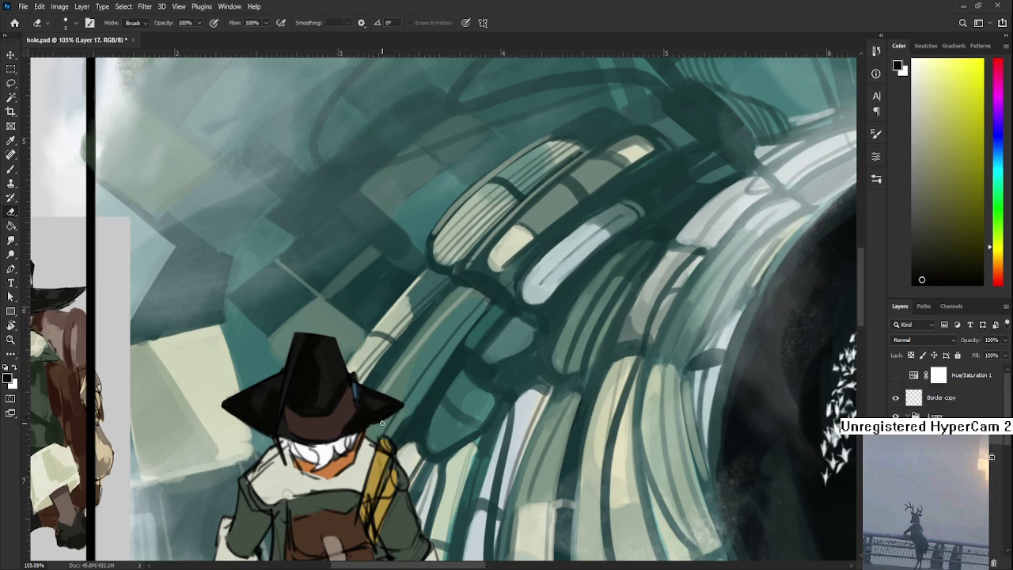
pyautogui.press('b')
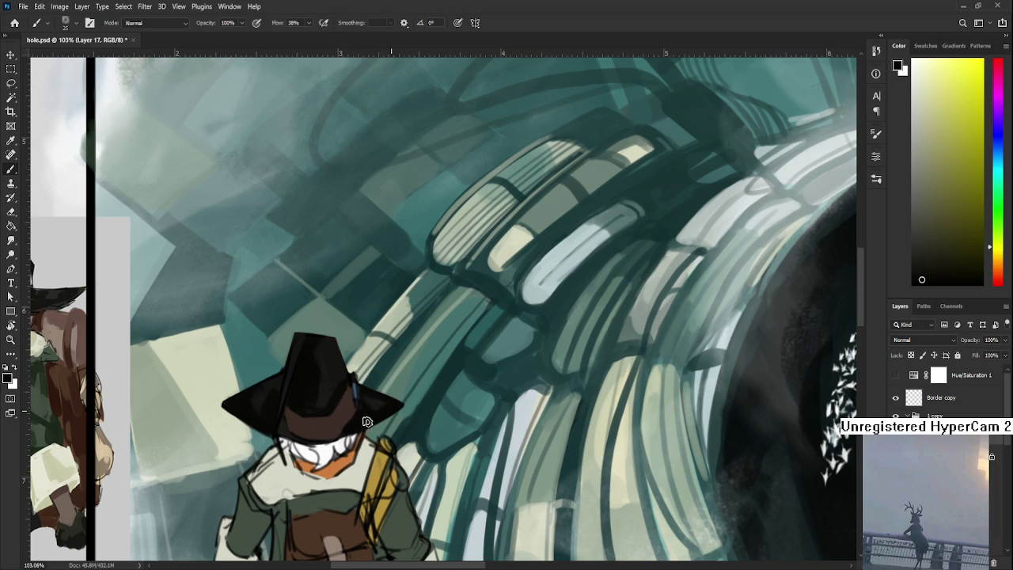
pyautogui.keyDown('alt'); pyautogui.click(340, 421); pyautogui.keyUp('alt')
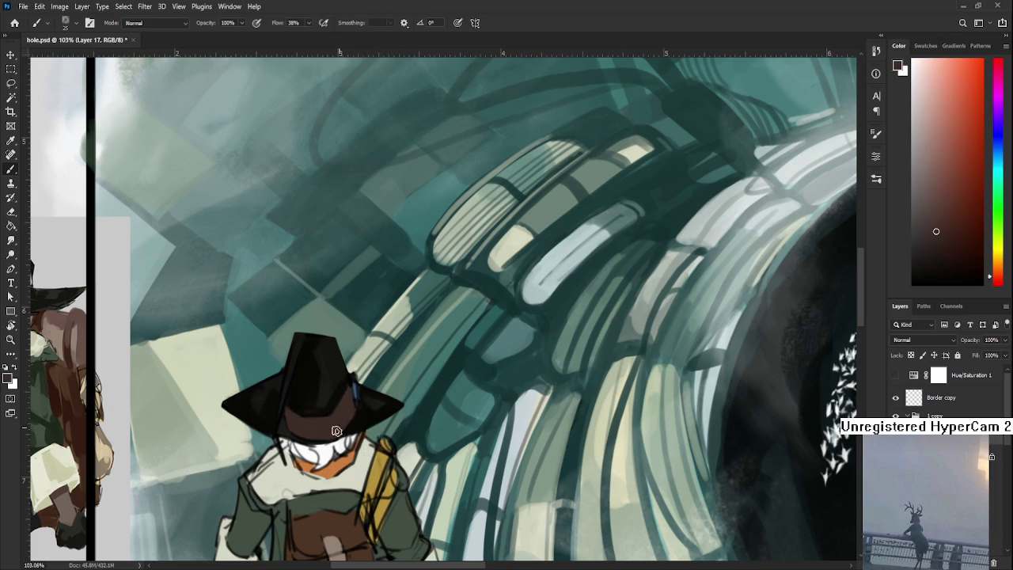
pyautogui.keyDown('alt'); pyautogui.click(335, 402); pyautogui.keyUp('alt')
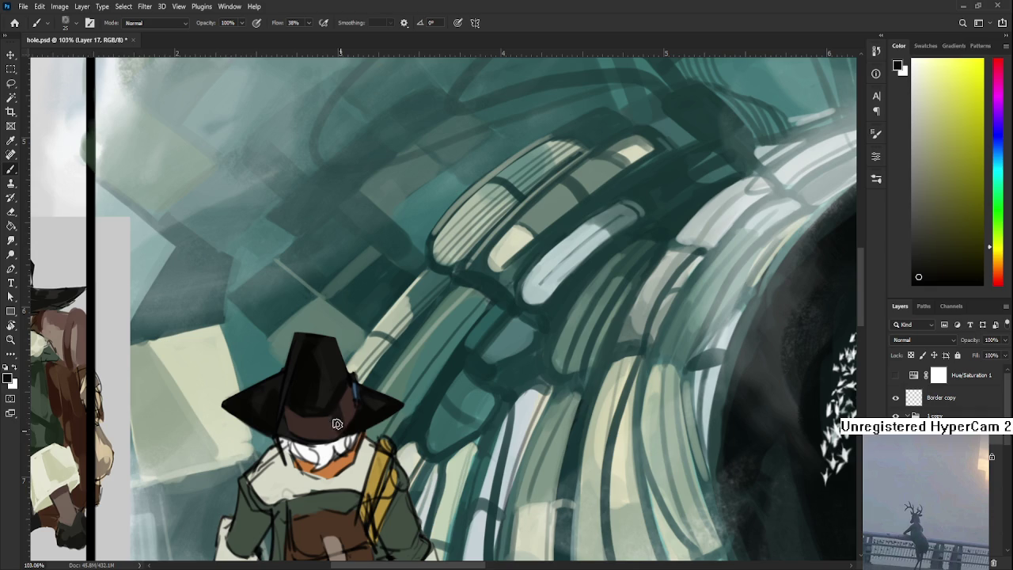
pyautogui.keyDown('alt'); pyautogui.click(348, 398); pyautogui.keyUp('alt')
pyautogui.keyDown('alt'); pyautogui.click(334, 421); pyautogui.keyUp('alt')
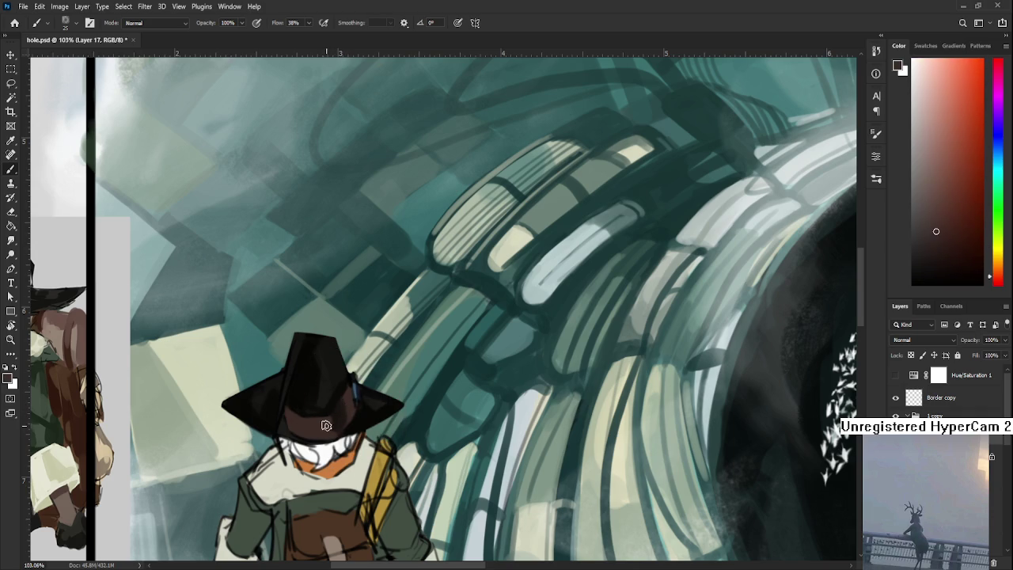
pyautogui.keyDown('alt'); pyautogui.click(333, 406); pyautogui.keyUp('alt')
pyautogui.moveTo(333, 406); pyautogui.dragTo(325, 380)
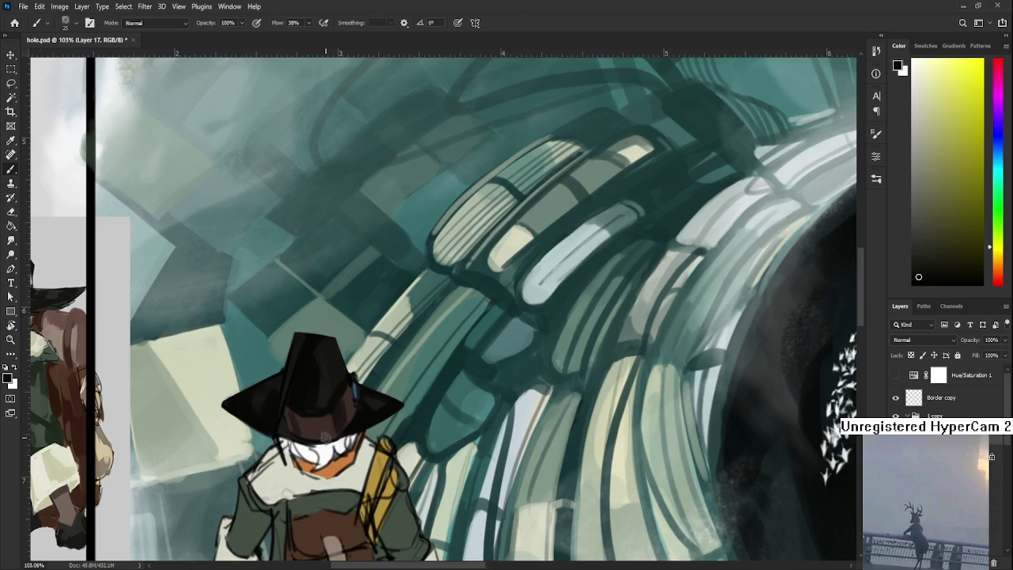
pyautogui.scroll(-3, 297, 433)
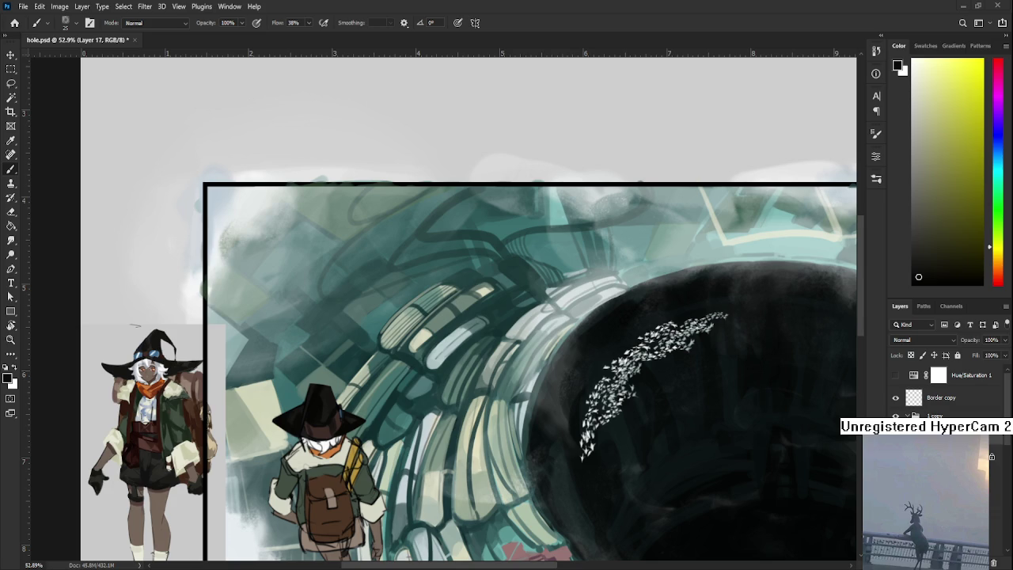
# Step: Free-transform the nephrite sketch to about 55% and centre it in the frame
pyautogui.hotkey('ctrl', 't')
pyautogui.scroll(-3, 497, 377)
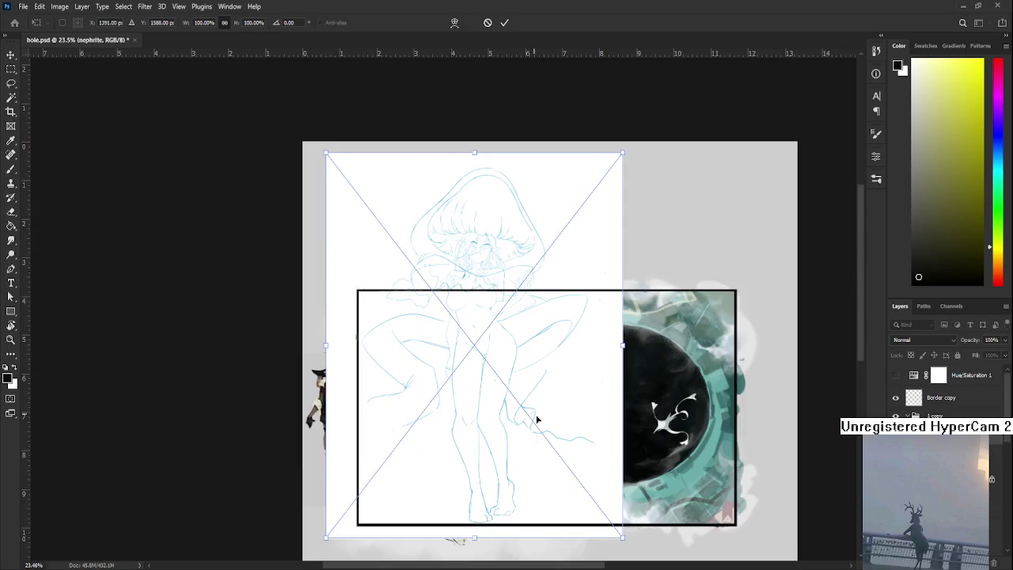
pyautogui.moveTo(588, 500); pyautogui.dragTo(457, 338)
pyautogui.moveTo(430, 276); pyautogui.dragTo(594, 425)
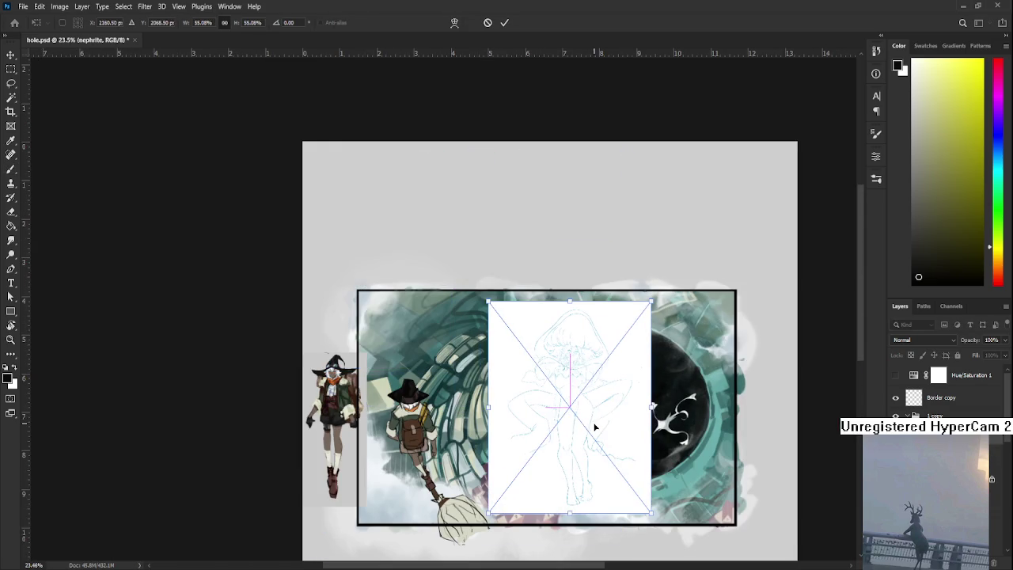
pyautogui.press('Return')
pyautogui.press('b')
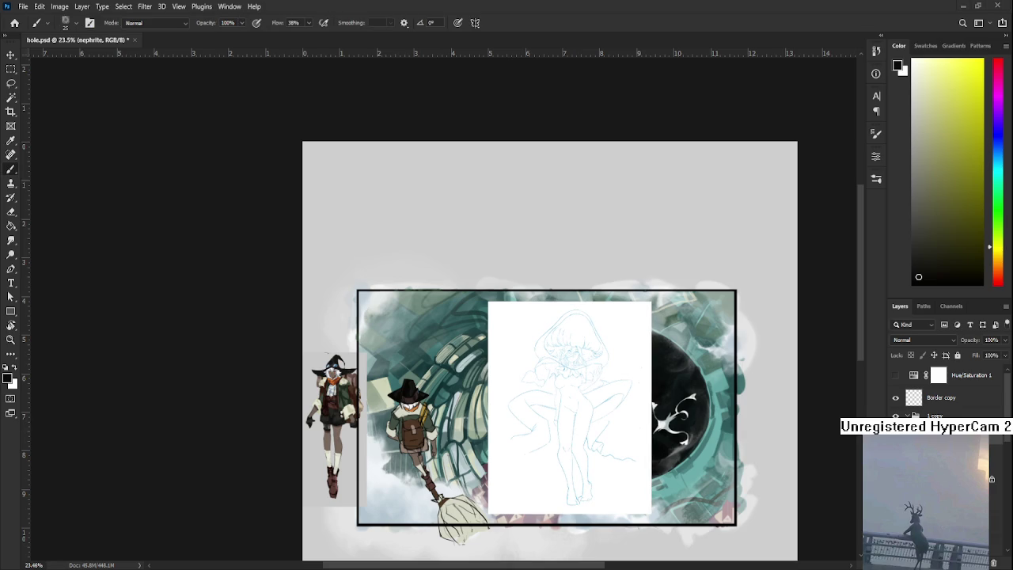
# Step: Zoom and pan to inspect the top of the resized sketch and its hood
pyautogui.scroll(1, 550, 465)
pyautogui.scroll(2, 551, 464)
pyautogui.scroll(3, 551, 464)
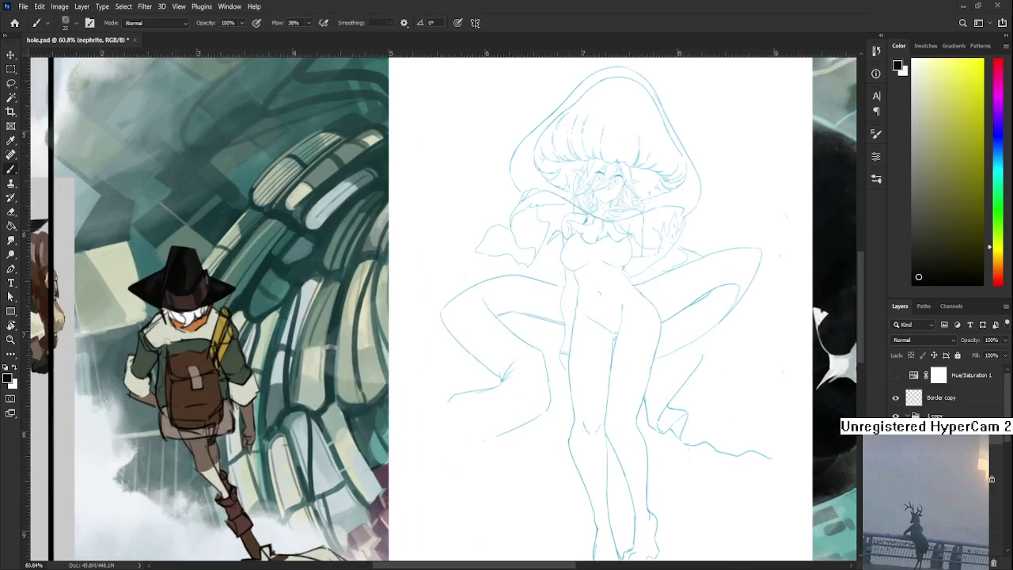
pyautogui.moveTo(504, 355); pyautogui.dragTo(335, 541)
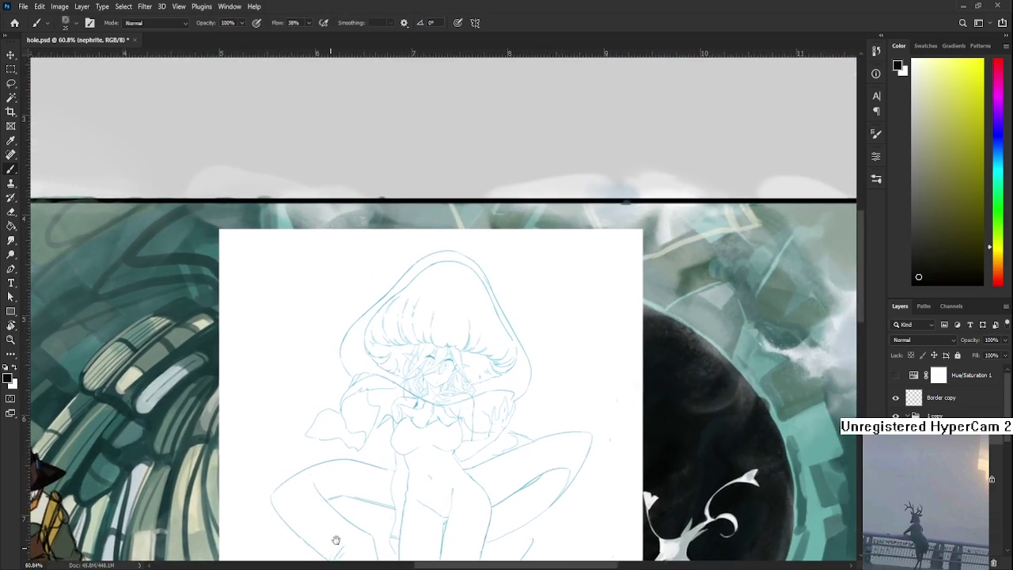
pyautogui.moveTo(443, 381)
pyautogui.mouseDown()
pyautogui.moveTo(433, 434)
pyautogui.moveTo(457, 355)
pyautogui.mouseUp()
pyautogui.scroll(1, 441, 379)
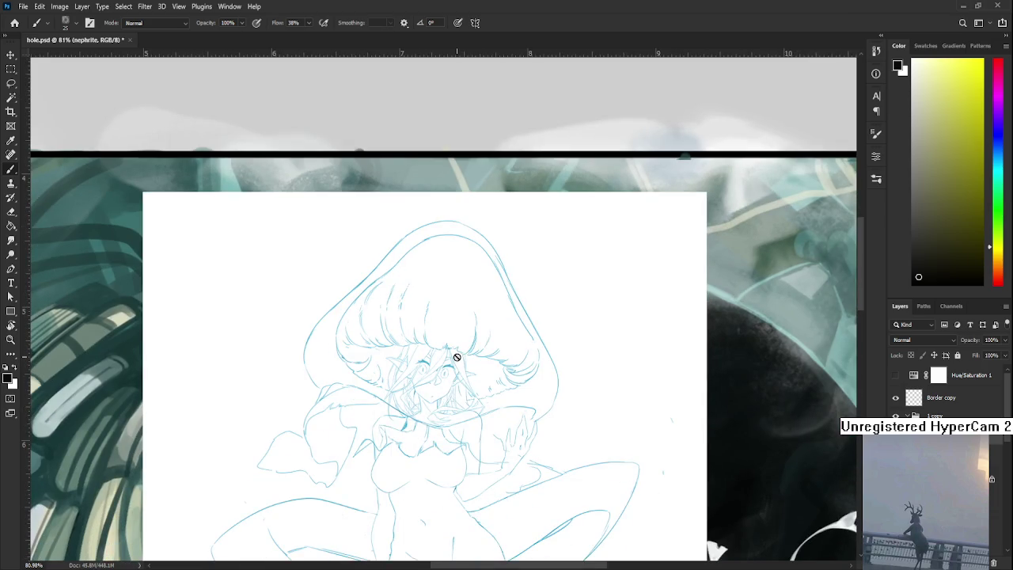
pyautogui.scroll(-1, 454, 365)
pyautogui.scroll(-2, 455, 366)
pyautogui.scroll(2, 445, 409)
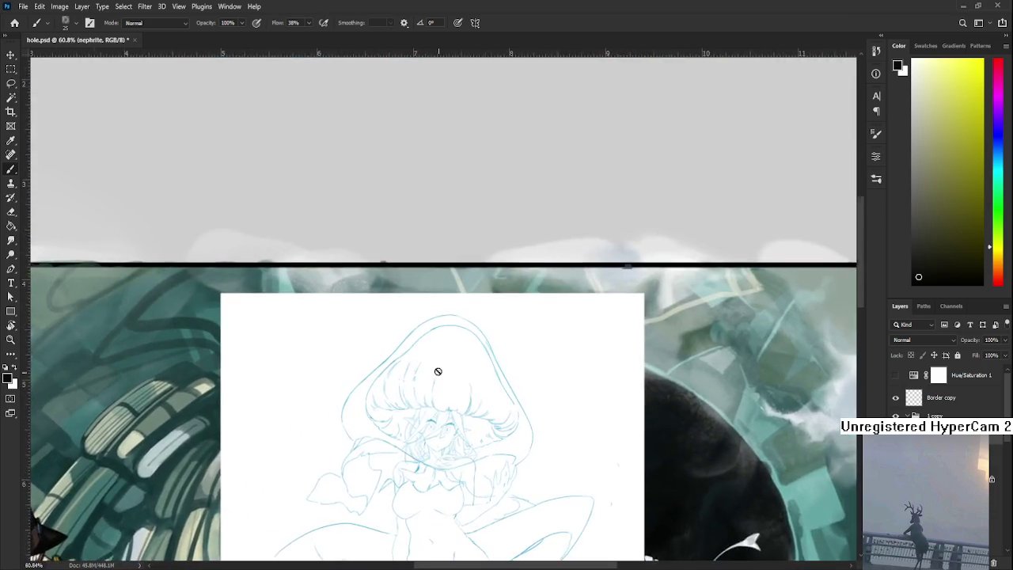
pyautogui.scroll(1, 451, 343)
pyautogui.scroll(-1, 408, 533)
pyautogui.moveTo(408, 533)
pyautogui.mouseDown()
pyautogui.moveTo(507, 355)
pyautogui.moveTo(505, 405)
pyautogui.moveTo(516, 418)
pyautogui.mouseUp()
# Step: Tilt the canvas with Rotate View to check the sketch's pose, then ease it back toward level
pyautogui.press('r')
pyautogui.moveTo(518, 479)
pyautogui.mouseDown()
pyautogui.moveTo(578, 464)
pyautogui.moveTo(565, 470)
pyautogui.mouseUp()
pyautogui.scroll(-3, 565, 470)
pyautogui.scroll(-2, 538, 409)
pyautogui.moveTo(538, 409)
pyautogui.mouseDown()
pyautogui.moveTo(552, 343)
pyautogui.moveTo(549, 479)
pyautogui.moveTo(558, 489)
pyautogui.mouseUp()
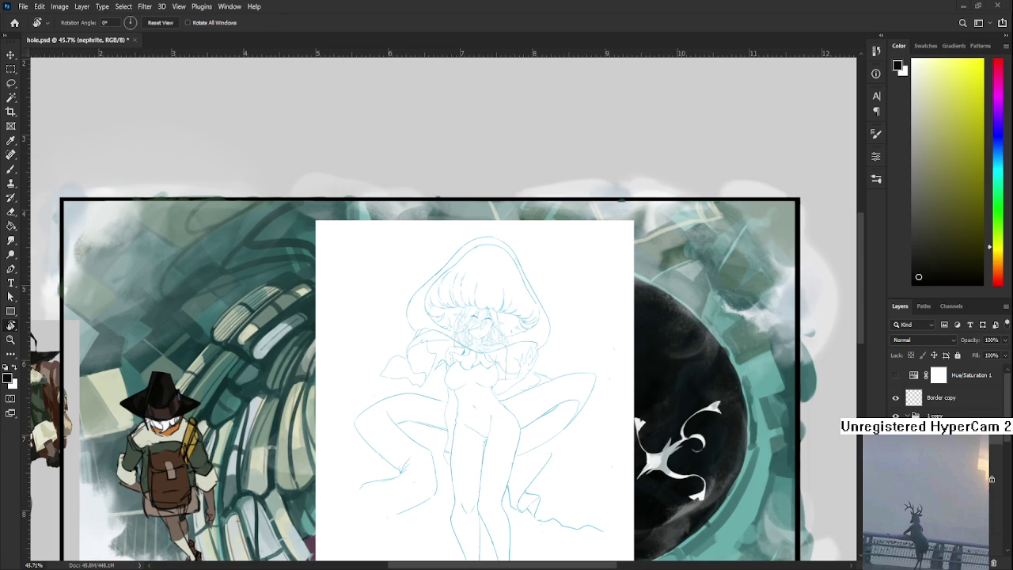
# Step: Compare against the character reference on the left, then hide the nephrite sketch
pyautogui.keyDown('alt'); pyautogui.scroll(-2, 513, 447); pyautogui.keyUp('alt')
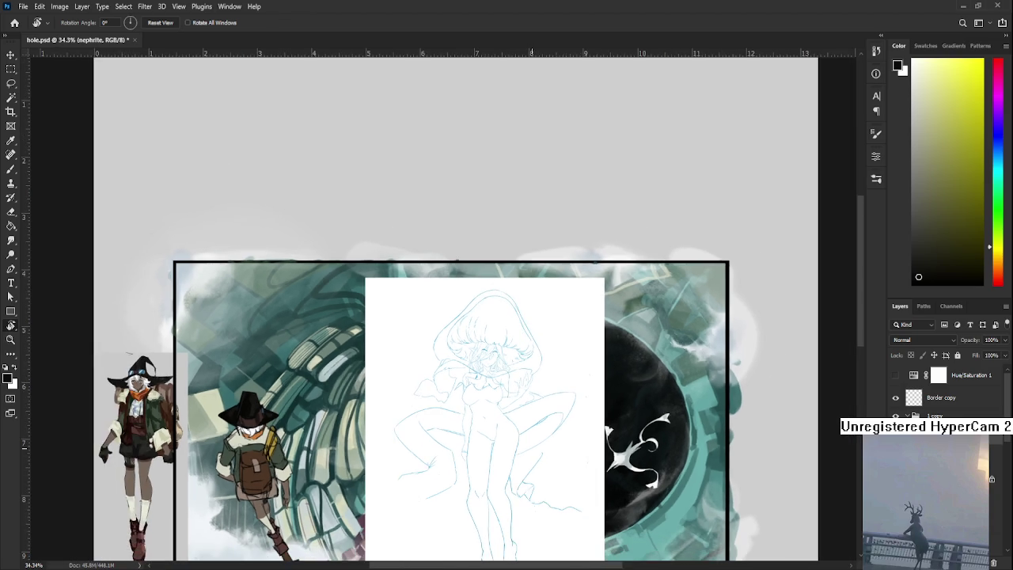
pyautogui.moveTo(538, 424); pyautogui.dragTo(520, 380)
pyautogui.moveTo(709, 402); pyautogui.dragTo(703, 429)
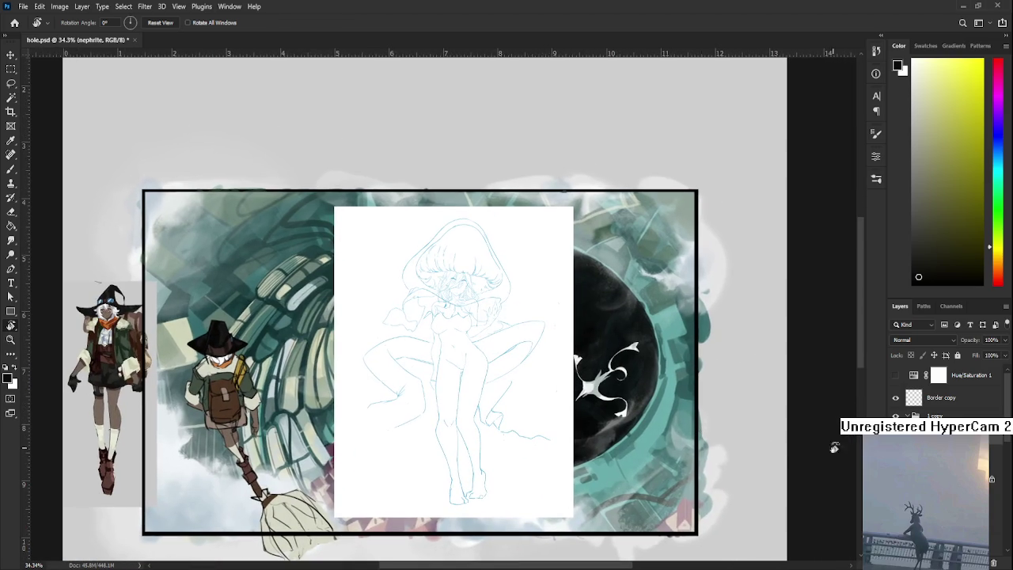
pyautogui.moveTo(631, 421); pyautogui.dragTo(599, 415)
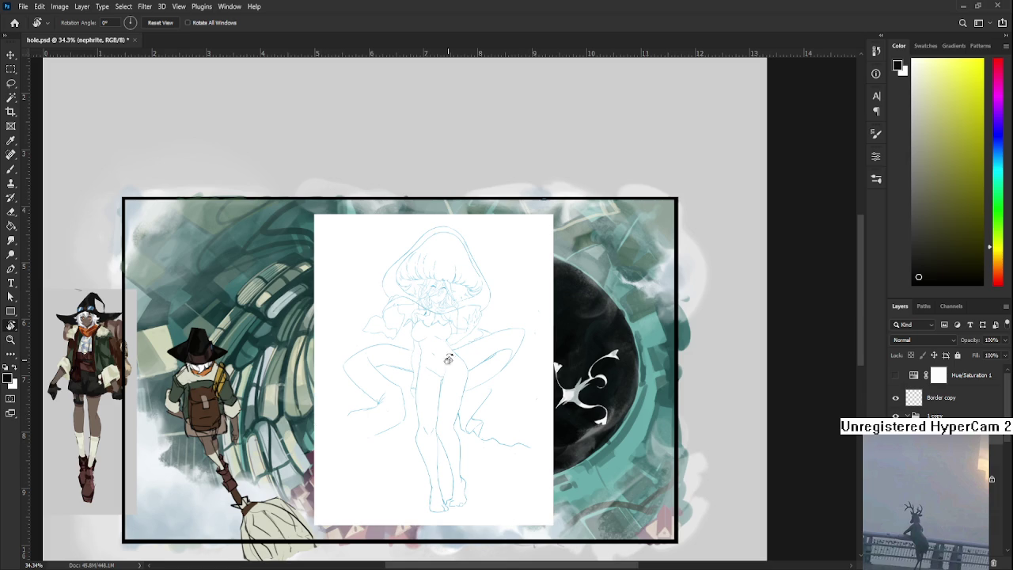
pyautogui.scroll(2, 460, 326)
pyautogui.scroll(-1, 458, 325)
pyautogui.scroll(-1, 455, 328)
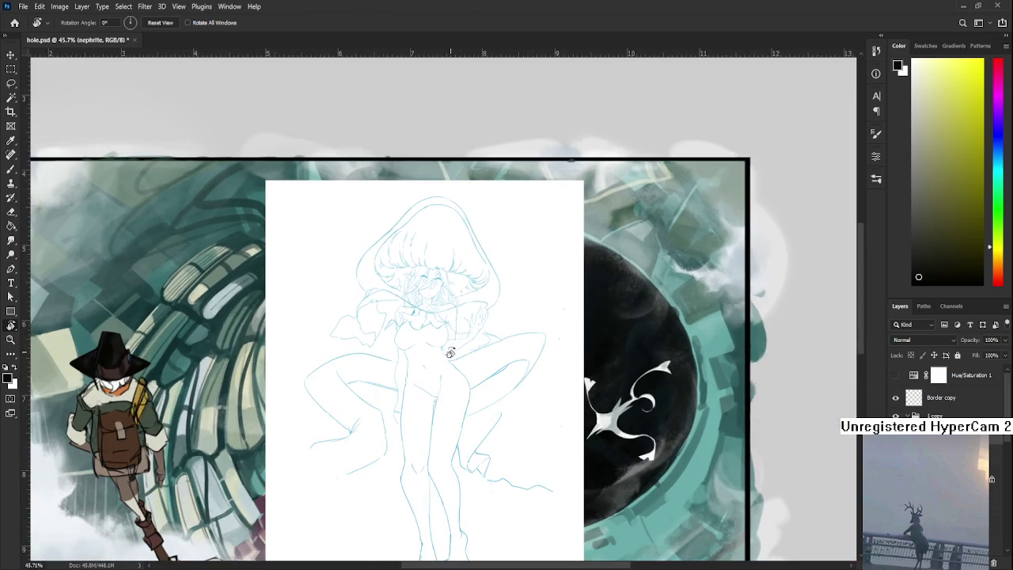
pyautogui.scroll(-1, 452, 339)
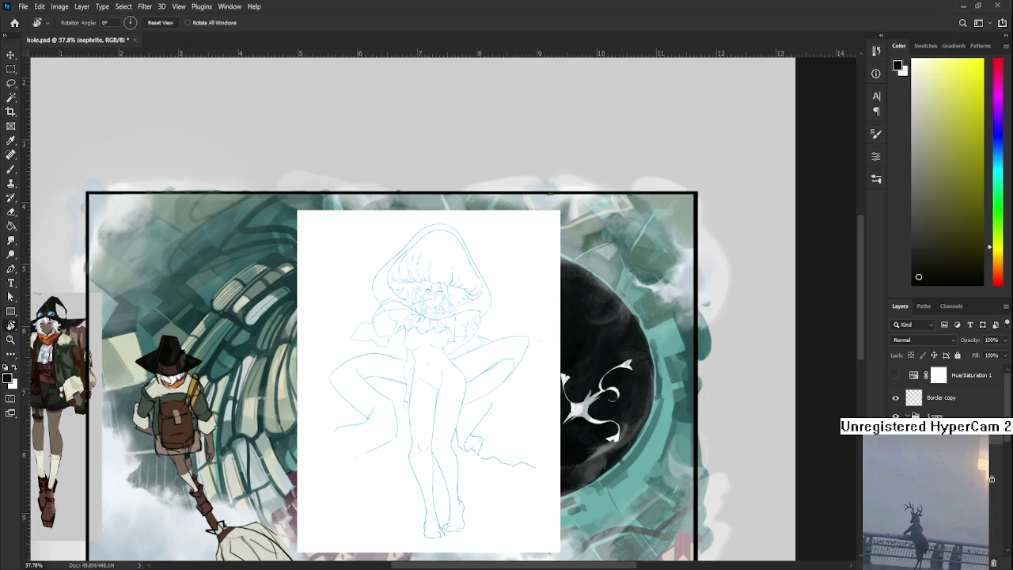
pyautogui.press('Delete')
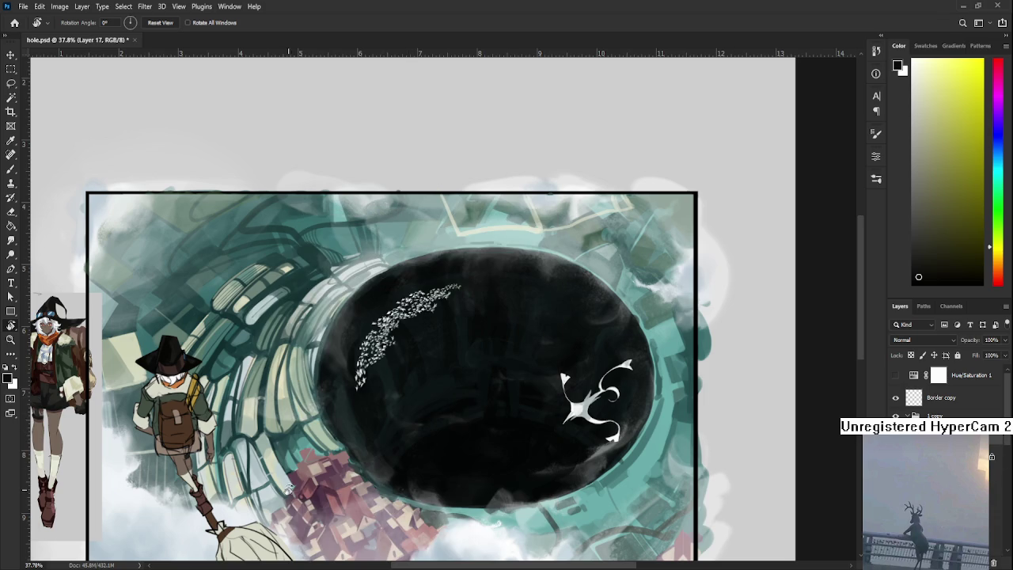
pyautogui.scroll(-2, 288, 489)
pyautogui.scroll(-1, 289, 489)
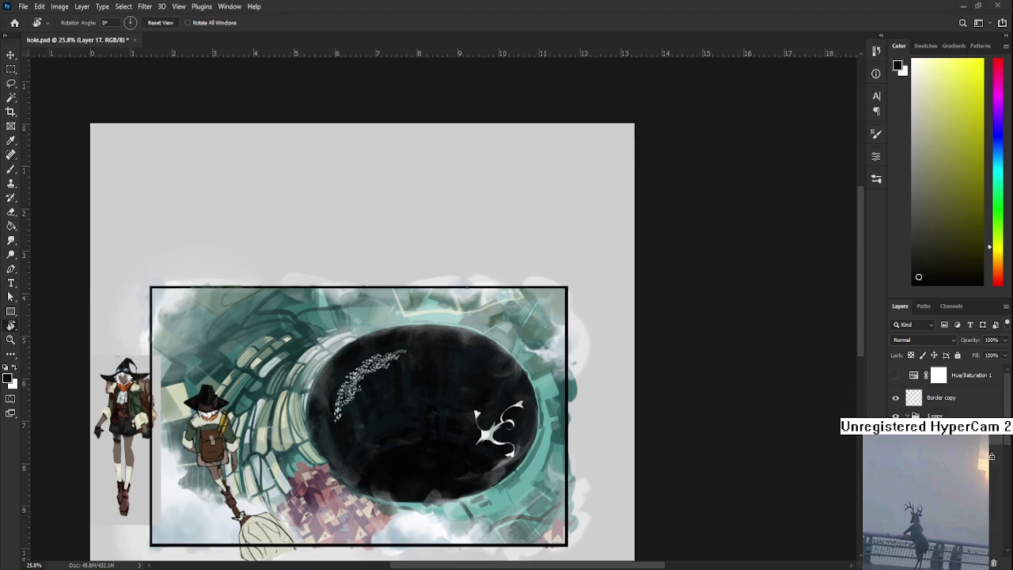
# Step: Zoom into the black witch hat and sample its dark tones with the Brush
pyautogui.scroll(5, 356, 396)
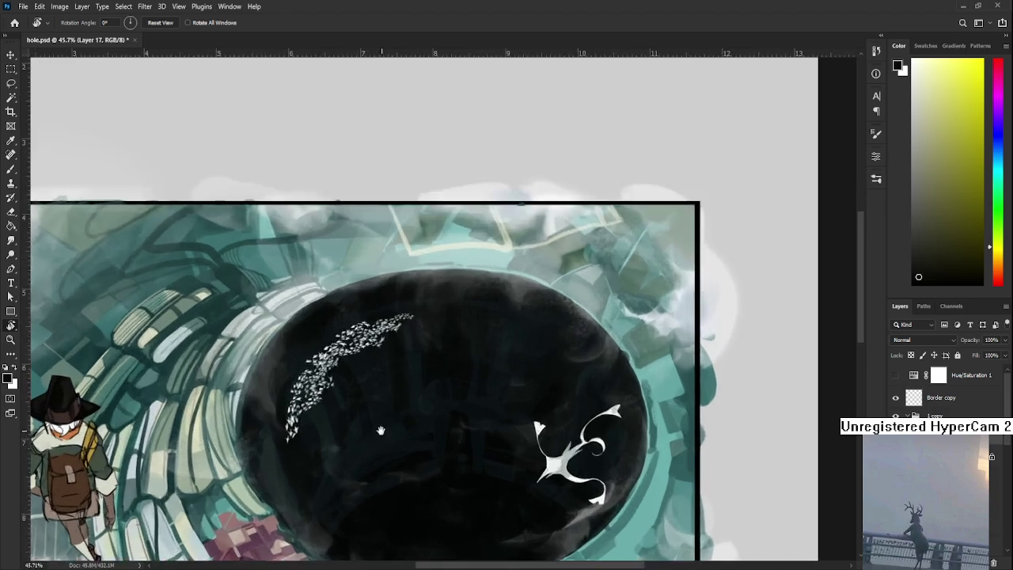
pyautogui.scroll(3, 325, 380)
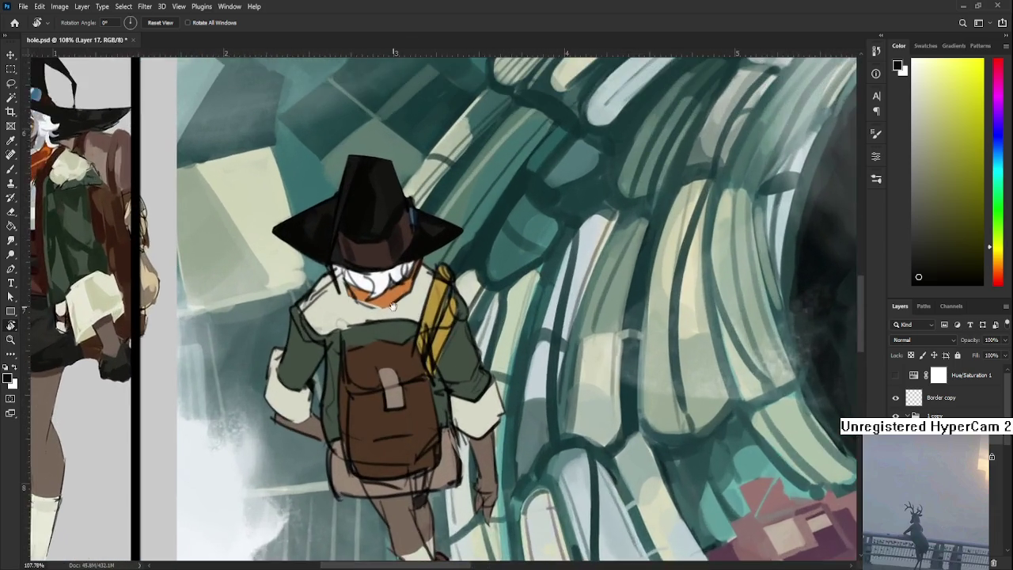
pyautogui.scroll(2, 333, 368)
pyautogui.scroll(3, 301, 372)
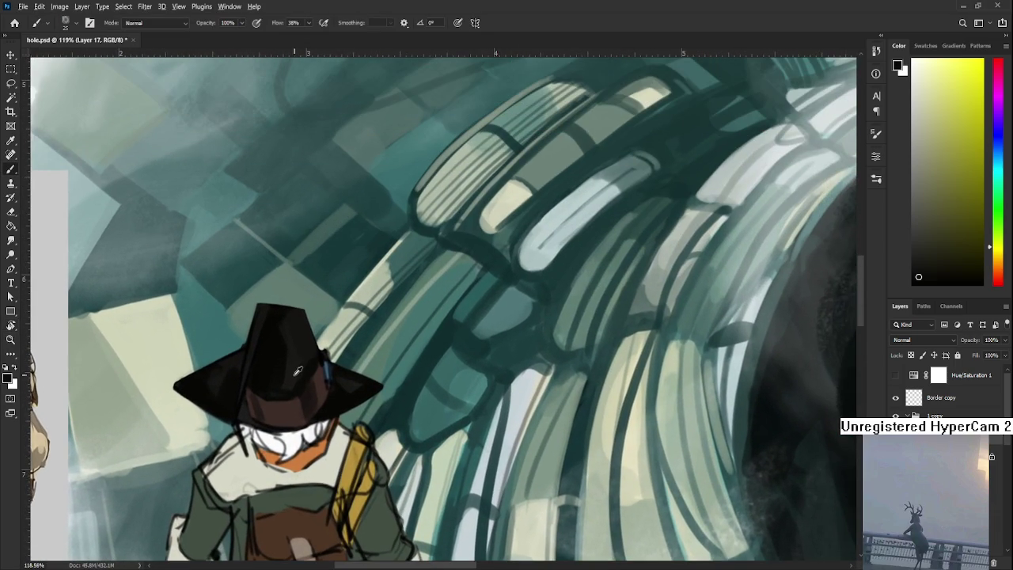
pyautogui.press('b')
pyautogui.keyDown('alt'); pyautogui.click(265, 407); pyautogui.keyUp('alt')
pyautogui.keyDown('alt'); pyautogui.click(267, 384); pyautogui.keyUp('alt')
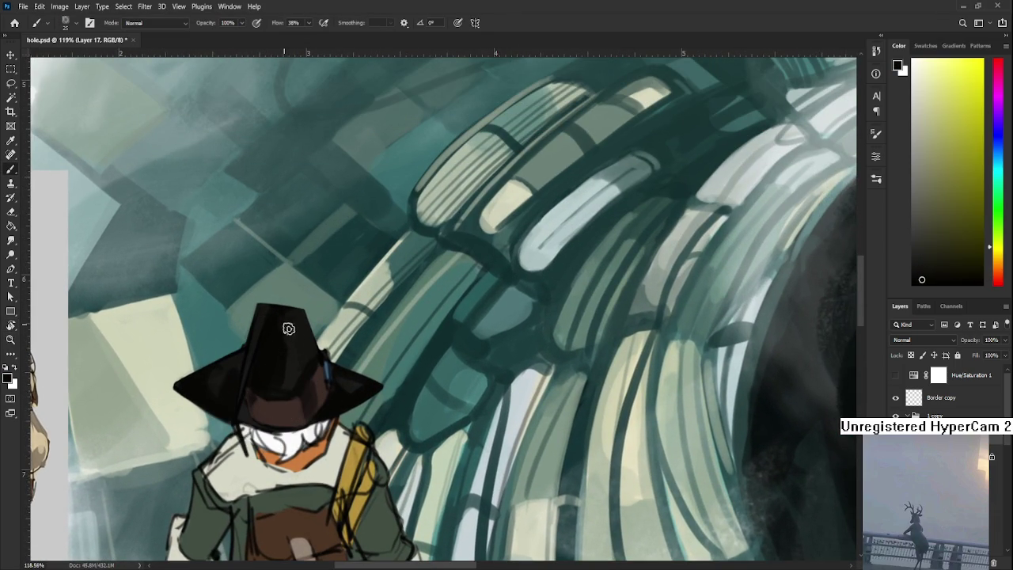
pyautogui.keyDown('alt'); pyautogui.click(294, 355); pyautogui.keyUp('alt')
pyautogui.keyDown('alt'); pyautogui.click(299, 319); pyautogui.keyUp('alt')
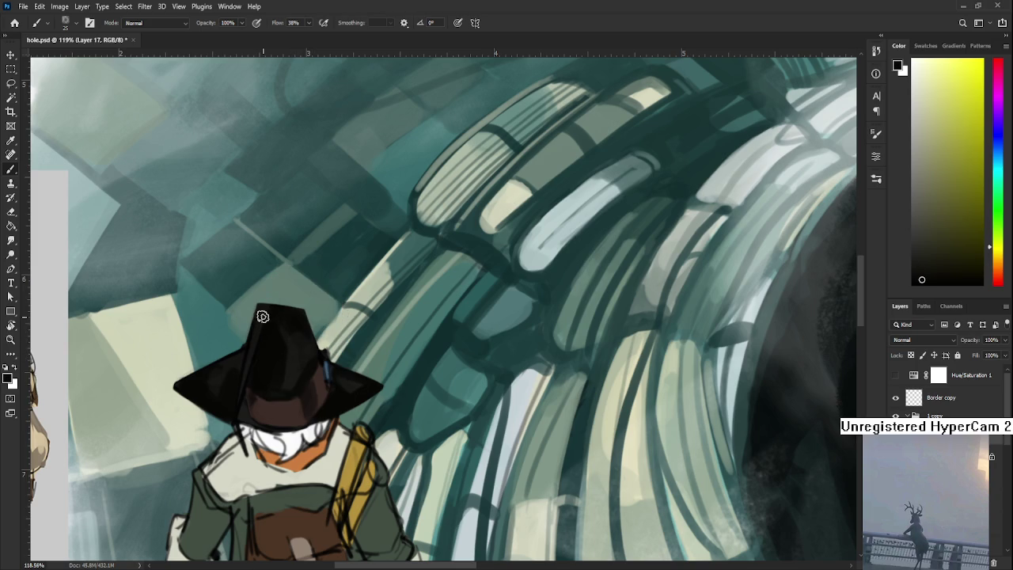
pyautogui.keyDown('alt'); pyautogui.click(265, 369); pyautogui.keyUp('alt')
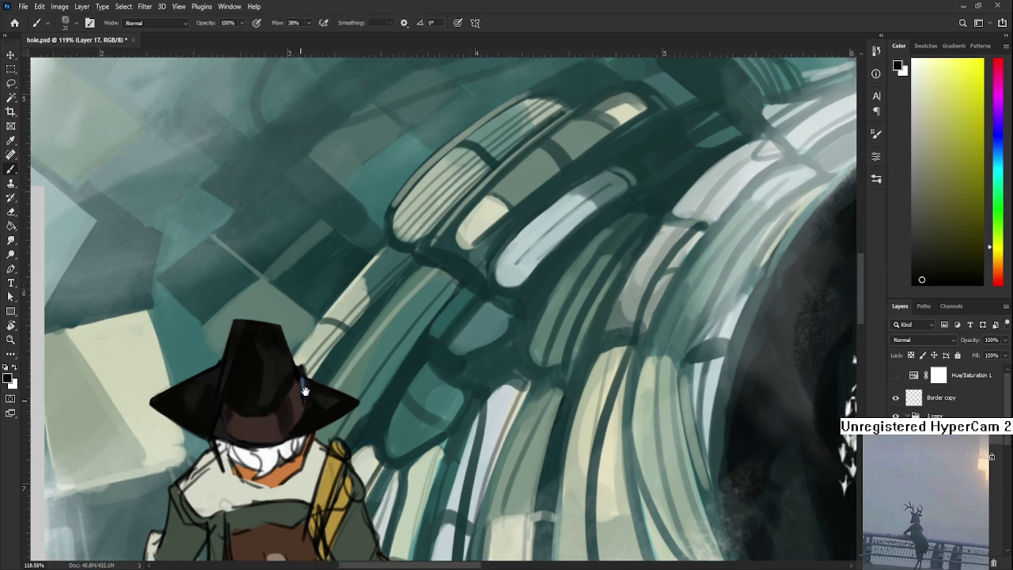
# Step: Touch up the hat's lower shading using sampled reddish-brown and dark shades
pyautogui.moveTo(317, 360); pyautogui.dragTo(285, 380)
pyautogui.keyDown('alt'); pyautogui.click(293, 403); pyautogui.keyUp('alt')
pyautogui.keyDown('alt'); pyautogui.click(287, 404); pyautogui.keyUp('alt')
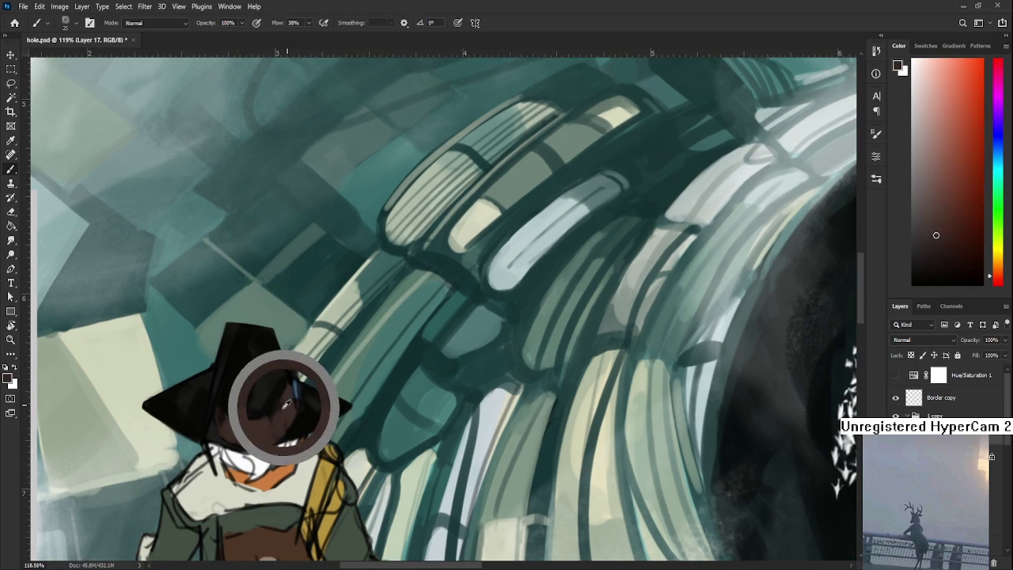
pyautogui.keyDown('alt'); pyautogui.click(286, 419); pyautogui.keyUp('alt')
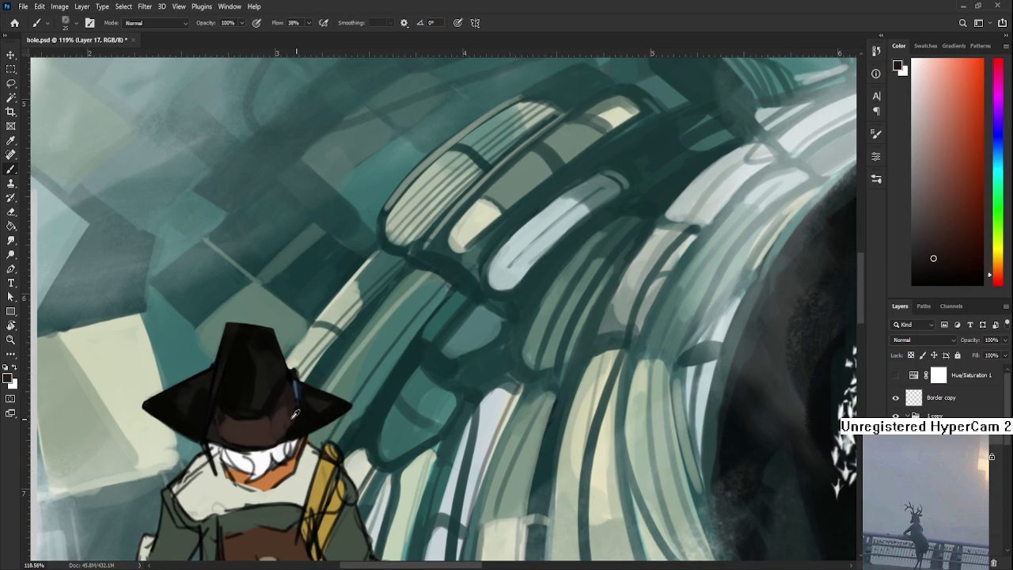
pyautogui.keyDown('alt'); pyautogui.click(293, 410); pyautogui.keyUp('alt')
pyautogui.keyDown('alt'); pyautogui.click(279, 417); pyautogui.keyUp('alt')
pyautogui.keyDown('alt'); pyautogui.scroll(-3, 272, 420); pyautogui.keyUp('alt')
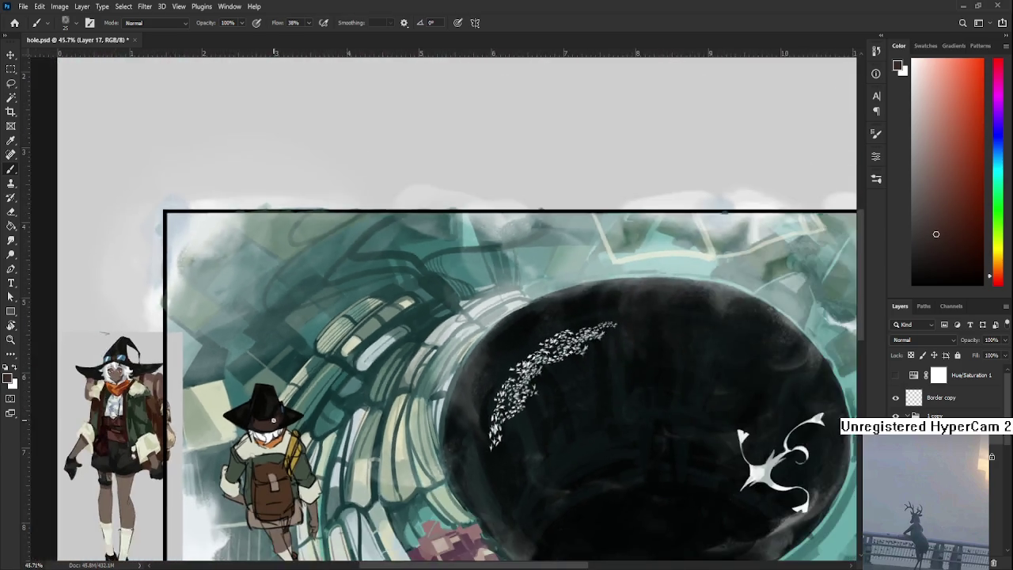
pyautogui.keyDown('alt'); pyautogui.scroll(2, 271, 421); pyautogui.keyUp('alt')
pyautogui.keyDown('alt'); pyautogui.scroll(1, 268, 417); pyautogui.keyUp('alt')
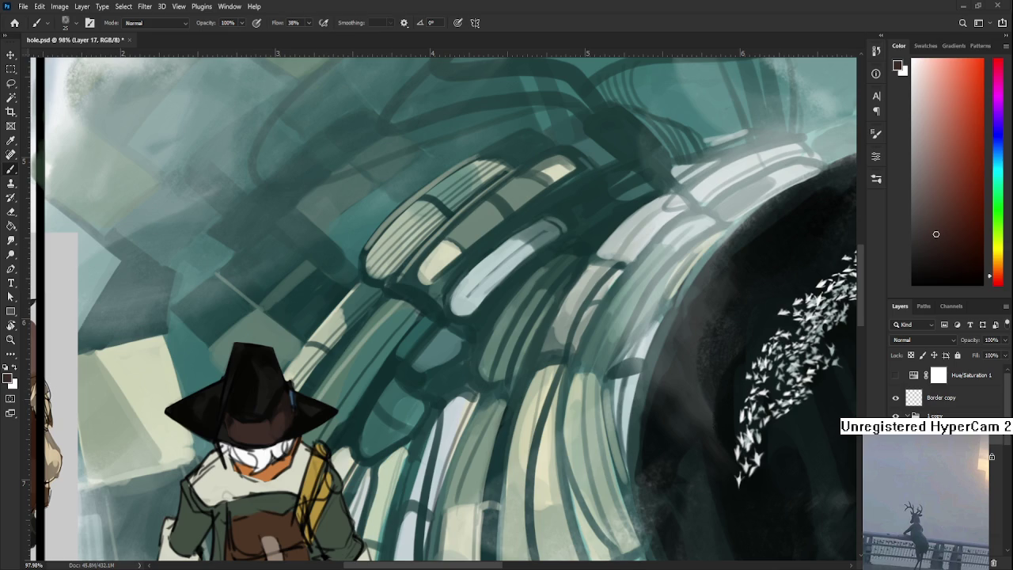
# Step: Paint a dark reddish-brown stroke along the lower brim of the hat
pyautogui.scroll(-1, 269, 415)
pyautogui.scroll(1, 273, 424)
pyautogui.click(964, 254)
pyautogui.moveTo(241, 436)
pyautogui.mouseDown()
pyautogui.moveTo(275, 417)
pyautogui.moveTo(281, 428)
pyautogui.mouseUp()
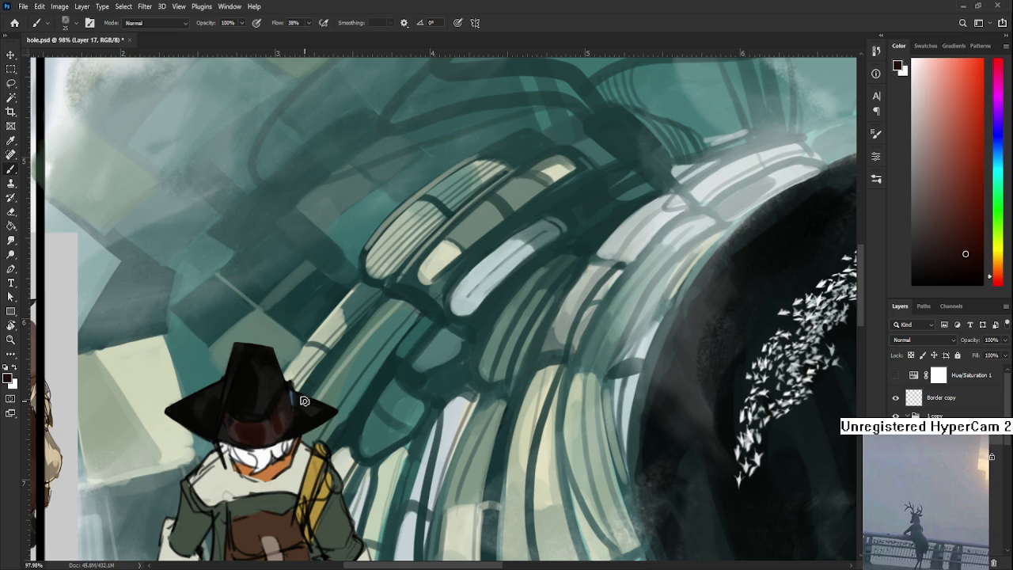
# Step: Resample lighter and deeper dark tones from the brim to blend the shading
pyautogui.keyDown('alt'); pyautogui.click(286, 418); pyautogui.keyUp('alt')
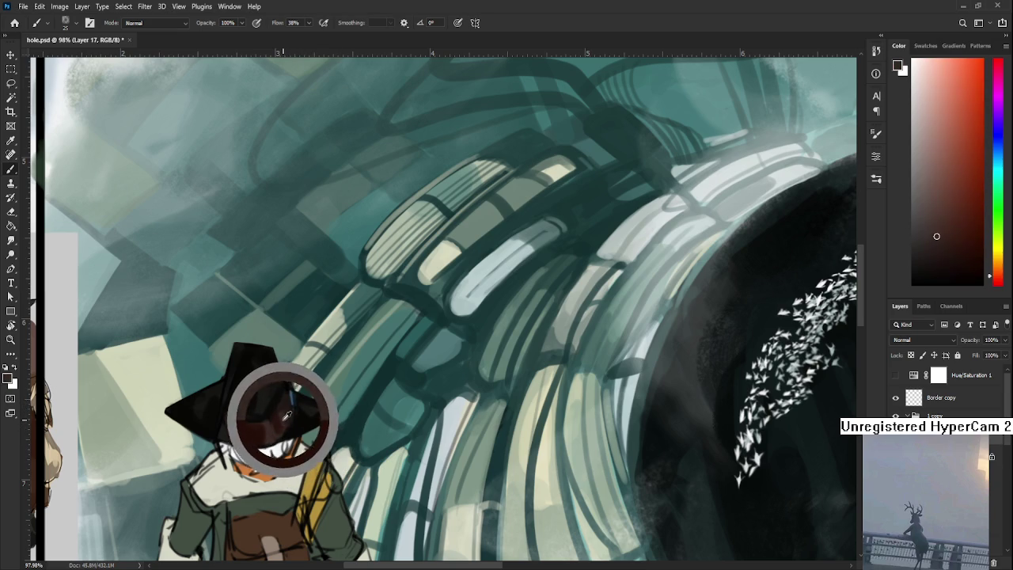
pyautogui.keyDown('alt'); pyautogui.click(277, 416); pyautogui.keyUp('alt')
pyautogui.keyDown('alt'); pyautogui.click(277, 418); pyautogui.keyUp('alt')
pyautogui.keyDown('alt'); pyautogui.click(279, 421); pyautogui.keyUp('alt')
pyautogui.keyDown('alt'); pyautogui.click(272, 421); pyautogui.keyUp('alt')
pyautogui.keyDown('alt'); pyautogui.click(281, 425); pyautogui.keyUp('alt')
pyautogui.keyDown('alt'); pyautogui.click(273, 420); pyautogui.keyUp('alt')
pyautogui.keyDown('alt'); pyautogui.click(281, 405); pyautogui.keyUp('alt')
# Step: Refine the brim with dark olive and slightly darker tones sampled from the hat
pyautogui.keyDown('alt'); pyautogui.click(271, 396); pyautogui.keyUp('alt')
pyautogui.keyDown('alt'); pyautogui.click(259, 403); pyautogui.keyUp('alt')
pyautogui.keyDown('alt'); pyautogui.click(273, 391); pyautogui.keyUp('alt')
pyautogui.keyDown('alt'); pyautogui.click(254, 386); pyautogui.keyUp('alt')
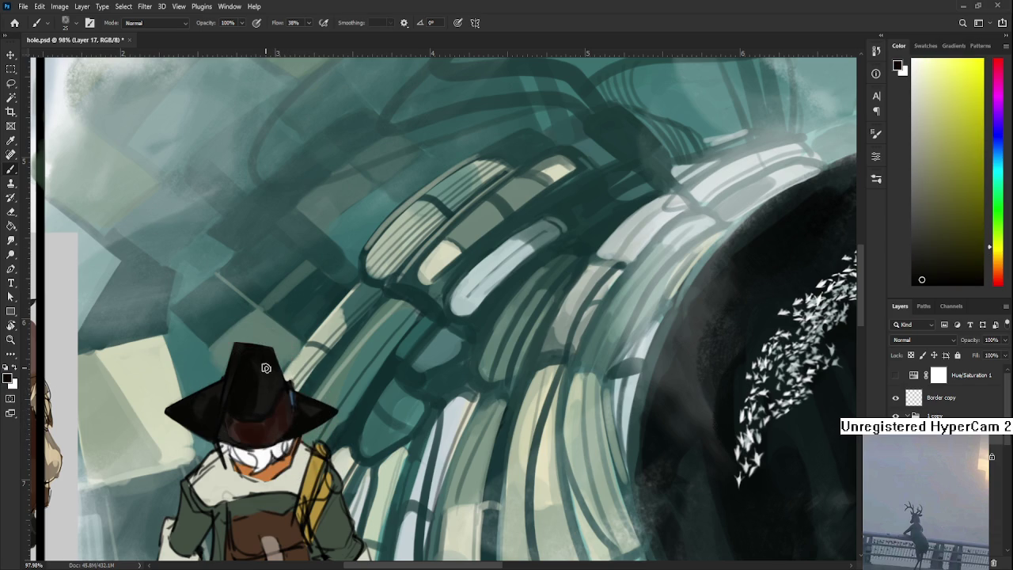
pyautogui.keyDown('alt'); pyautogui.click(269, 393); pyautogui.keyUp('alt')
pyautogui.keyDown('alt'); pyautogui.click(277, 377); pyautogui.keyUp('alt')
pyautogui.keyDown('alt'); pyautogui.click(270, 365); pyautogui.keyUp('alt')
# Step: Work in dark reddish-brown, olive, dark red and darker brown tones from the hat
pyautogui.moveTo(268, 369); pyautogui.dragTo(301, 343)
pyautogui.keyDown('alt'); pyautogui.click(325, 364); pyautogui.keyUp('alt')
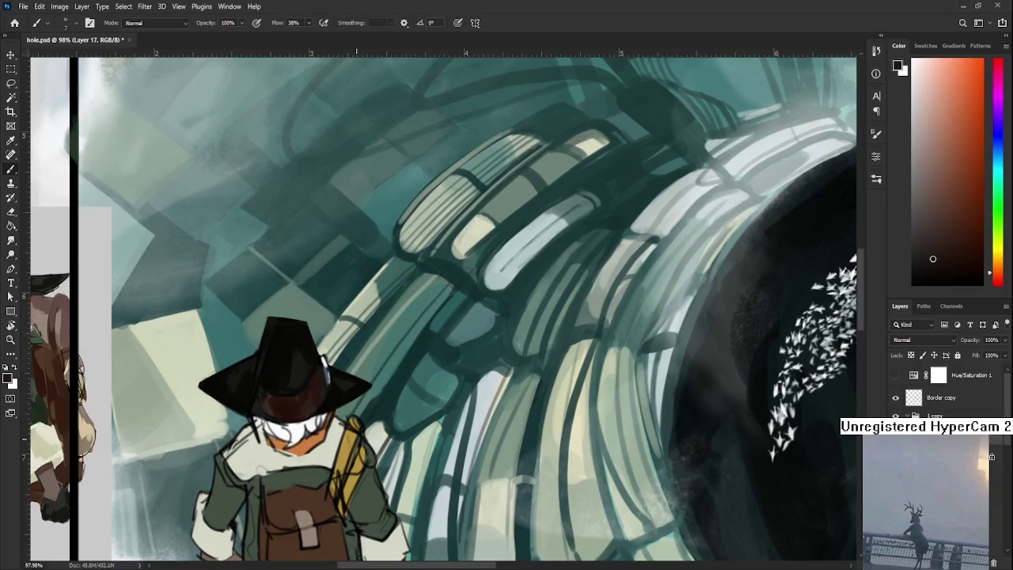
pyautogui.scroll(-3, 354, 443)
pyautogui.scroll(-3, 354, 443)
pyautogui.scroll(3, 352, 445)
pyautogui.scroll(2, 351, 447)
pyautogui.keyDown('alt'); pyautogui.click(341, 402); pyautogui.keyUp('alt')
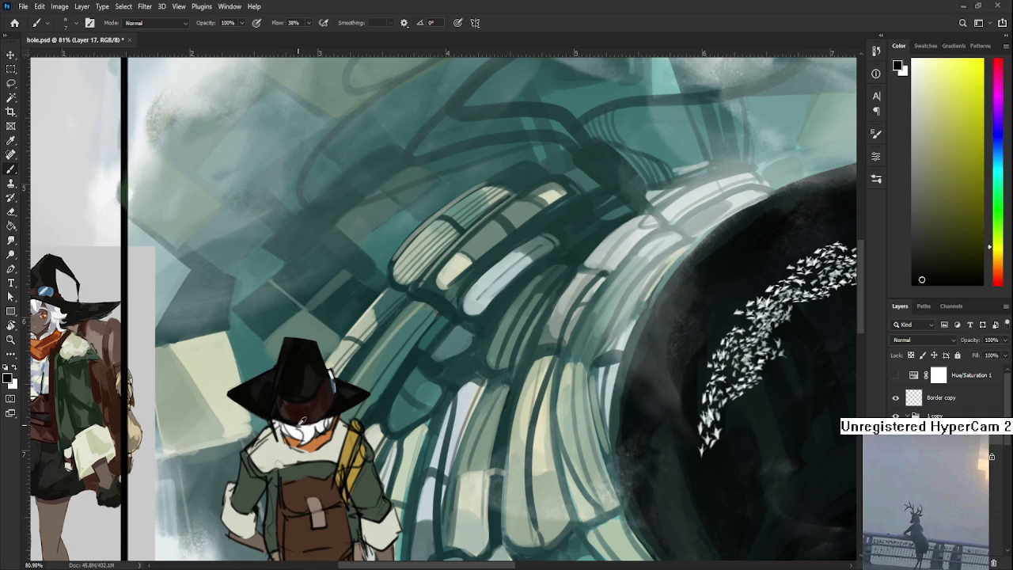
pyautogui.keyDown('alt'); pyautogui.click(281, 411); pyautogui.keyUp('alt')
pyautogui.keyDown('alt'); pyautogui.click(293, 420); pyautogui.keyUp('alt')
pyautogui.scroll(-2, 290, 406)
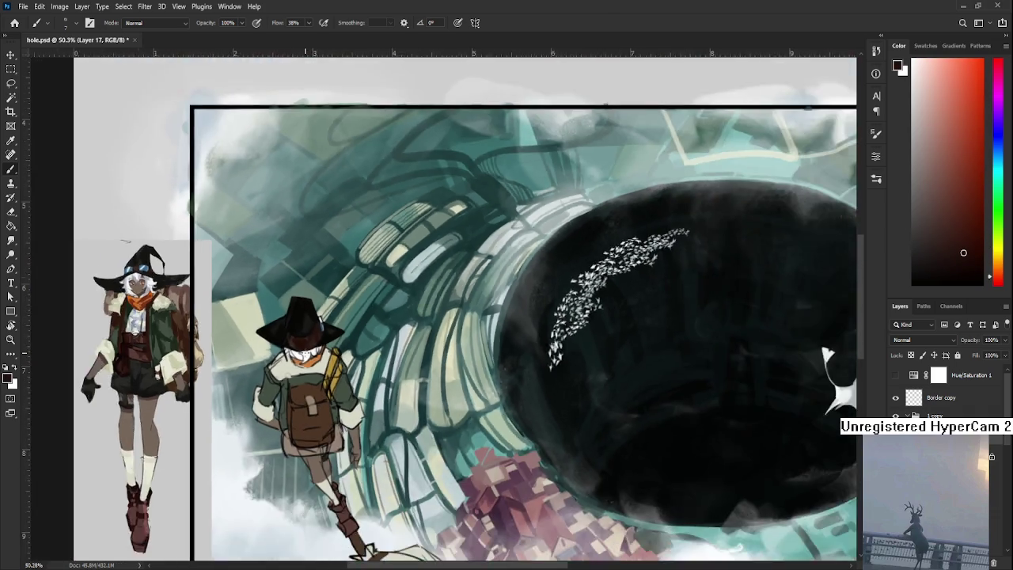
pyautogui.moveTo(443, 317); pyautogui.dragTo(459, 333)
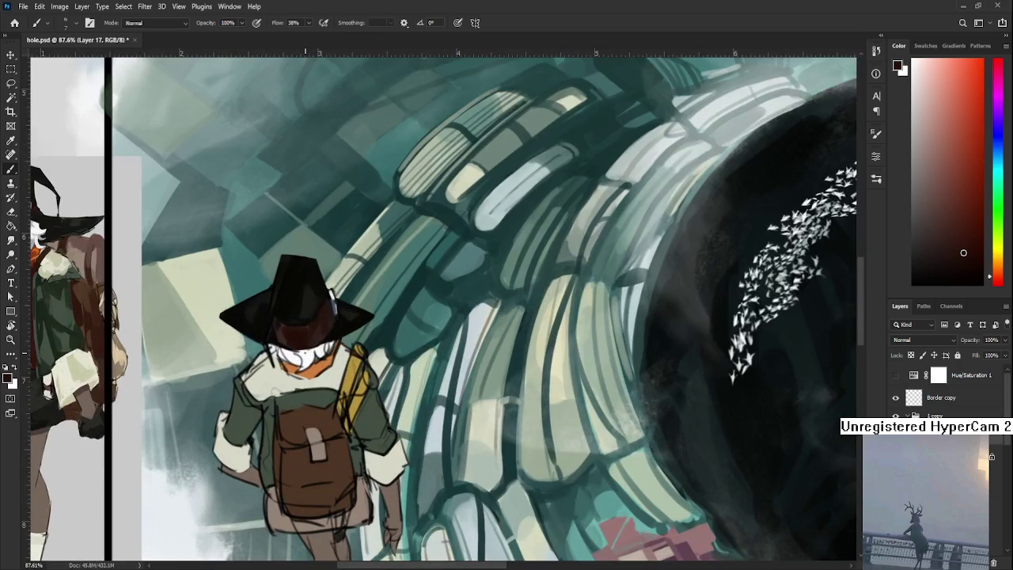
# Step: Sample brown from the reference character, then near-black shades for the hat crown
pyautogui.moveTo(304, 353); pyautogui.dragTo(425, 445)
pyautogui.scroll(2, 163, 299)
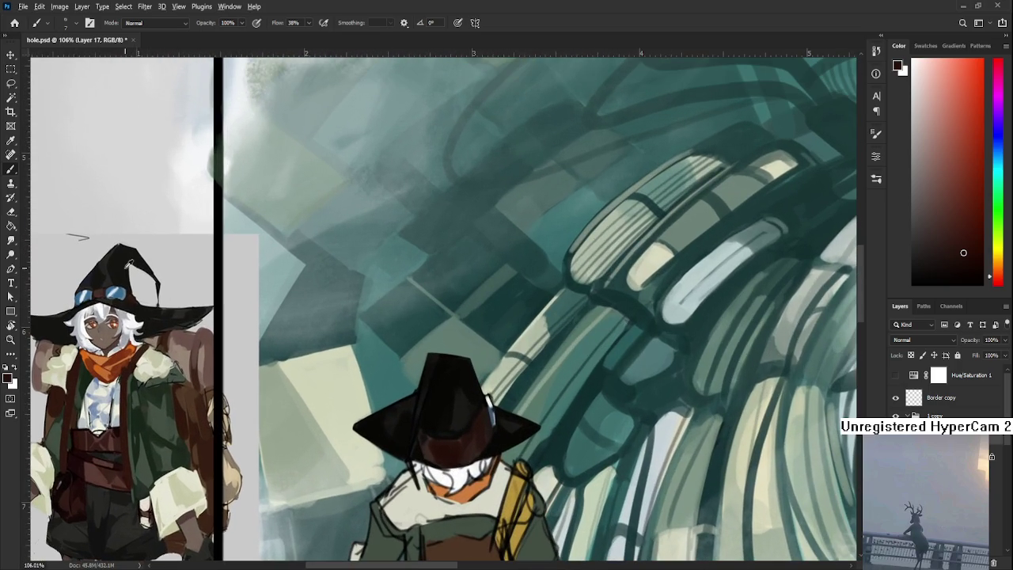
pyautogui.keyDown('alt'); pyautogui.click(123, 273); pyautogui.keyUp('alt')
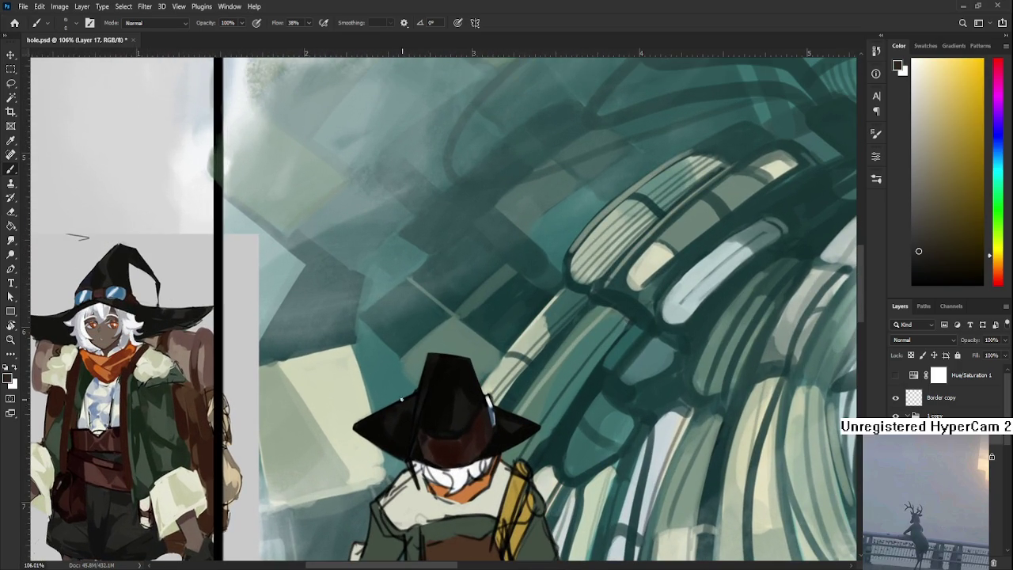
pyautogui.keyDown('alt'); pyautogui.click(445, 409); pyautogui.keyUp('alt')
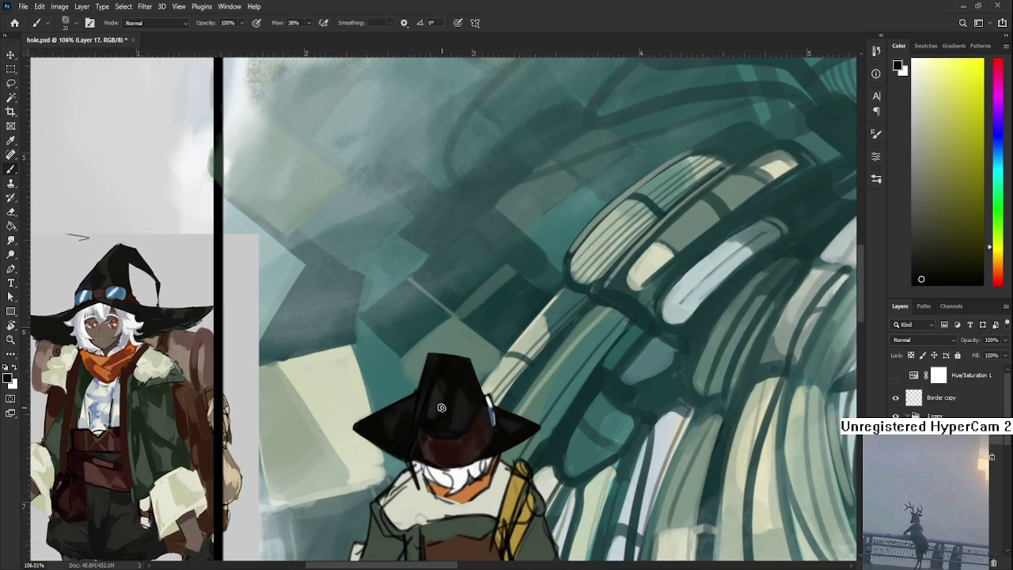
pyautogui.keyDown('alt'); pyautogui.click(434, 401); pyautogui.keyUp('alt')
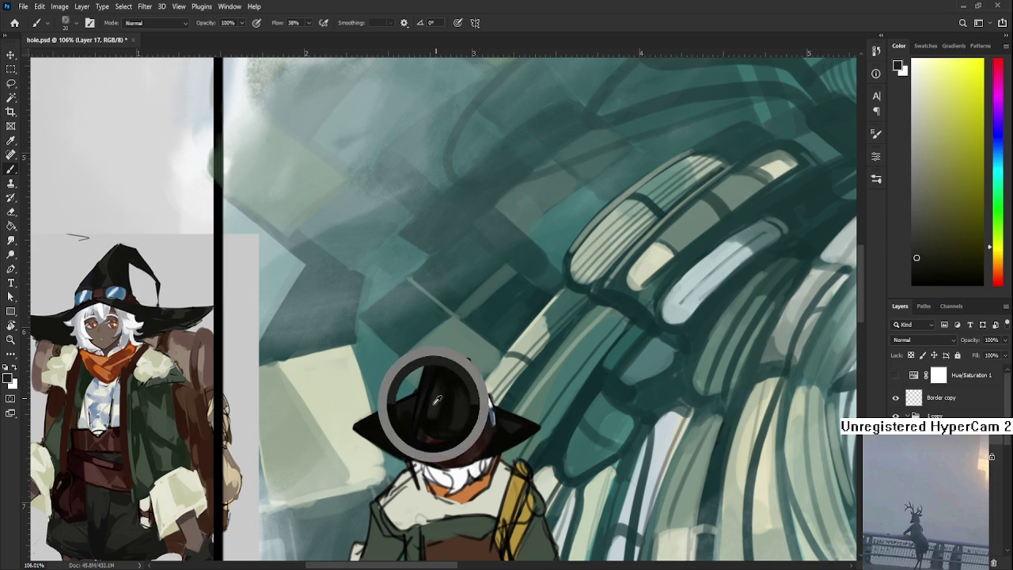
pyautogui.keyDown('alt'); pyautogui.click(422, 397); pyautogui.keyUp('alt')
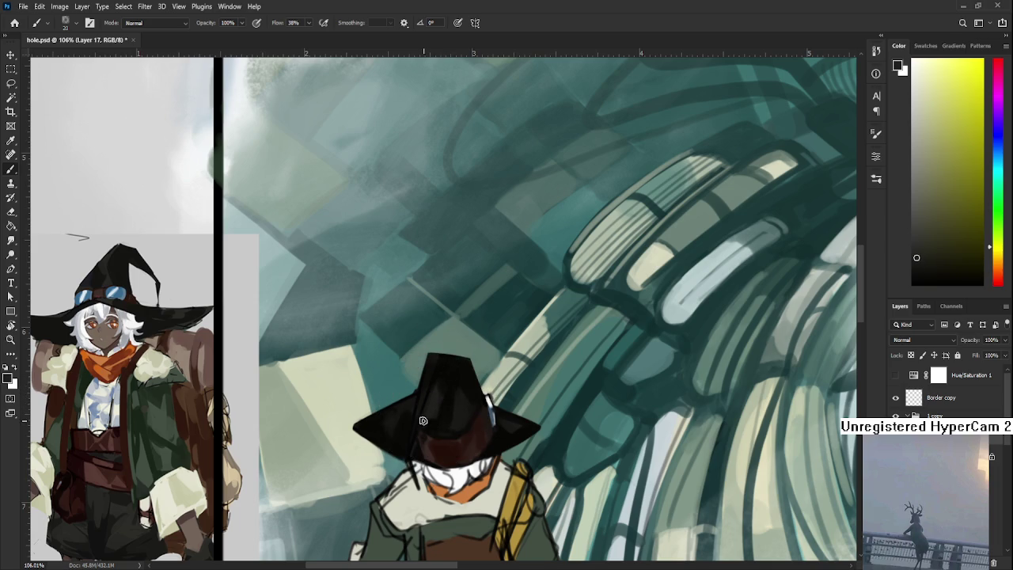
# Step: Darken the crown with progressively darker tones sampled higher on the hat
pyautogui.keyDown('alt'); pyautogui.click(446, 401); pyautogui.keyUp('alt')
pyautogui.keyDown('alt'); pyautogui.click(441, 400); pyautogui.keyUp('alt')
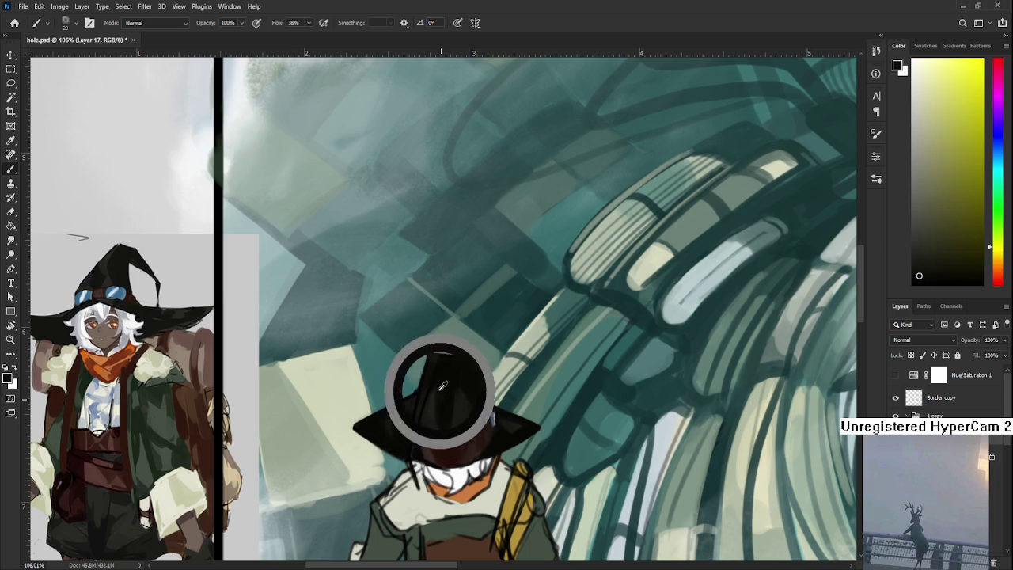
pyautogui.keyDown('alt'); pyautogui.click(450, 376); pyautogui.keyUp('alt')
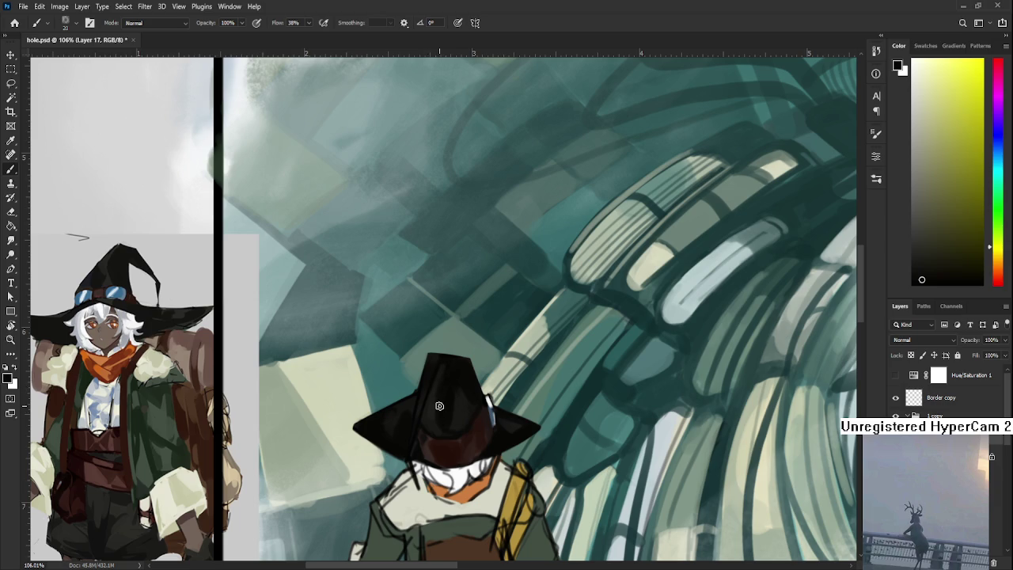
pyautogui.scroll(-3, 434, 405)
pyautogui.scroll(2, 341, 349)
pyautogui.keyDown('alt'); pyautogui.click(341, 349); pyautogui.keyUp('alt')
pyautogui.keyDown('alt'); pyautogui.click(350, 361); pyautogui.keyUp('alt')
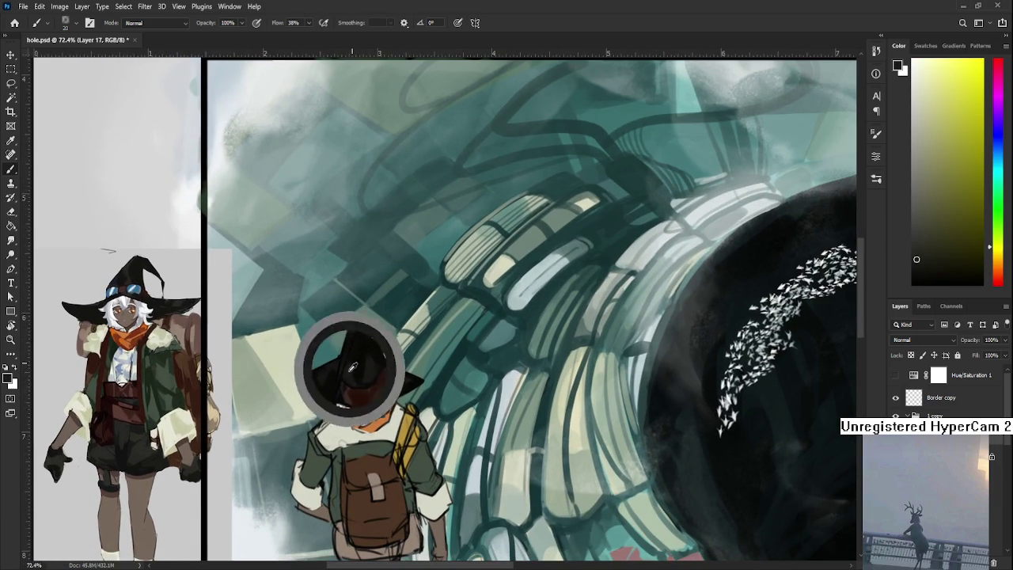
pyautogui.keyDown('alt'); pyautogui.click(361, 372); pyautogui.keyUp('alt')
pyautogui.keyDown('alt'); pyautogui.click(360, 360); pyautogui.keyUp('alt')
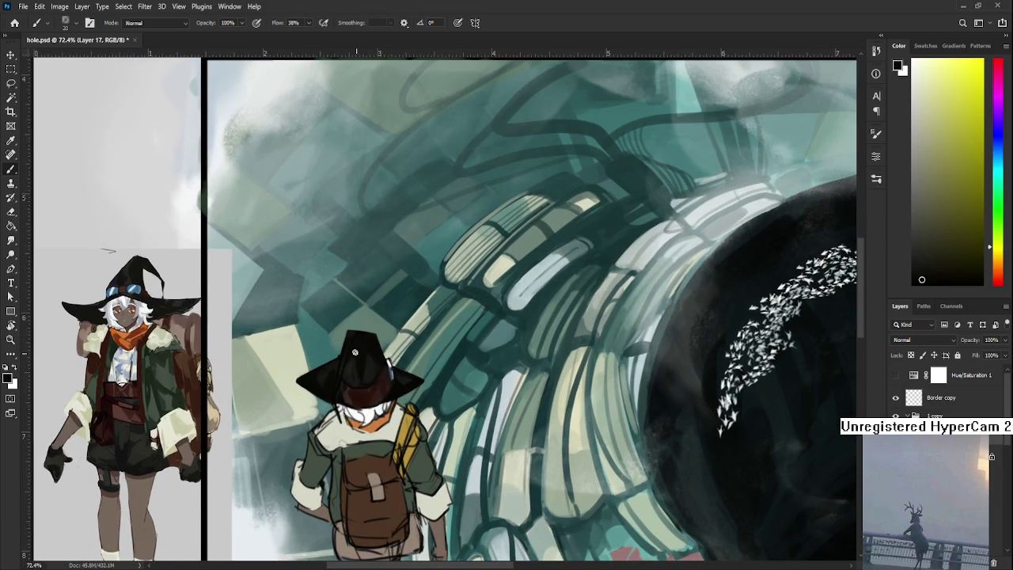
pyautogui.keyDown('alt'); pyautogui.click(357, 359); pyautogui.keyUp('alt')
pyautogui.scroll(-4, 351, 370)
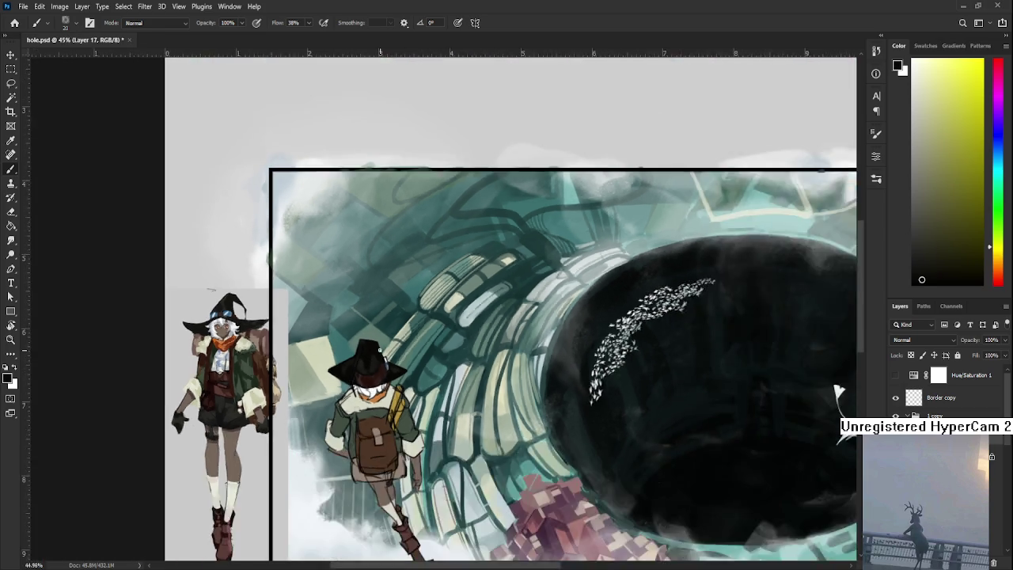
# Step: Sample grey-blue from the face and paint small dark strokes around the traveler's eyes
pyautogui.scroll(-3, 506, 356)
pyautogui.scroll(2, 507, 356)
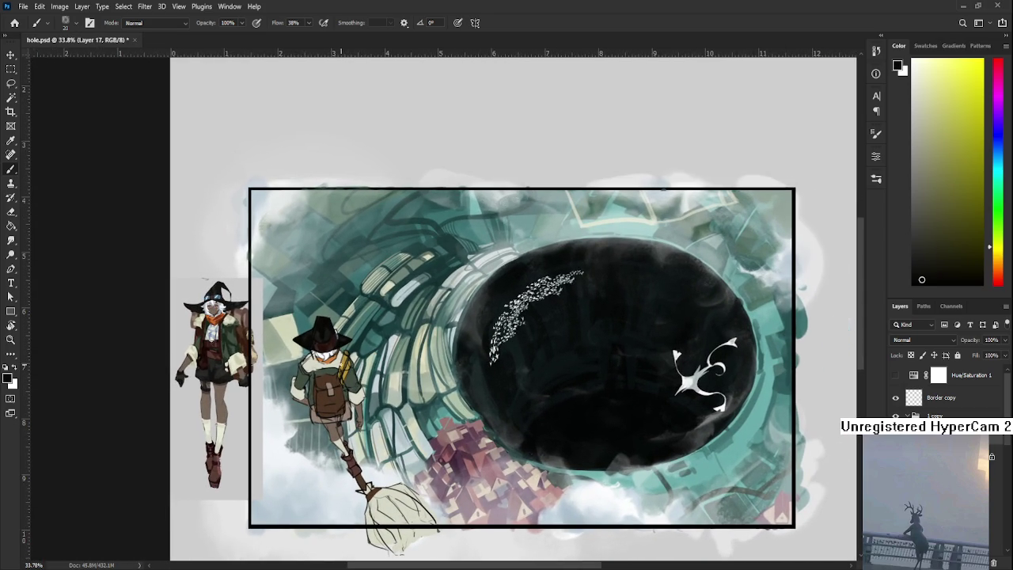
pyautogui.scroll(2, 337, 355)
pyautogui.scroll(2, 336, 354)
pyautogui.scroll(2, 337, 355)
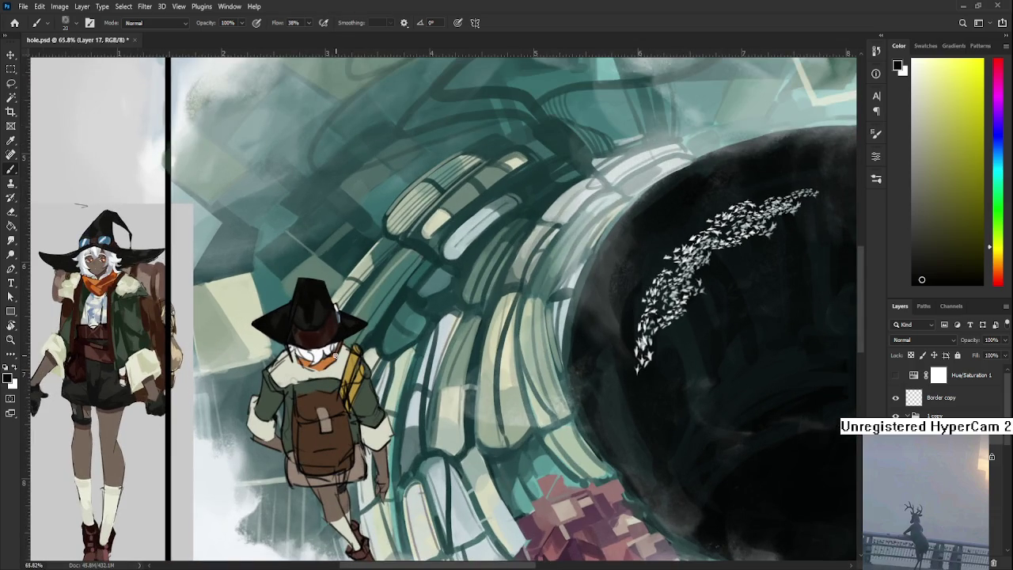
pyautogui.moveTo(350, 354); pyautogui.dragTo(377, 397)
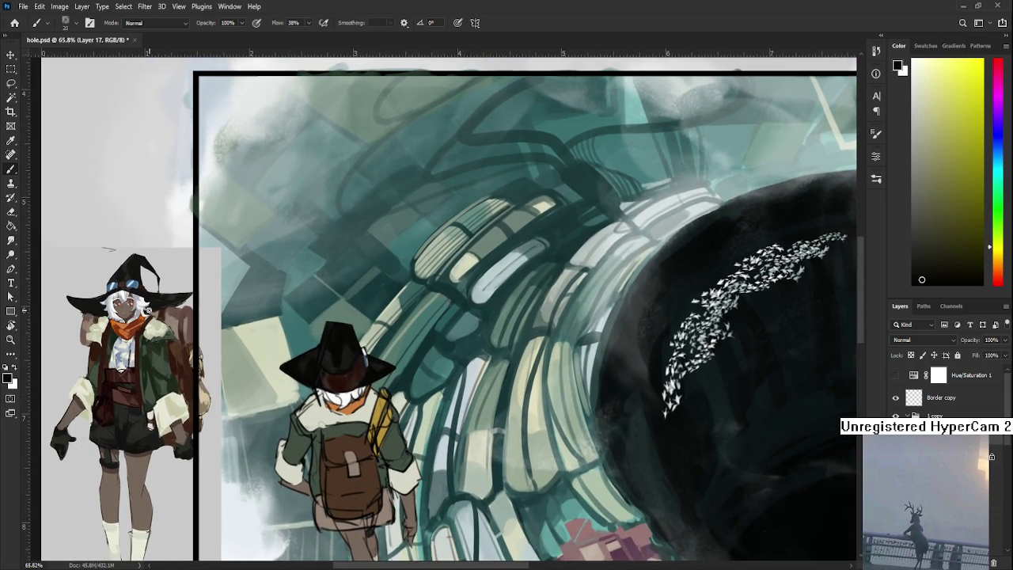
pyautogui.keyDown('alt'); pyautogui.click(144, 294); pyautogui.keyUp('alt')
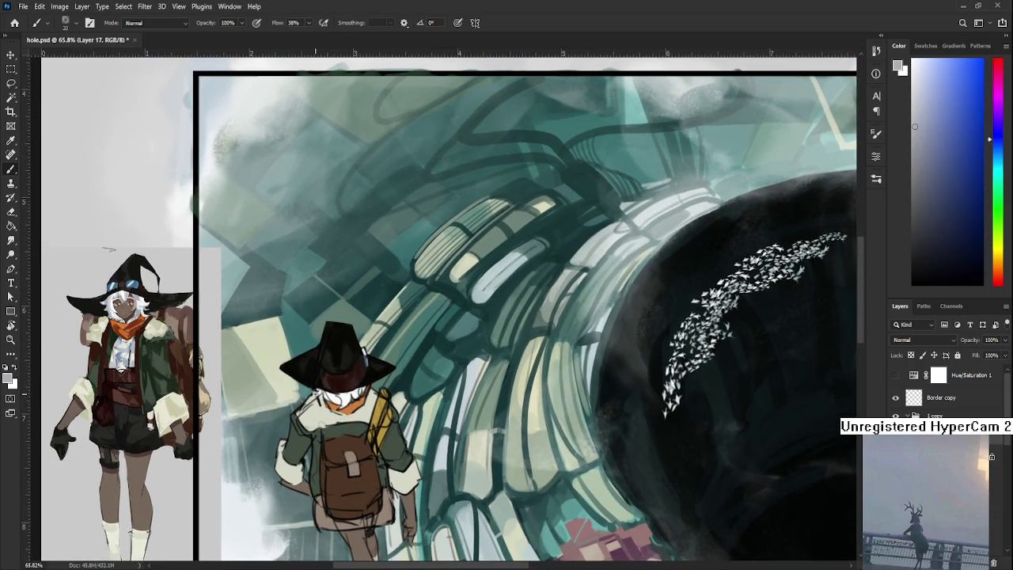
pyautogui.moveTo(340, 397)
pyautogui.mouseDown()
pyautogui.moveTo(358, 392)
pyautogui.moveTo(322, 396)
pyautogui.moveTo(355, 362)
pyautogui.mouseUp()
pyautogui.keyDown('alt'); pyautogui.click(344, 398); pyautogui.keyUp('alt')
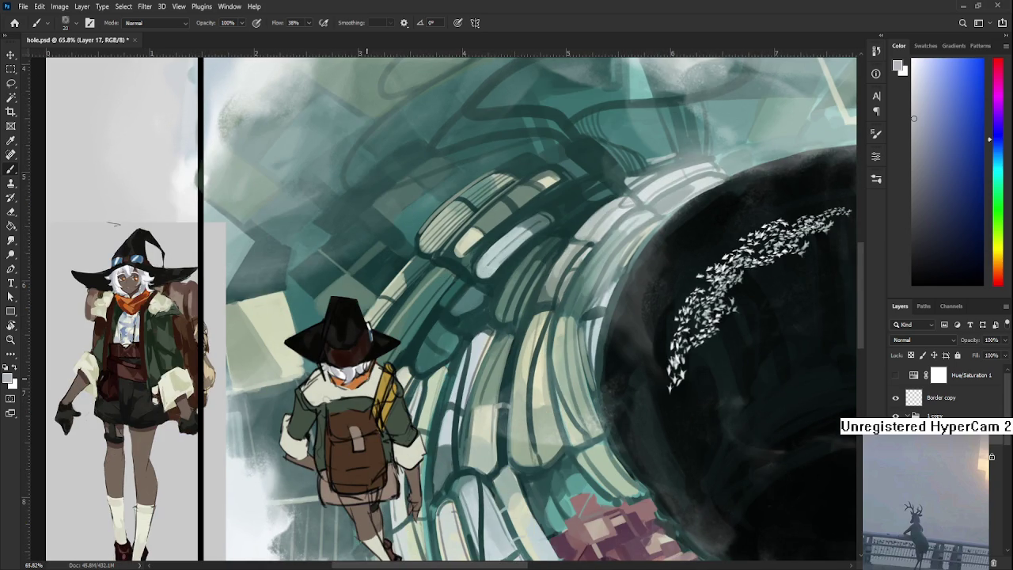
pyautogui.scroll(-3, 396, 382)
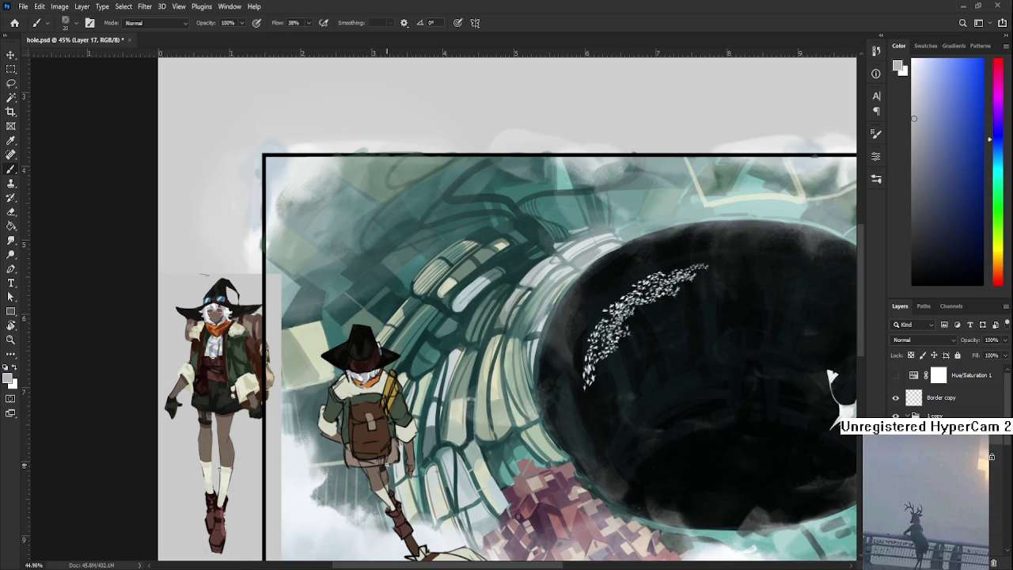
# Step: Sample black from the hat and paint dark strokes across the white hair
pyautogui.keyDown('alt'); pyautogui.scroll(3, 373, 408); pyautogui.keyUp('alt')
pyautogui.keyDown('alt'); pyautogui.scroll(3, 374, 408); pyautogui.keyUp('alt')
pyautogui.keyDown('alt'); pyautogui.click(366, 305); pyautogui.keyUp('alt')
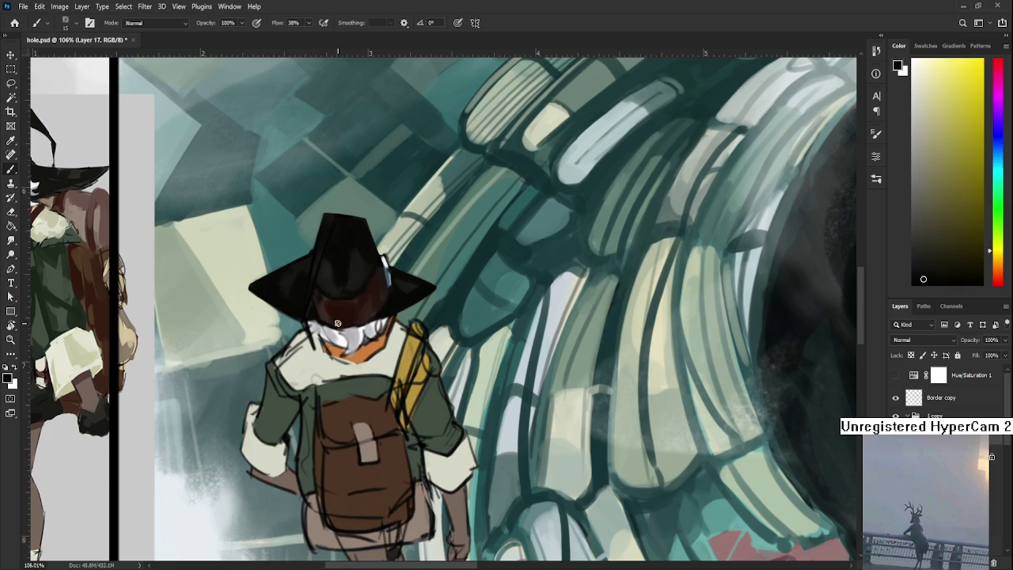
pyautogui.moveTo(338, 323)
pyautogui.mouseDown()
pyautogui.moveTo(347, 326)
pyautogui.moveTo(521, 82)
pyautogui.mouseUp()
pyautogui.keyDown('alt'); pyautogui.scroll(2, 346, 326); pyautogui.keyUp('alt')
# Step: Shrink the brush and paint short dark strokes near the face
pyautogui.press('r')
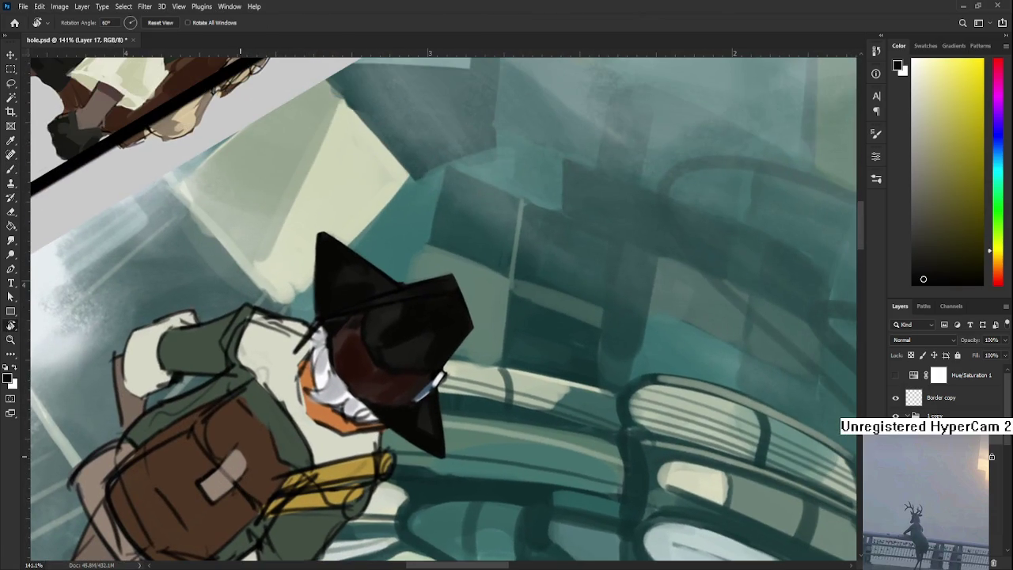
pyautogui.press('b')
pyautogui.press('[')
pyautogui.press('[')
pyautogui.press('[')
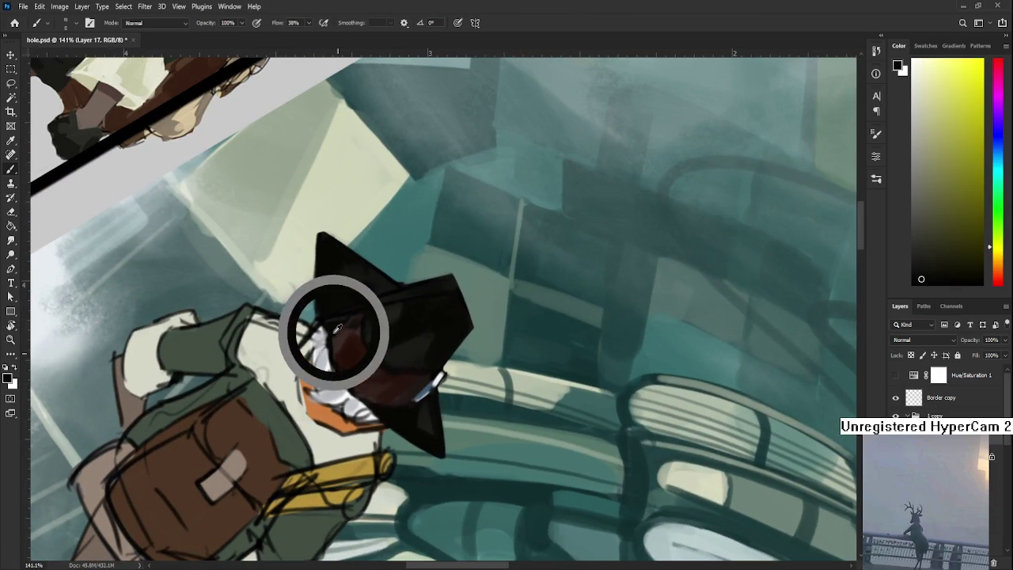
pyautogui.moveTo(325, 325); pyautogui.dragTo(327, 356)
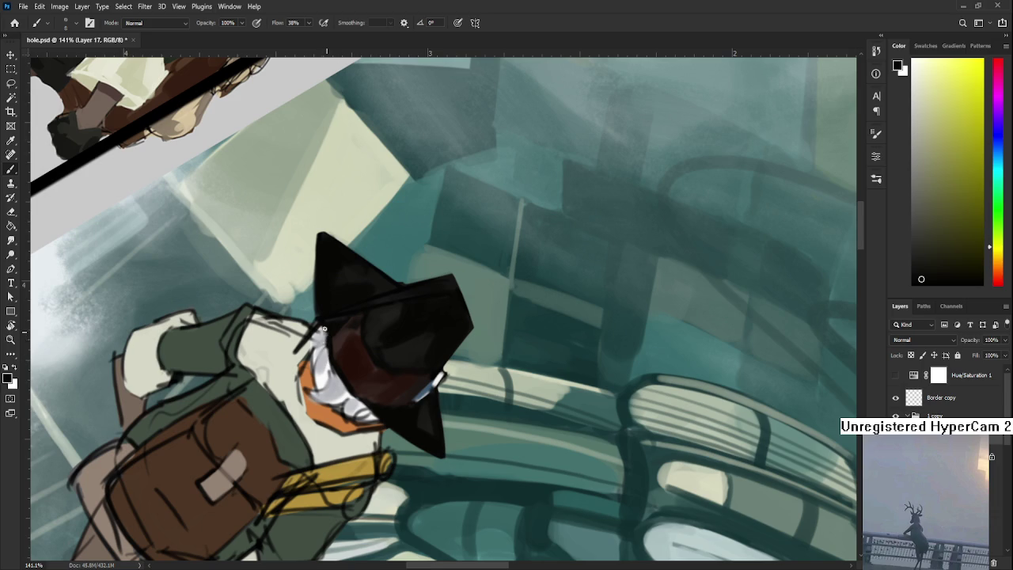
# Step: Refine the face with light, blue-grey and near-black tones, then tilt the view about 27°
pyautogui.keyDown('alt'); pyautogui.click(316, 357); pyautogui.keyUp('alt')
pyautogui.keyDown('alt'); pyautogui.click(326, 375); pyautogui.keyUp('alt')
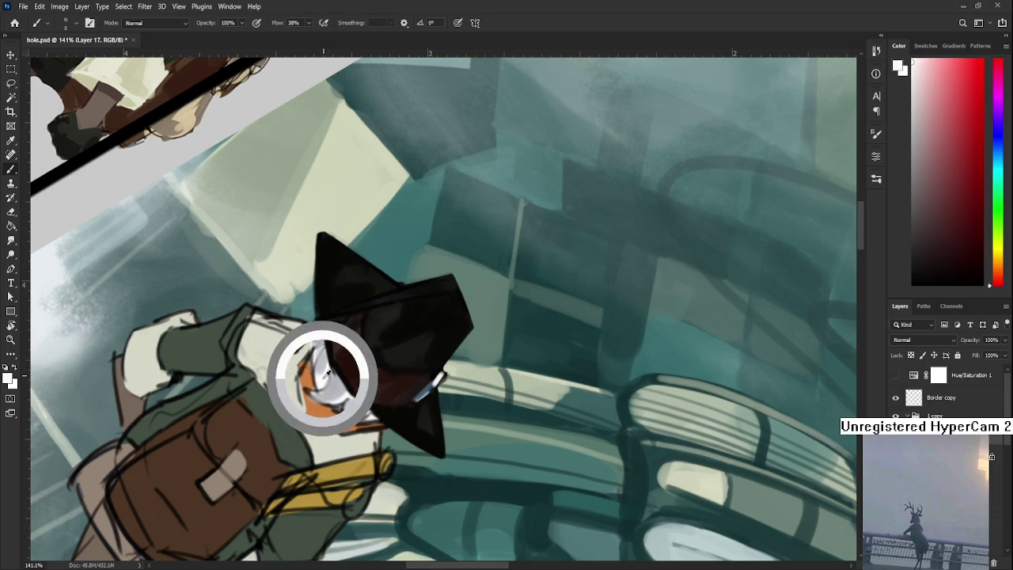
pyautogui.keyDown('alt'); pyautogui.click(328, 366); pyautogui.keyUp('alt')
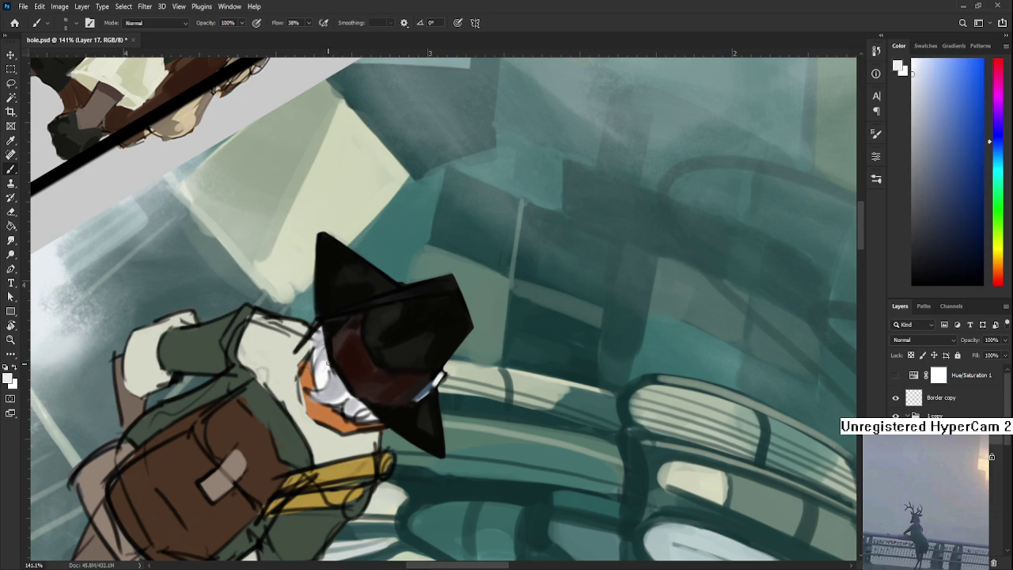
pyautogui.keyDown('alt'); pyautogui.click(345, 389); pyautogui.keyUp('alt')
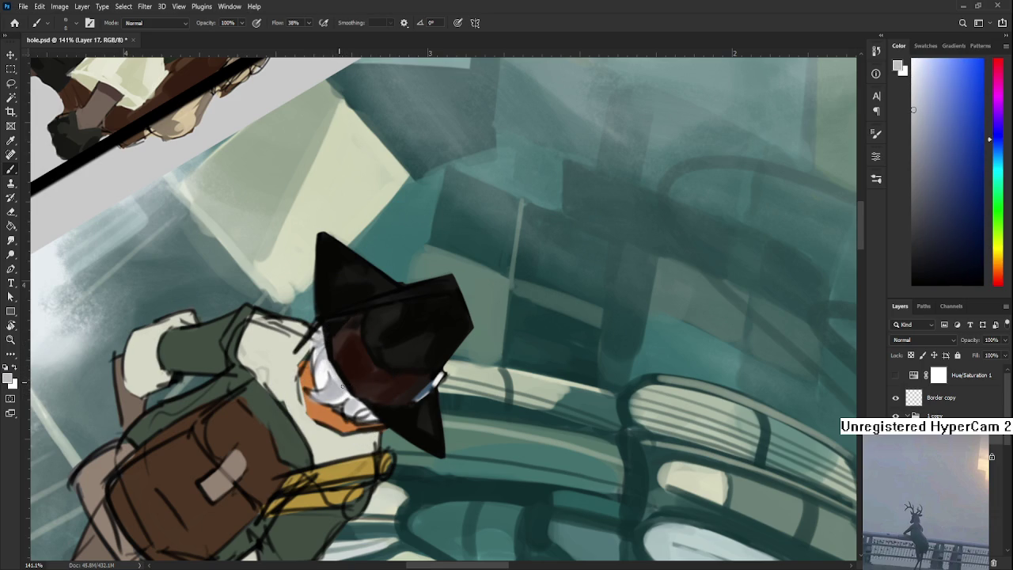
pyautogui.keyDown('alt'); pyautogui.click(344, 372); pyautogui.keyUp('alt')
pyautogui.keyDown('alt'); pyautogui.click(332, 353); pyautogui.keyUp('alt')
pyautogui.keyDown('alt'); pyautogui.click(351, 380); pyautogui.keyUp('alt')
pyautogui.keyDown('alt'); pyautogui.click(353, 390); pyautogui.keyUp('alt')
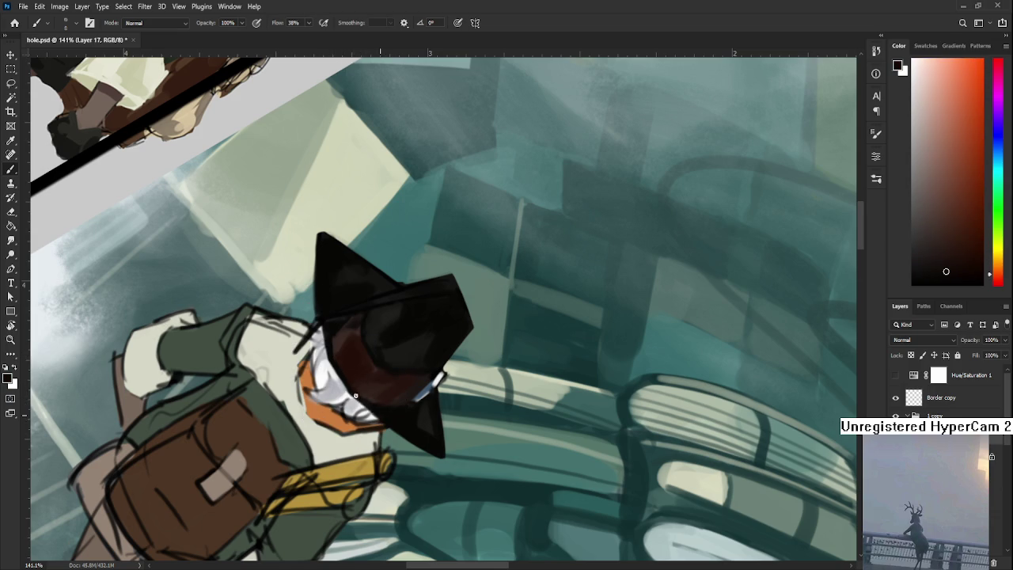
pyautogui.press('r')
pyautogui.moveTo(356, 396); pyautogui.dragTo(411, 428)
pyautogui.scroll(-6, 756, 451)
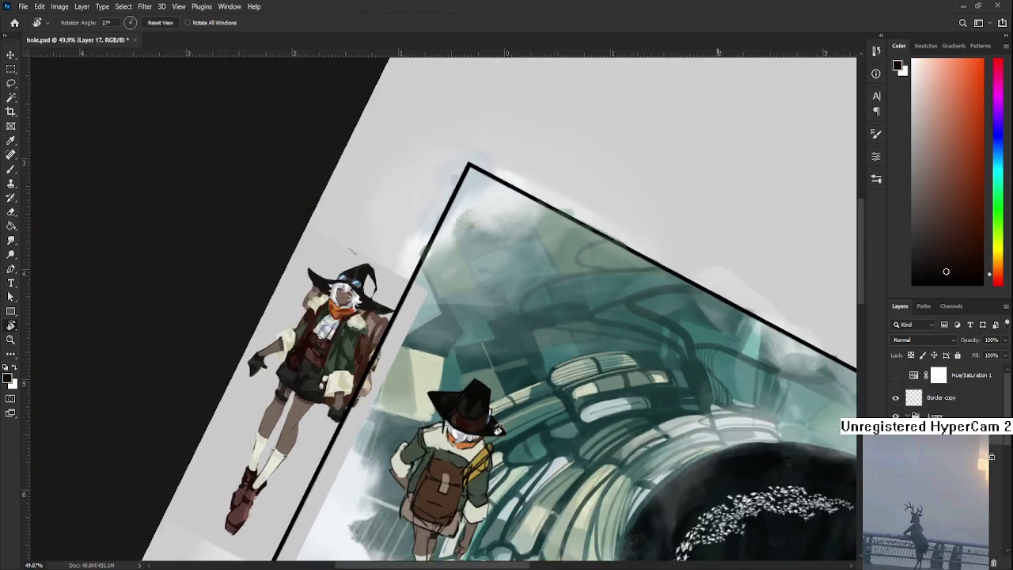
# Step: Return the view upright, zoom in and sample cream from the collar
pyautogui.moveTo(712, 491); pyautogui.dragTo(756, 451)
pyautogui.moveTo(564, 431); pyautogui.dragTo(554, 427)
pyautogui.scroll(1, 475, 431)
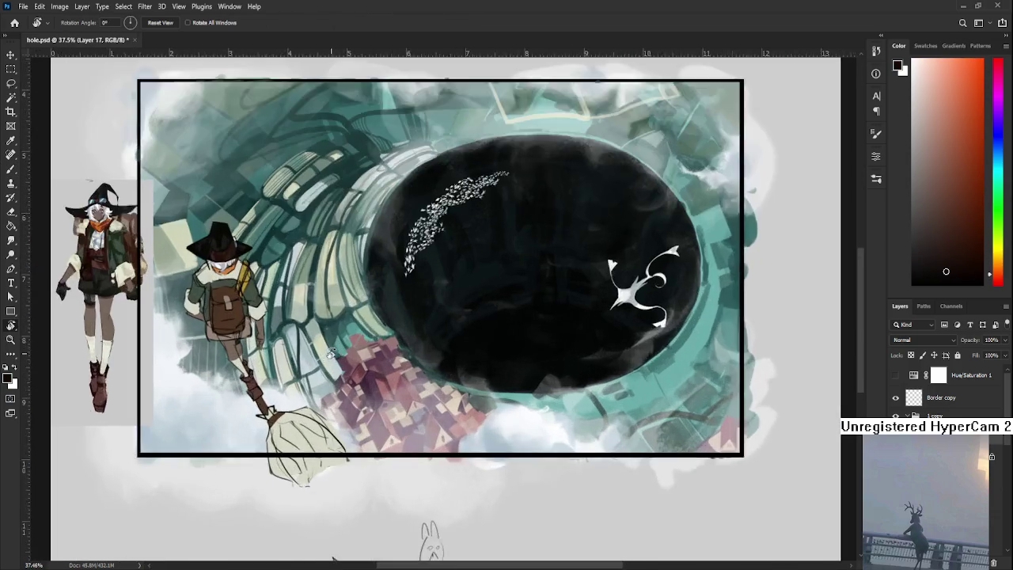
pyautogui.scroll(1, 412, 432)
pyautogui.scroll(1, 371, 433)
pyautogui.scroll(2, 372, 434)
pyautogui.scroll(2, 316, 356)
pyautogui.scroll(2, 269, 301)
pyautogui.scroll(1, 255, 277)
pyautogui.press('b')
pyautogui.keyDown('alt'); pyautogui.click(256, 277); pyautogui.keyUp('alt')
# Step: Paint cream over the collar near the neck to smooth and brighten it
pyautogui.scroll(-1, 415, 419)
pyautogui.moveTo(589, 474); pyautogui.dragTo(414, 418)
pyautogui.moveTo(438, 480); pyautogui.dragTo(387, 449)
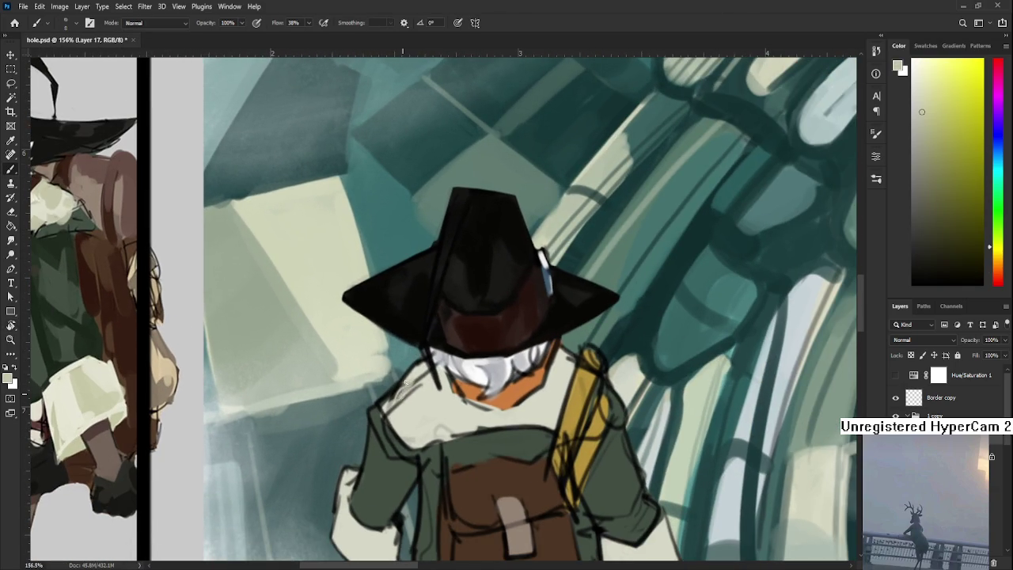
pyautogui.moveTo(420, 376)
pyautogui.mouseDown()
pyautogui.moveTo(419, 387)
pyautogui.moveTo(405, 387)
pyautogui.moveTo(407, 447)
pyautogui.moveTo(432, 410)
pyautogui.mouseUp()
pyautogui.keyDown('alt'); pyautogui.click(416, 401); pyautogui.keyUp('alt')
pyautogui.keyDown('alt'); pyautogui.click(416, 401); pyautogui.keyUp('alt')
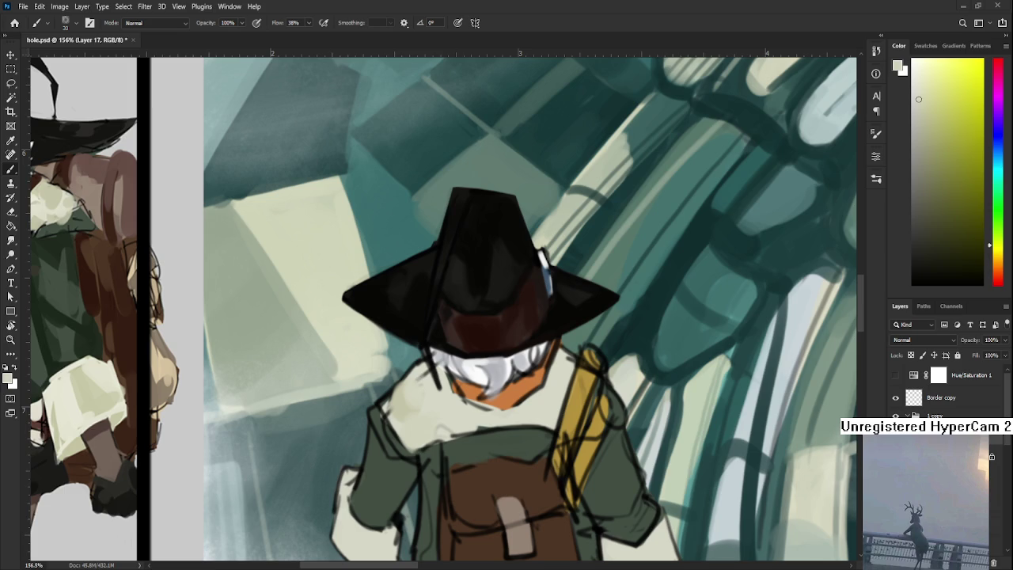
pyautogui.scroll(3, 414, 452)
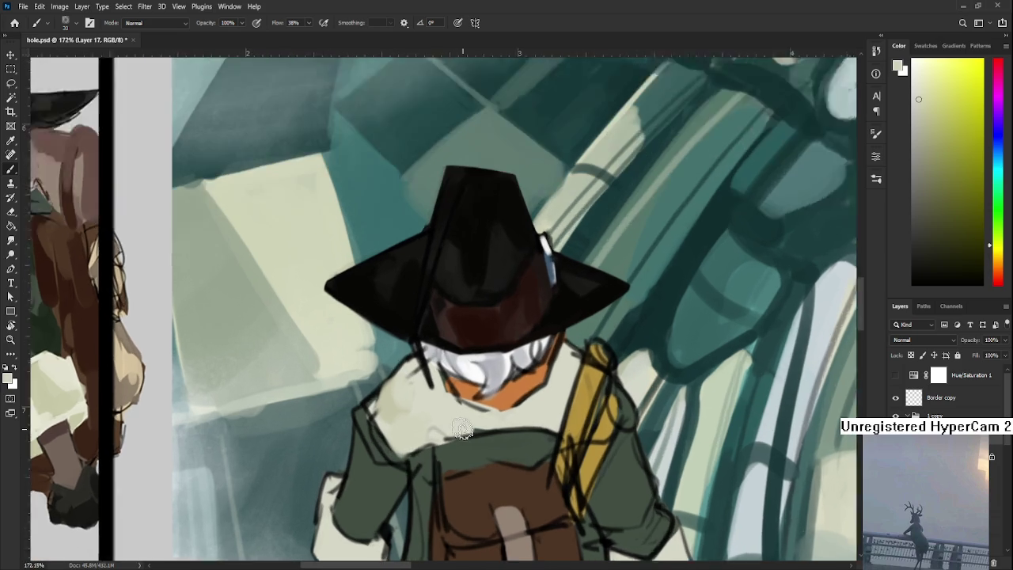
# Step: Touch up the collar with orange sampled beside the face, using brush size 5
pyautogui.moveTo(399, 497); pyautogui.dragTo(304, 515)
pyautogui.moveTo(327, 395); pyautogui.dragTo(360, 400)
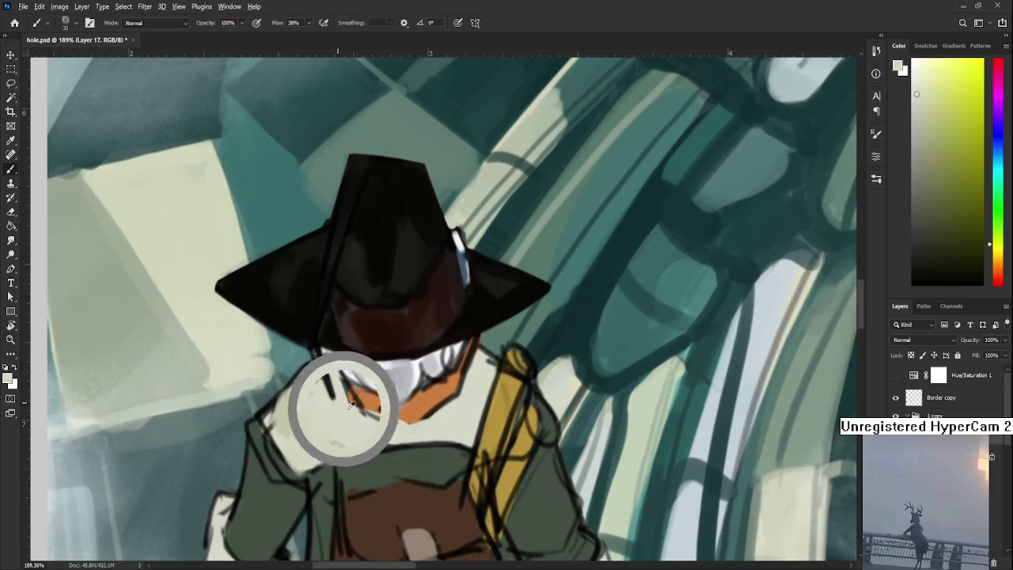
pyautogui.press('[')
pyautogui.press('[')
pyautogui.press('[')
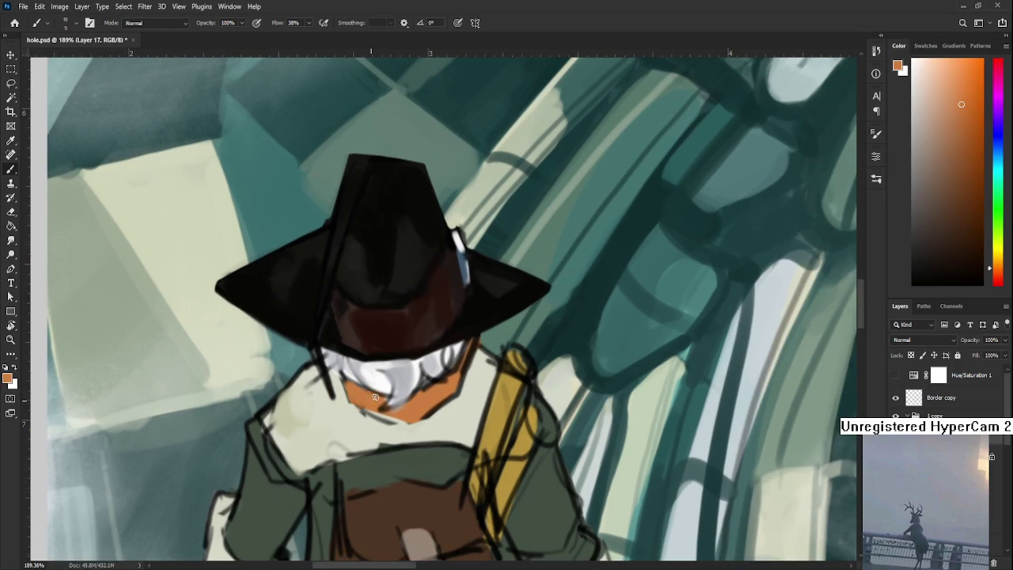
pyautogui.keyDown('alt'); pyautogui.click(402, 396); pyautogui.keyUp('alt')
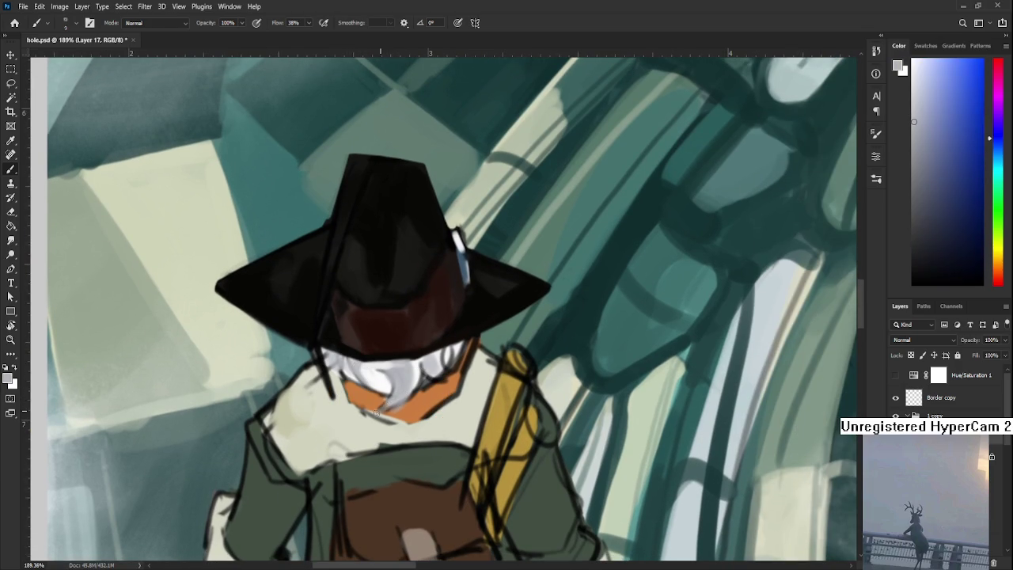
pyautogui.keyDown('alt'); pyautogui.click(385, 395); pyautogui.keyUp('alt')
pyautogui.keyDown('alt'); pyautogui.click(407, 405); pyautogui.keyUp('alt')
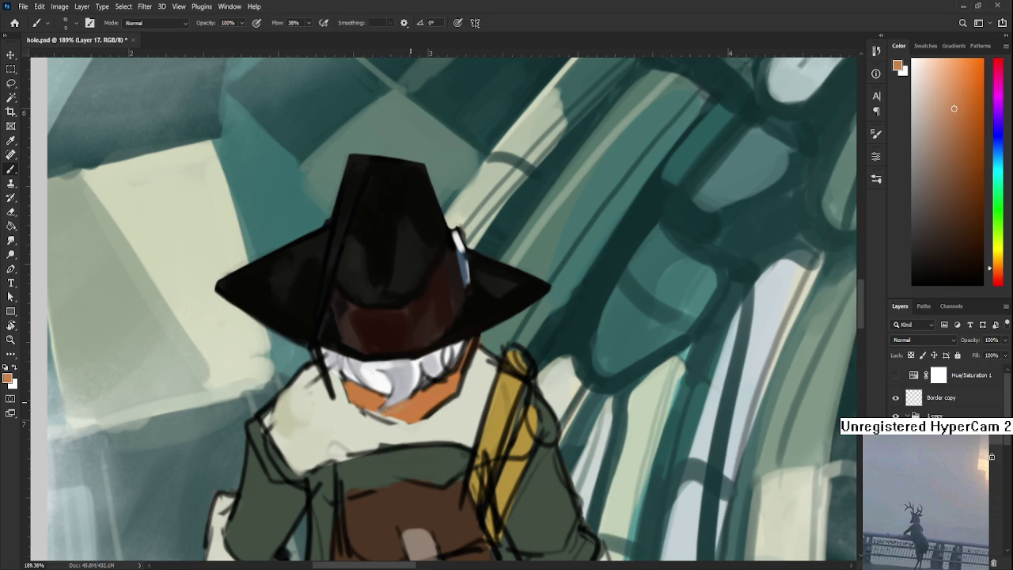
pyautogui.scroll(-6, 433, 275)
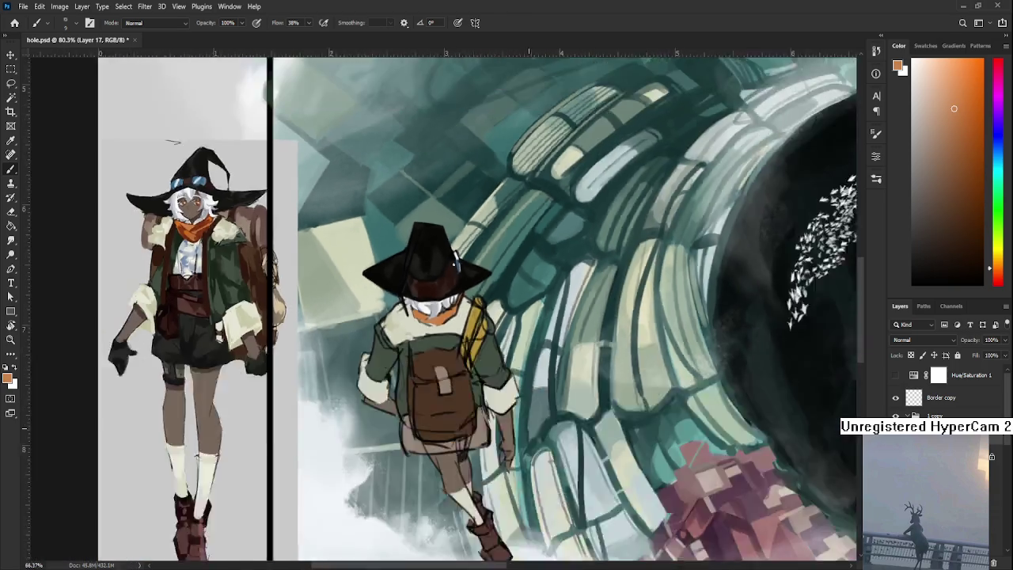
# Step: Rotate the canvas view to about -20° to match the traveler's angle
pyautogui.press('r')
pyautogui.moveTo(545, 294)
pyautogui.mouseDown()
pyautogui.moveTo(544, 318)
pyautogui.moveTo(345, 262)
pyautogui.mouseUp()
pyautogui.scroll(3, 346, 261)
pyautogui.scroll(1, 318, 197)
pyautogui.scroll(2, 318, 198)
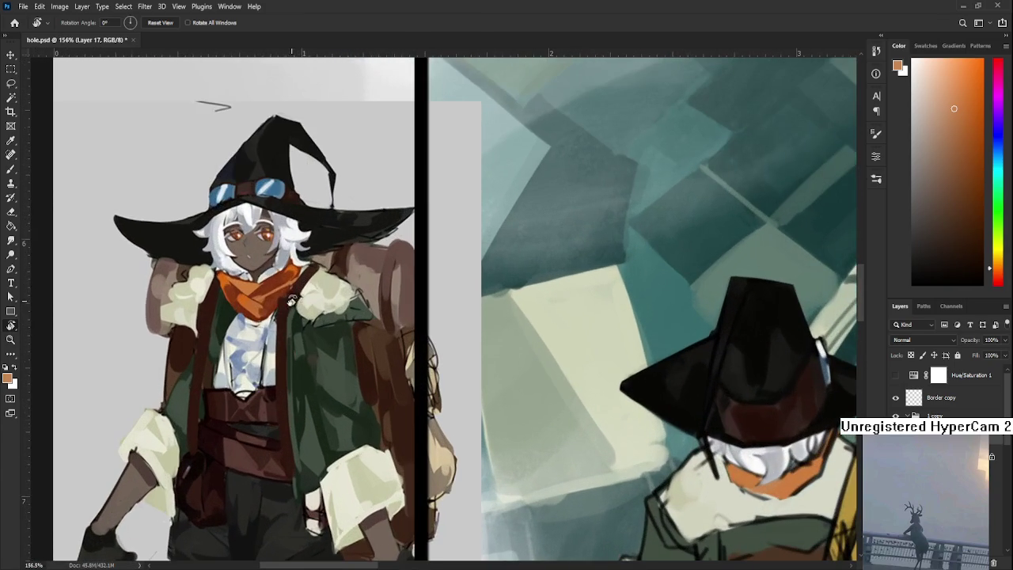
pyautogui.press('b')
pyautogui.moveTo(432, 324); pyautogui.dragTo(64, 324)
pyautogui.scroll(-2, 317, 301)
pyautogui.press('r')
pyautogui.moveTo(490, 237)
pyautogui.mouseDown()
pyautogui.moveTo(440, 309)
pyautogui.moveTo(474, 332)
pyautogui.moveTo(443, 340)
pyautogui.mouseUp()
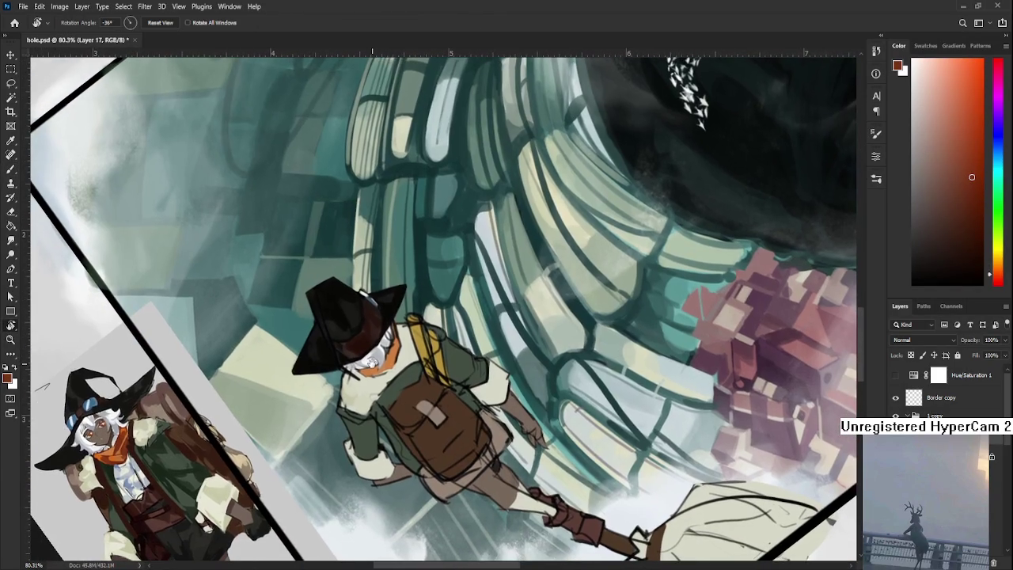
pyautogui.press('b')
# Step: Sample orange and dark red from the hair and hat, and paint dark-red strokes on the face
pyautogui.keyDown('alt'); pyautogui.click(388, 357); pyautogui.keyUp('alt')
pyautogui.keyDown('alt'); pyautogui.click(391, 351); pyautogui.keyUp('alt')
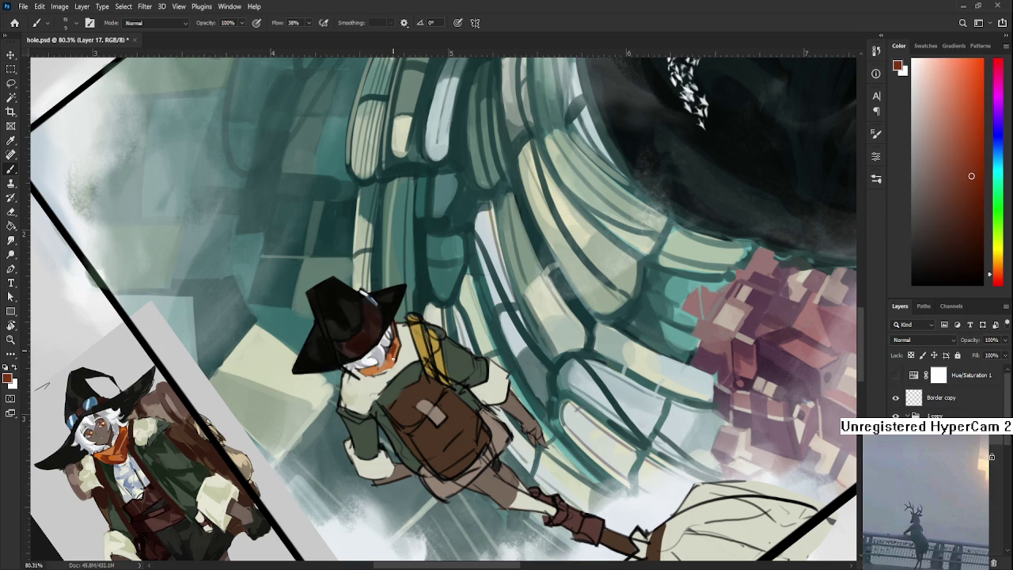
pyautogui.keyDown('alt'); pyautogui.click(388, 358); pyautogui.keyUp('alt')
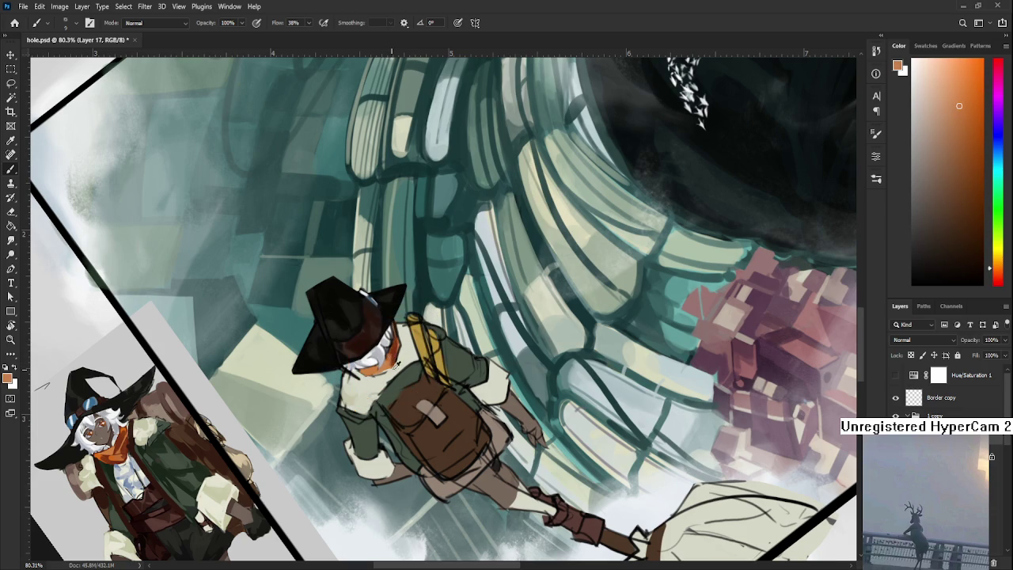
pyautogui.keyDown('alt'); pyautogui.click(381, 366); pyautogui.keyUp('alt')
pyautogui.moveTo(363, 373); pyautogui.dragTo(383, 372)
pyautogui.keyDown('alt'); pyautogui.click(373, 369); pyautogui.keyUp('alt')
pyautogui.keyDown('alt'); pyautogui.click(366, 370); pyautogui.keyUp('alt')
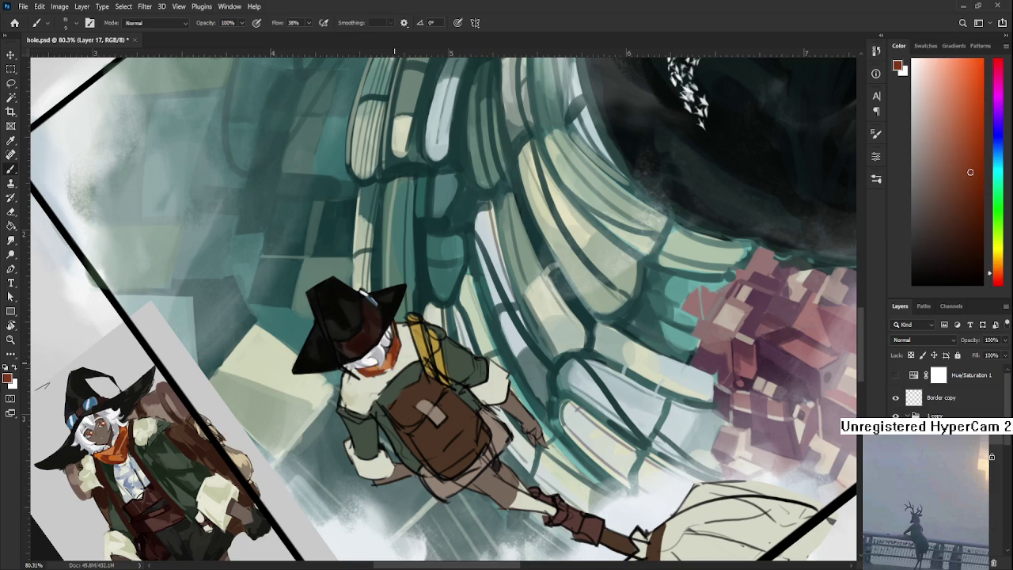
# Step: Sample light cream from the face and paint cream highlight strokes on it
pyautogui.keyDown('alt'); pyautogui.click(406, 348); pyautogui.keyUp('alt')
pyautogui.moveTo(400, 359); pyautogui.dragTo(401, 332)
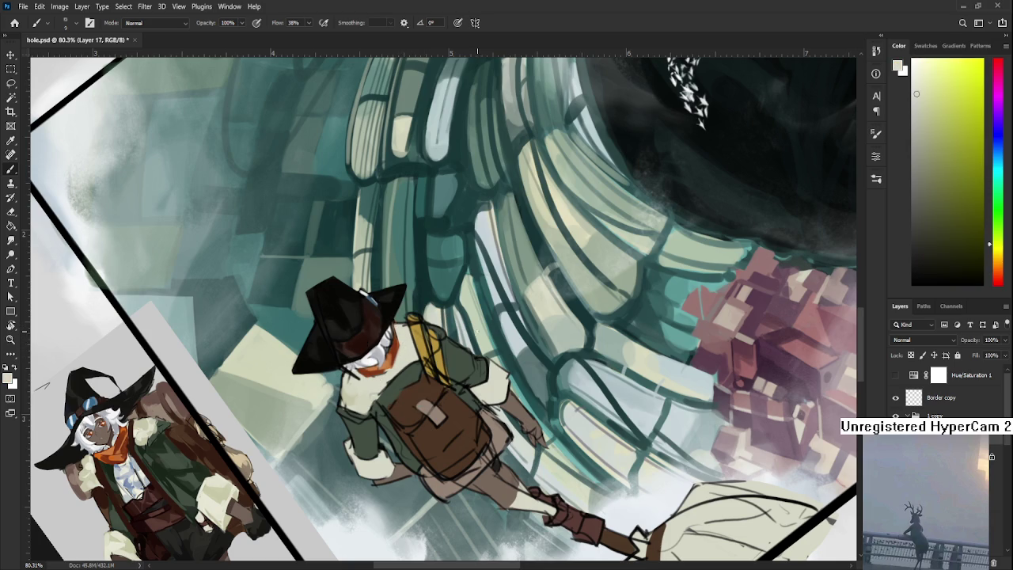
pyautogui.scroll(-4, 473, 333)
pyautogui.scroll(-1, 478, 328)
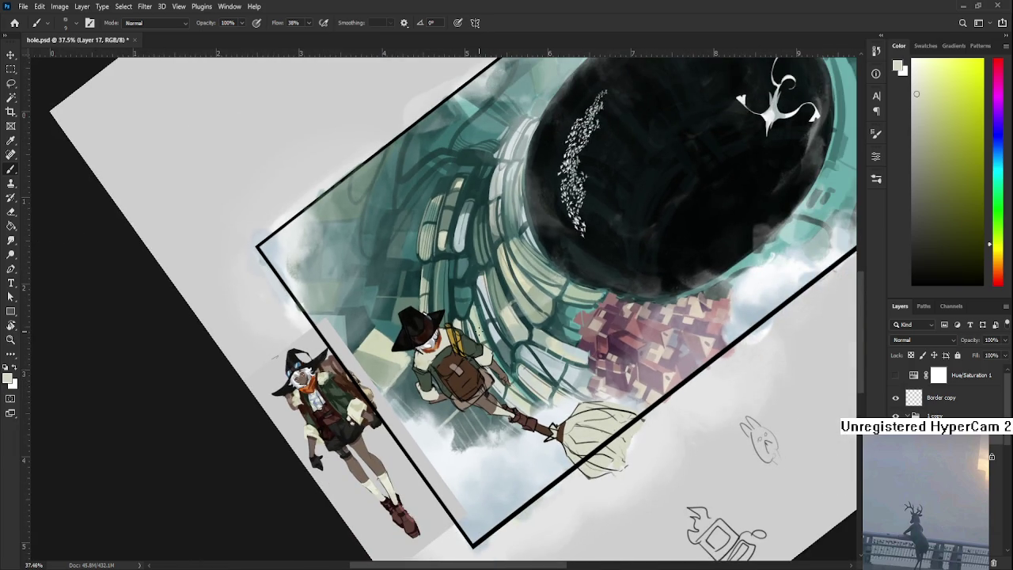
# Step: Rotate the canvas view back upright and zoom in on the traveler
pyautogui.scroll(-2, 477, 327)
pyautogui.press('r')
pyautogui.moveTo(633, 371); pyautogui.dragTo(561, 467)
pyautogui.scroll(3, 361, 380)
pyautogui.scroll(4, 326, 376)
pyautogui.scroll(2, 306, 372)
pyautogui.scroll(2, 332, 384)
pyautogui.scroll(1, 365, 396)
# Step: Sample a colour from the figure and paint cream strokes over the shoulder fur
pyautogui.press('b')
pyautogui.keyDown('alt'); pyautogui.click(326, 321); pyautogui.keyUp('alt')
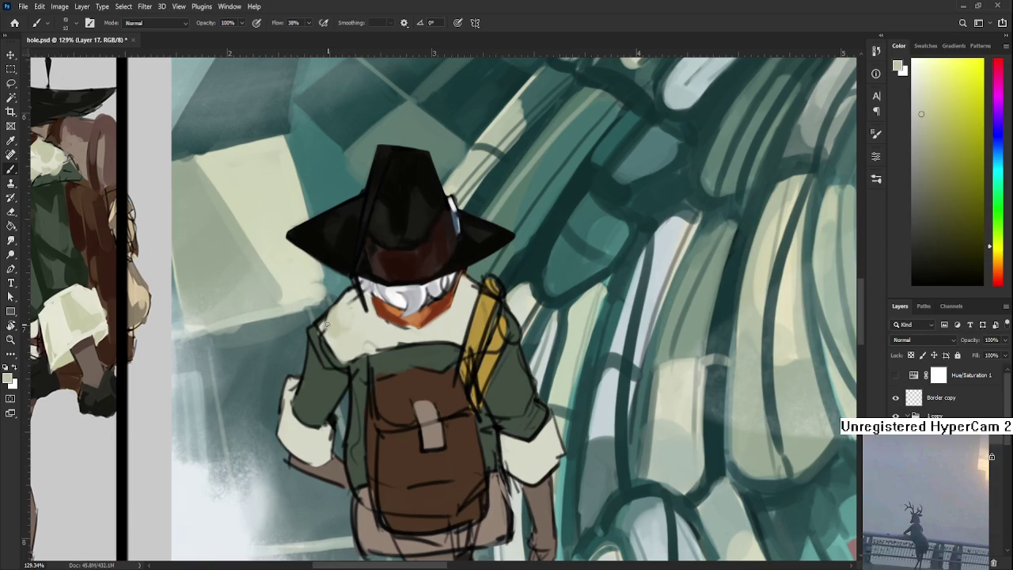
pyautogui.moveTo(321, 323)
pyautogui.mouseDown()
pyautogui.moveTo(335, 351)
pyautogui.moveTo(363, 348)
pyautogui.mouseUp()
pyautogui.keyDown('alt'); pyautogui.click(351, 334); pyautogui.keyUp('alt')
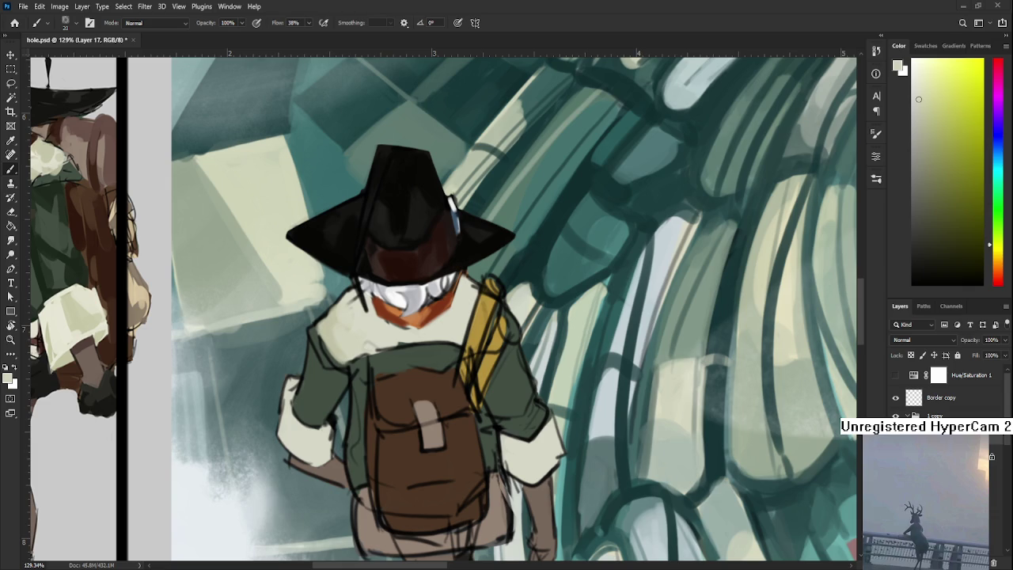
pyautogui.scroll(-2, 378, 502)
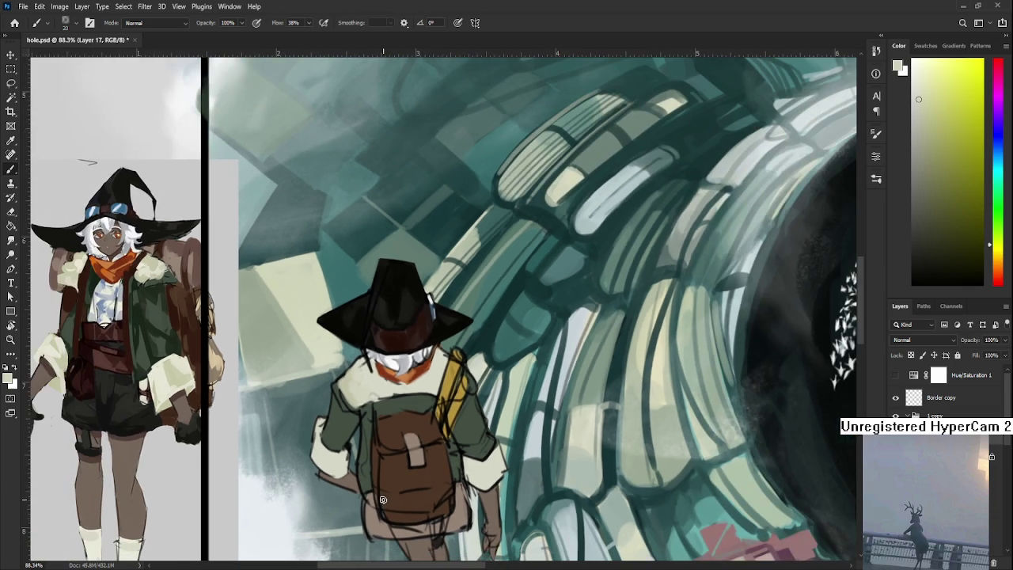
# Step: Sample a range of cream and darker tones from the shoulder fur and collar
pyautogui.keyDown('alt'); pyautogui.click(328, 361); pyautogui.keyUp('alt')
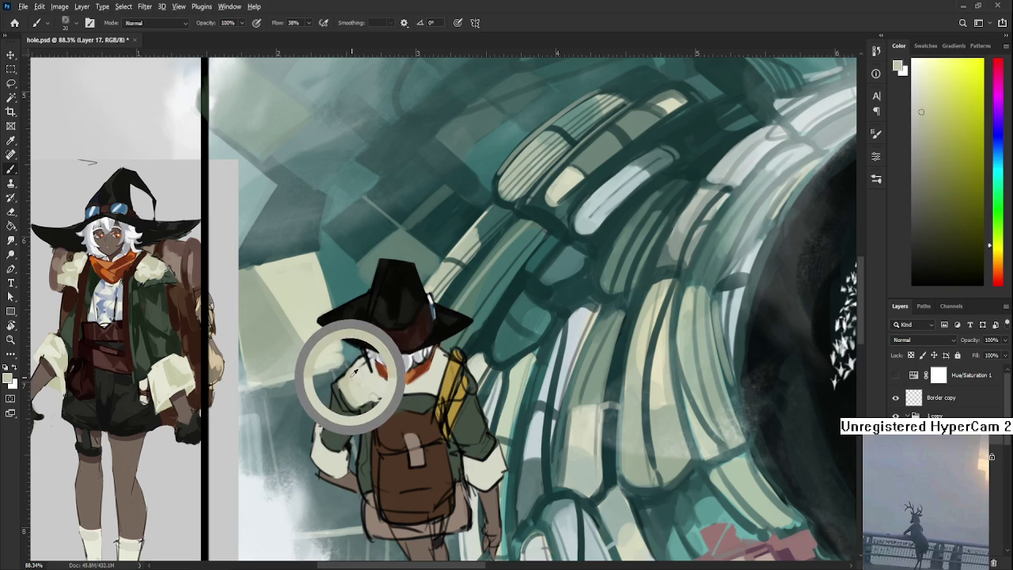
pyautogui.keyDown('alt'); pyautogui.click(349, 370); pyautogui.keyUp('alt')
pyautogui.keyDown('alt'); pyautogui.click(363, 374); pyautogui.keyUp('alt')
pyautogui.keyDown('alt'); pyautogui.click(377, 380); pyautogui.keyUp('alt')
pyautogui.keyDown('alt'); pyautogui.click(372, 386); pyautogui.keyUp('alt')
pyautogui.keyDown('alt'); pyautogui.click(371, 380); pyautogui.keyUp('alt')
pyautogui.keyDown('alt'); pyautogui.click(370, 393); pyautogui.keyUp('alt')
pyautogui.keyDown('alt'); pyautogui.click(369, 384); pyautogui.keyUp('alt')
pyautogui.keyDown('alt'); pyautogui.click(367, 385); pyautogui.keyUp('alt')
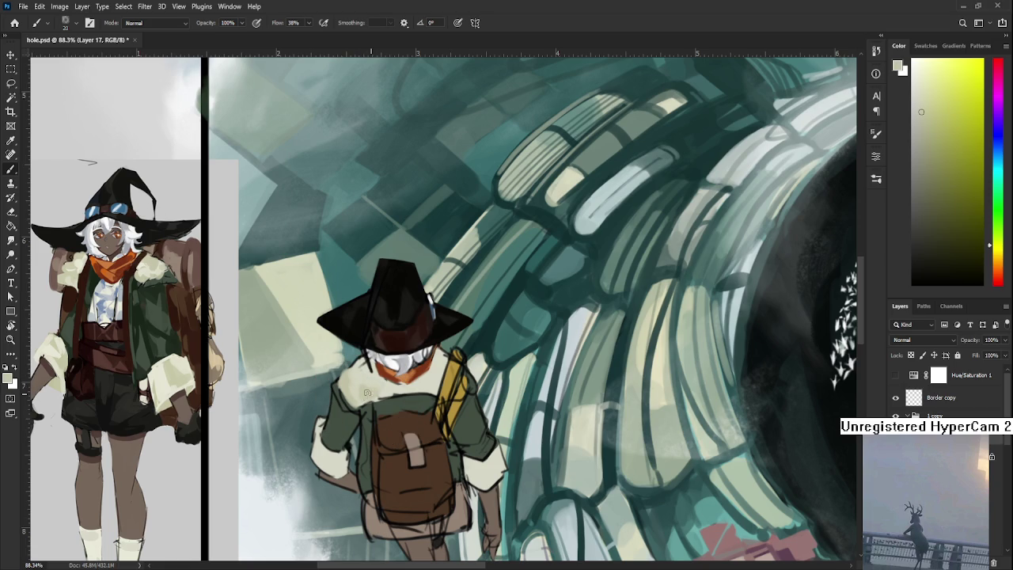
pyautogui.keyDown('alt'); pyautogui.click(370, 388); pyautogui.keyUp('alt')
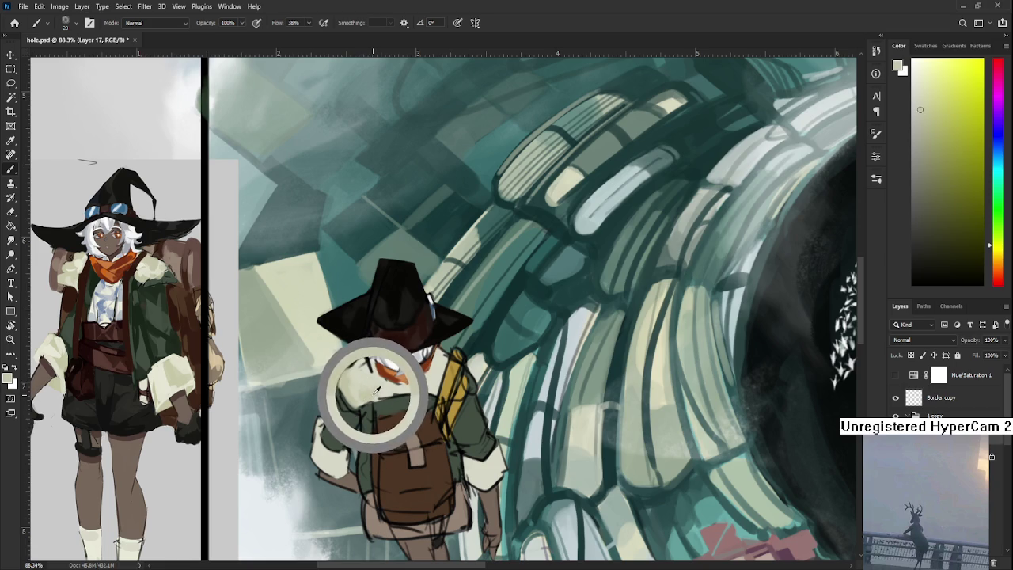
pyautogui.keyDown('alt'); pyautogui.click(393, 387); pyautogui.keyUp('alt')
pyautogui.keyDown('alt'); pyautogui.click(394, 386); pyautogui.keyUp('alt')
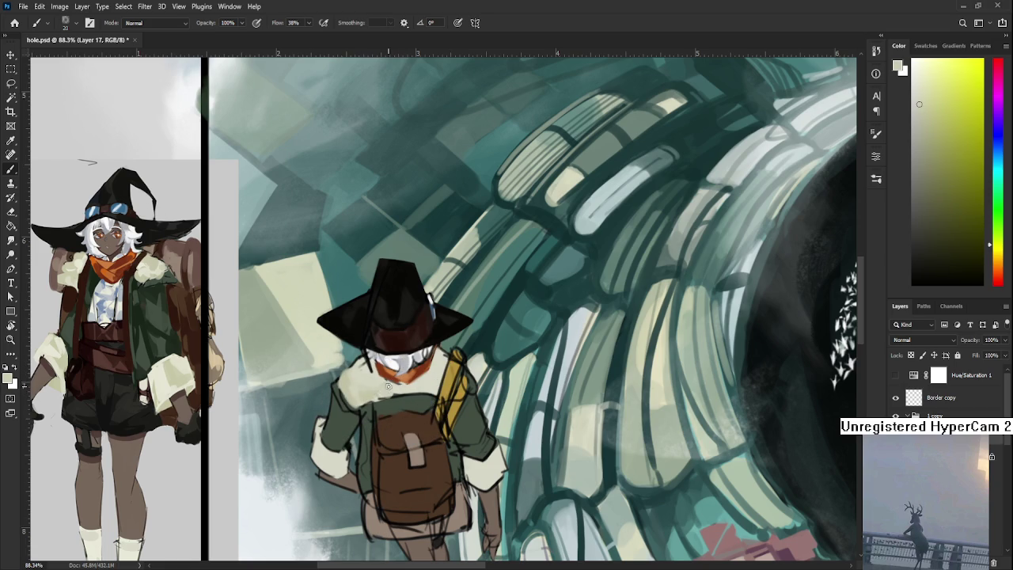
pyautogui.keyDown('alt'); pyautogui.click(389, 380); pyautogui.keyUp('alt')
# Step: Sample dark, light grey and pale tones from around the traveler's face
pyautogui.keyDown('alt'); pyautogui.click(360, 369); pyautogui.keyUp('alt')
pyautogui.keyDown('alt'); pyautogui.click(363, 362); pyautogui.keyUp('alt')
pyautogui.keyDown('alt'); pyautogui.click(373, 364); pyautogui.keyUp('alt')
pyautogui.keyDown('alt'); pyautogui.click(374, 364); pyautogui.keyUp('alt')
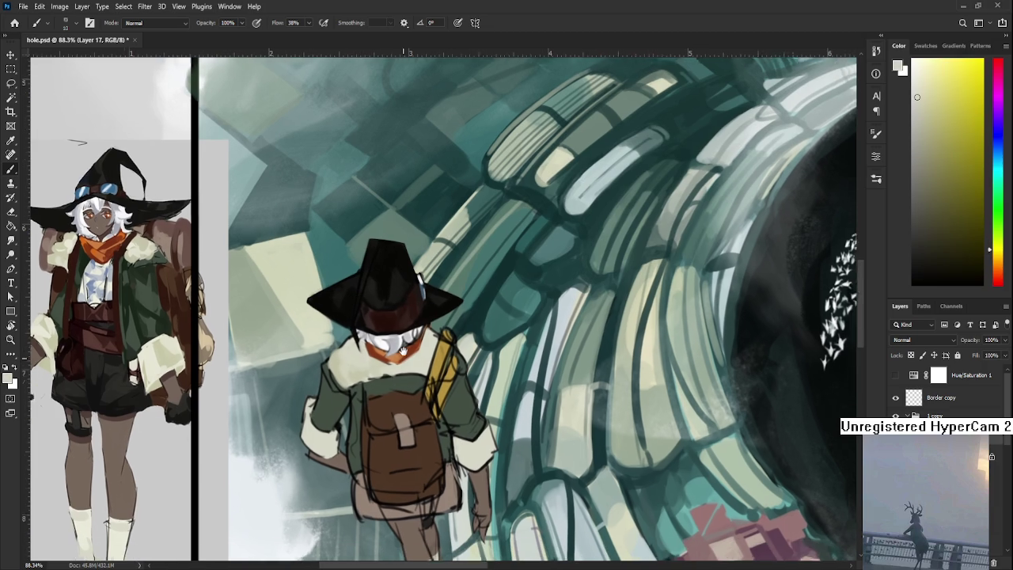
pyautogui.moveTo(383, 369); pyautogui.dragTo(369, 335)
pyautogui.keyDown('alt'); pyautogui.click(369, 358); pyautogui.keyUp('alt')
pyautogui.keyDown('alt'); pyautogui.click(356, 357); pyautogui.keyUp('alt')
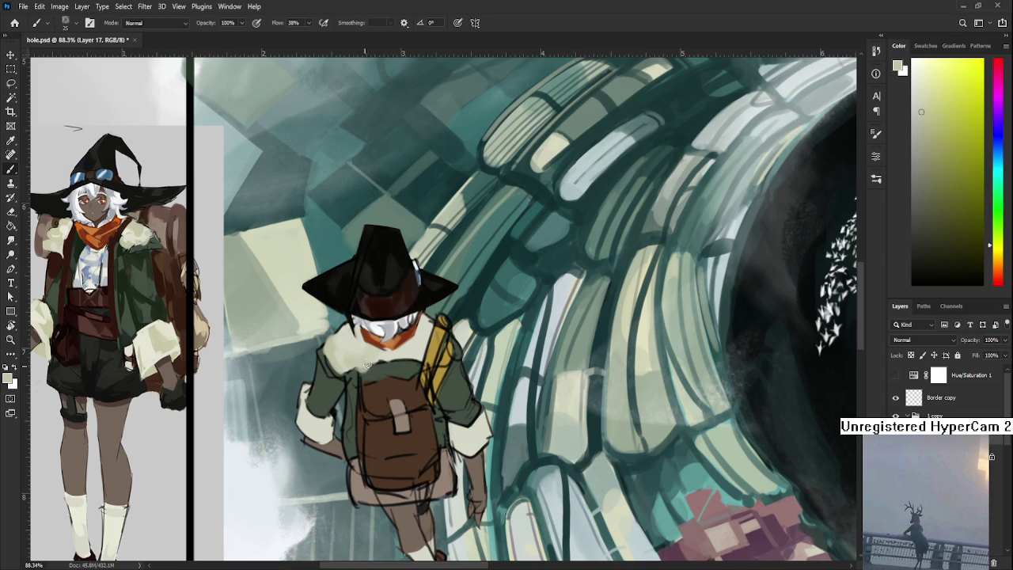
pyautogui.keyDown('alt'); pyautogui.click(410, 346); pyautogui.keyUp('alt')
pyautogui.keyDown('alt'); pyautogui.click(402, 356); pyautogui.keyUp('alt')
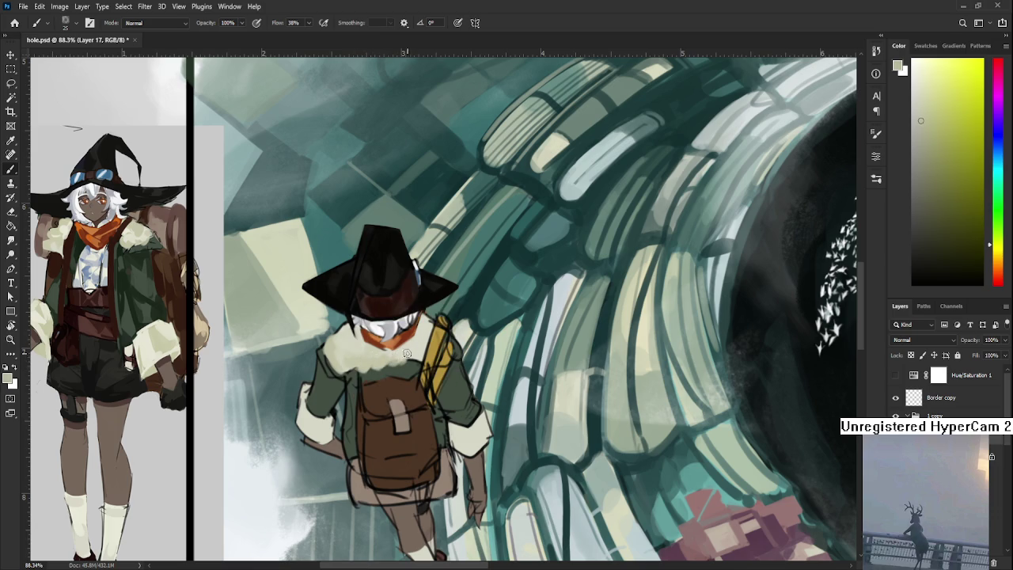
pyautogui.keyDown('alt'); pyautogui.click(421, 341); pyautogui.keyUp('alt')
pyautogui.keyDown('alt'); pyautogui.click(416, 356); pyautogui.keyUp('alt')
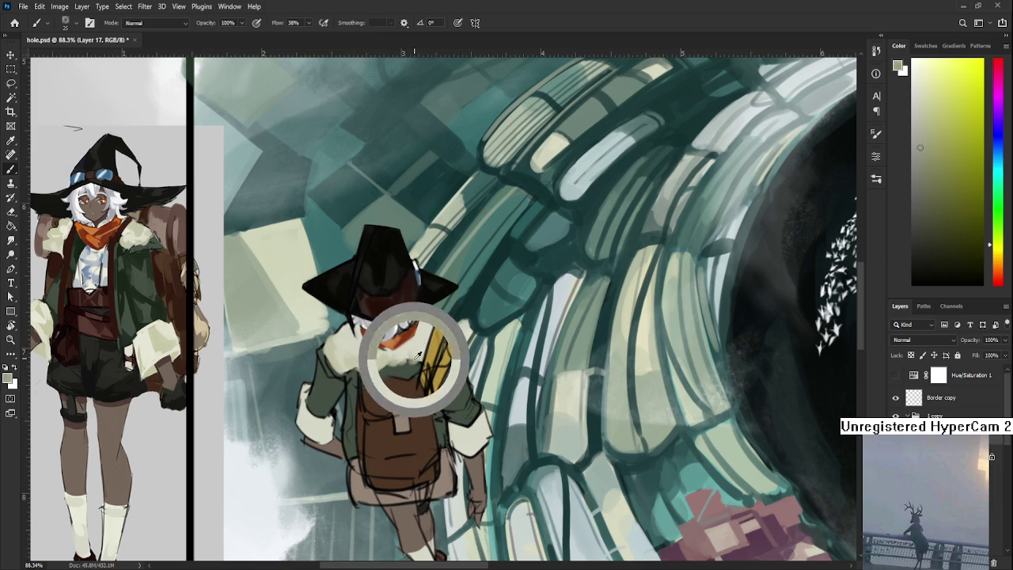
pyautogui.keyDown('alt'); pyautogui.click(422, 333); pyautogui.keyUp('alt')
pyautogui.keyDown('alt'); pyautogui.click(412, 358); pyautogui.keyUp('alt')
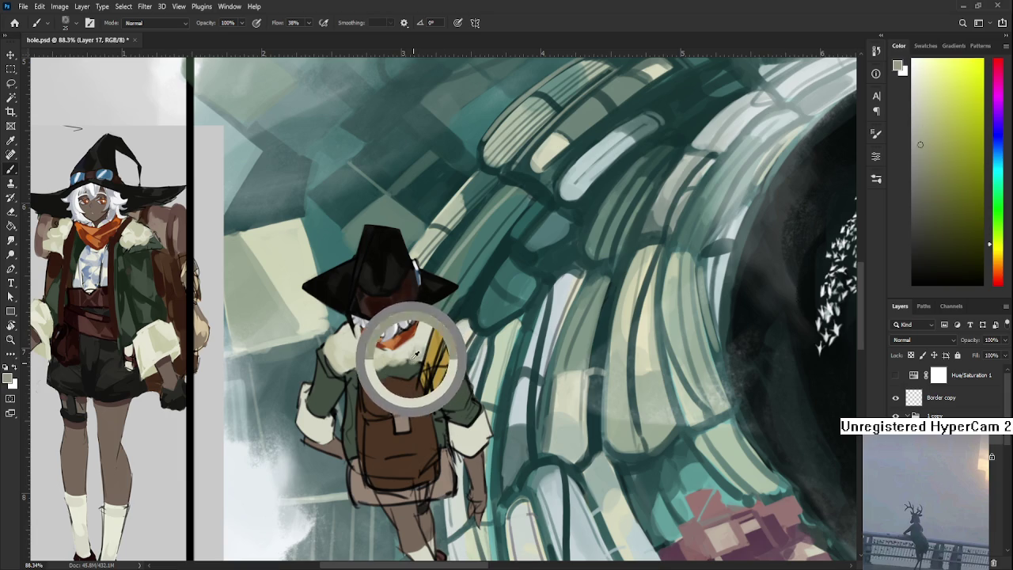
pyautogui.keyDown('alt'); pyautogui.click(417, 337); pyautogui.keyUp('alt')
pyautogui.keyDown('alt'); pyautogui.click(410, 351); pyautogui.keyUp('alt')
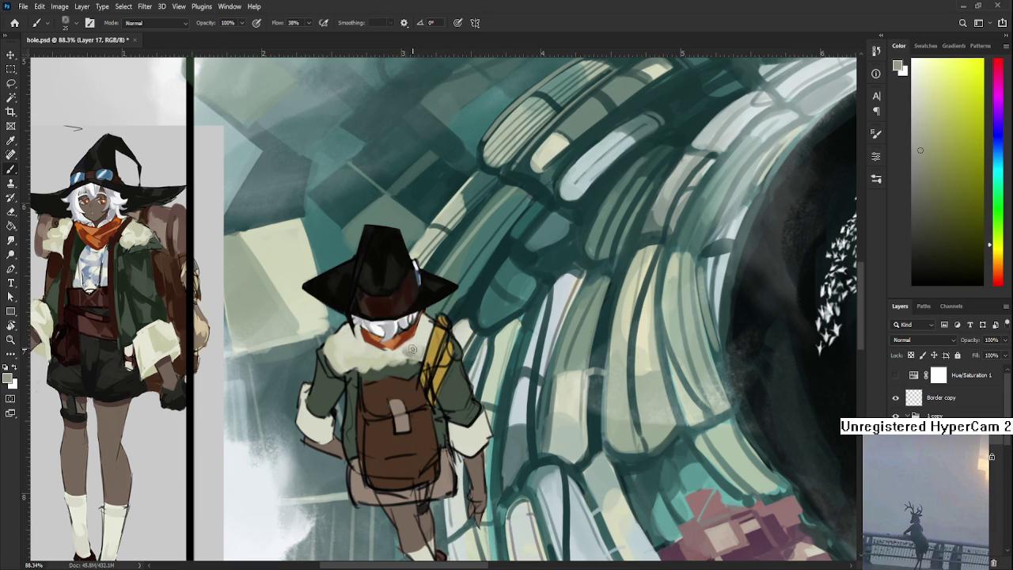
pyautogui.keyDown('alt'); pyautogui.click(413, 349); pyautogui.keyUp('alt')
pyautogui.keyDown('alt'); pyautogui.click(411, 342); pyautogui.keyUp('alt')
pyautogui.keyDown('alt'); pyautogui.click(411, 342); pyautogui.keyUp('alt')
pyautogui.keyDown('alt'); pyautogui.click(424, 334); pyautogui.keyUp('alt')
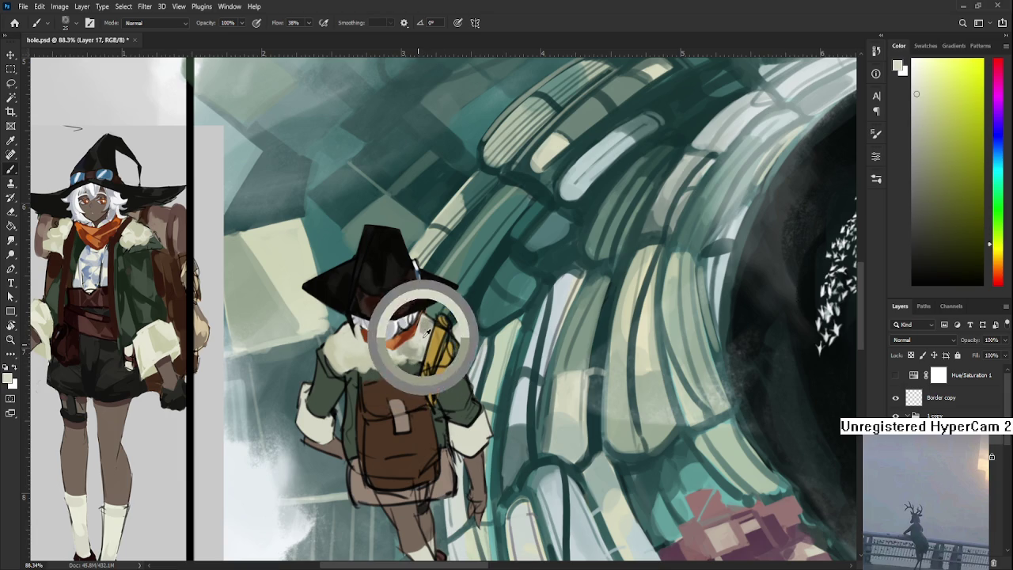
# Step: Shift the view above the character and pick up the jacket's dark green
pyautogui.moveTo(425, 333); pyautogui.dragTo(405, 396)
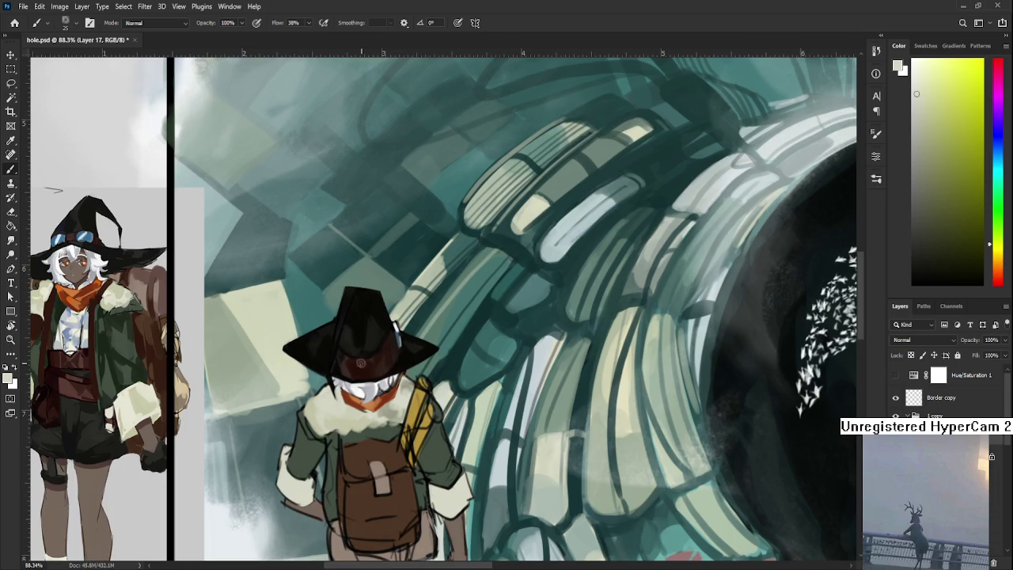
pyautogui.scroll(-5, 380, 392)
pyautogui.scroll(2, 384, 400)
pyautogui.scroll(2, 386, 409)
pyautogui.scroll(3, 387, 410)
pyautogui.scroll(1, 378, 428)
pyautogui.scroll(1, 378, 427)
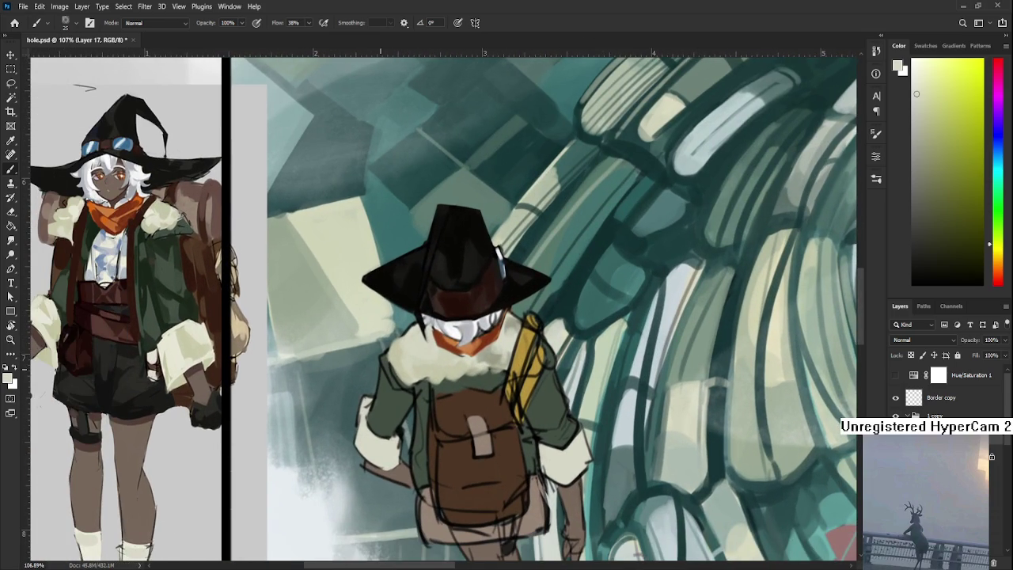
pyautogui.keyDown('alt'); pyautogui.click(147, 270); pyautogui.keyUp('alt')
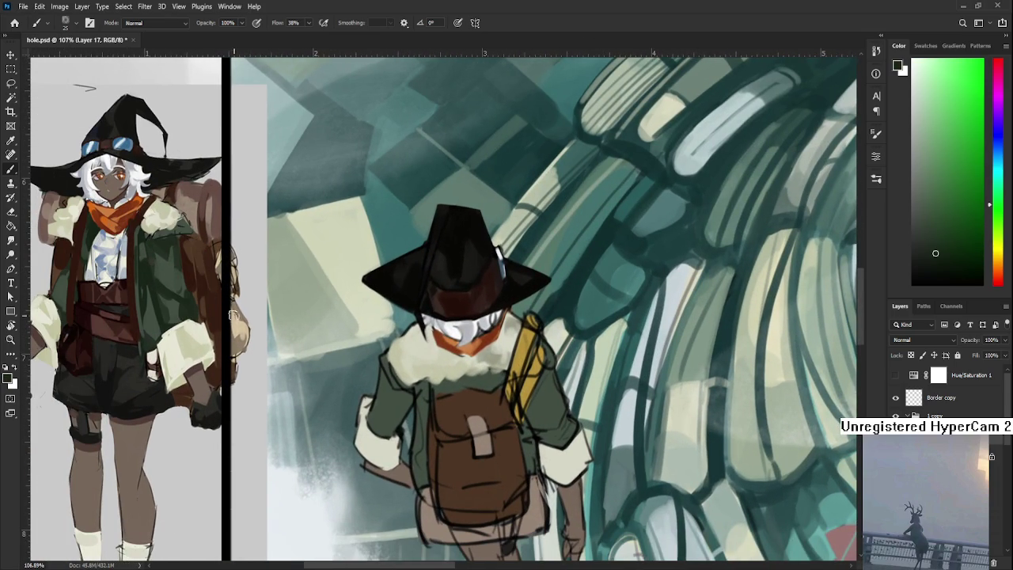
# Step: With a smaller brush, paint dark strokes along the jacket's left edge and a light dab
pyautogui.press('[')
pyautogui.press('[')
pyautogui.press('[')
pyautogui.keyDown('alt'); pyautogui.click(387, 382); pyautogui.keyUp('alt')
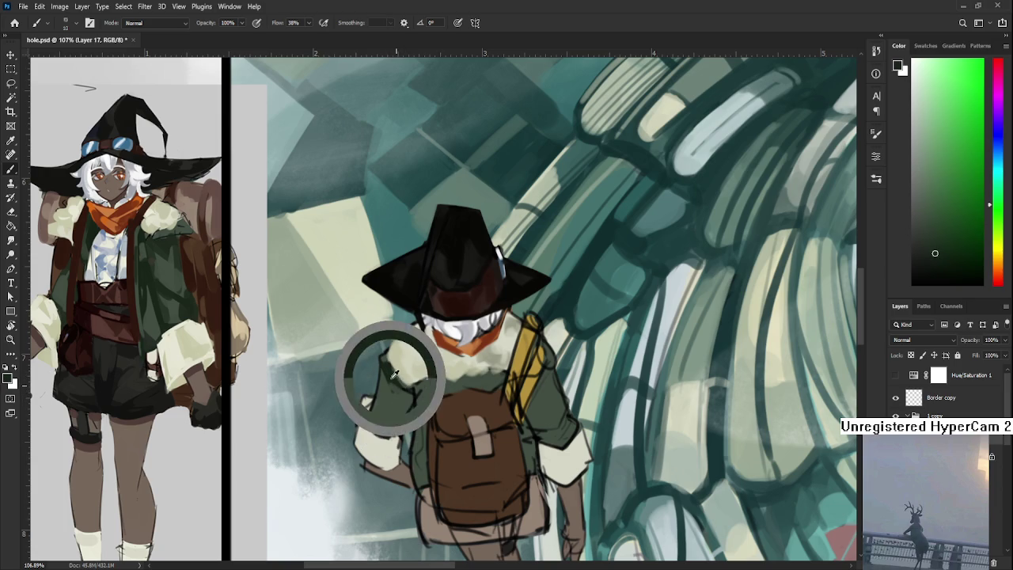
pyautogui.keyDown('alt'); pyautogui.click(383, 365); pyautogui.keyUp('alt')
pyautogui.moveTo(379, 386); pyautogui.dragTo(372, 419)
pyautogui.keyDown('alt'); pyautogui.click(391, 403); pyautogui.keyUp('alt')
pyautogui.keyDown('alt'); pyautogui.click(387, 375); pyautogui.keyUp('alt')
pyautogui.press(']')
pyautogui.press(']')
pyautogui.press(']')
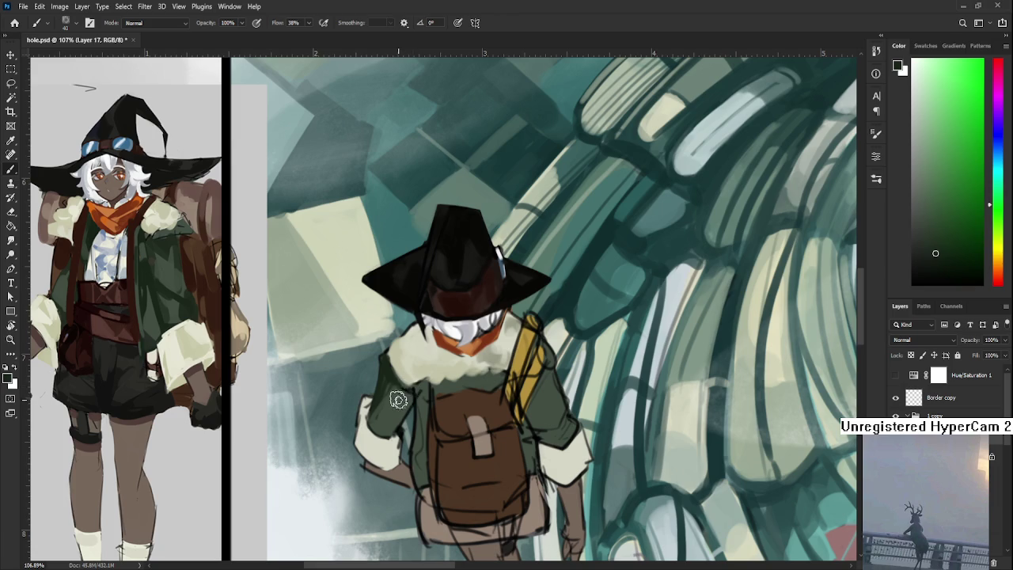
# Step: Sample jacket greens near the collar and darken the edge where fur meets jacket
pyautogui.keyDown('alt'); pyautogui.click(385, 404); pyautogui.keyUp('alt')
pyautogui.keyDown('alt'); pyautogui.click(398, 396); pyautogui.keyUp('alt')
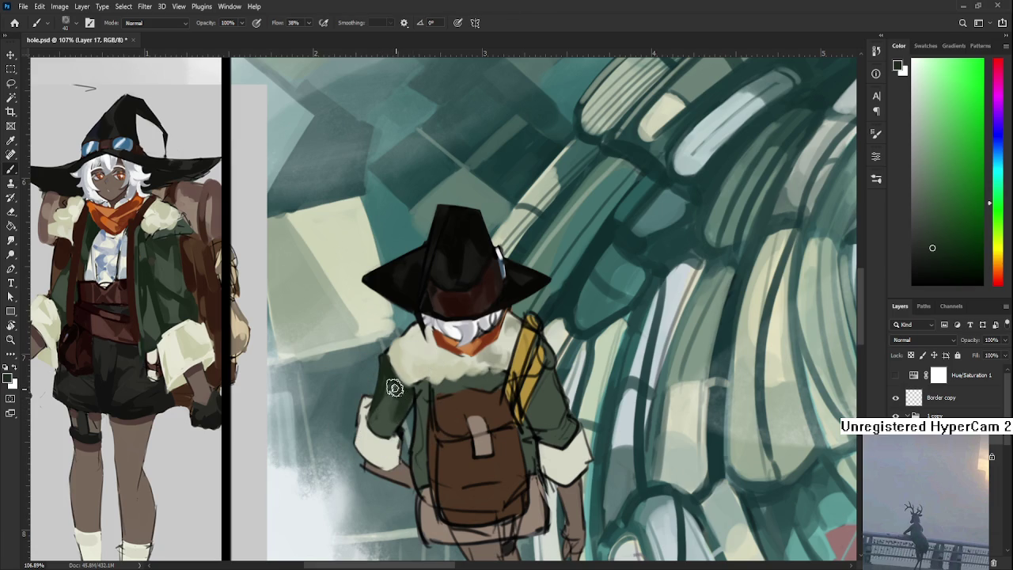
pyautogui.keyDown('alt'); pyautogui.click(377, 418); pyautogui.keyUp('alt')
pyautogui.keyDown('alt'); pyautogui.click(390, 392); pyautogui.keyUp('alt')
pyautogui.keyDown('alt'); pyautogui.click(384, 420); pyautogui.keyUp('alt')
pyautogui.keyDown('alt'); pyautogui.click(403, 400); pyautogui.keyUp('alt')
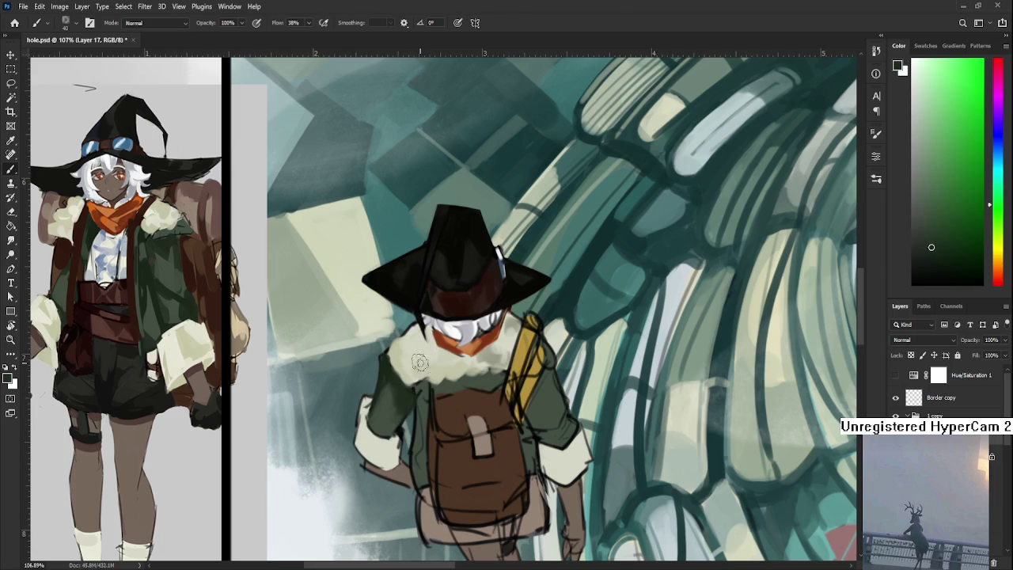
pyautogui.keyDown('alt'); pyautogui.click(427, 391); pyautogui.keyUp('alt')
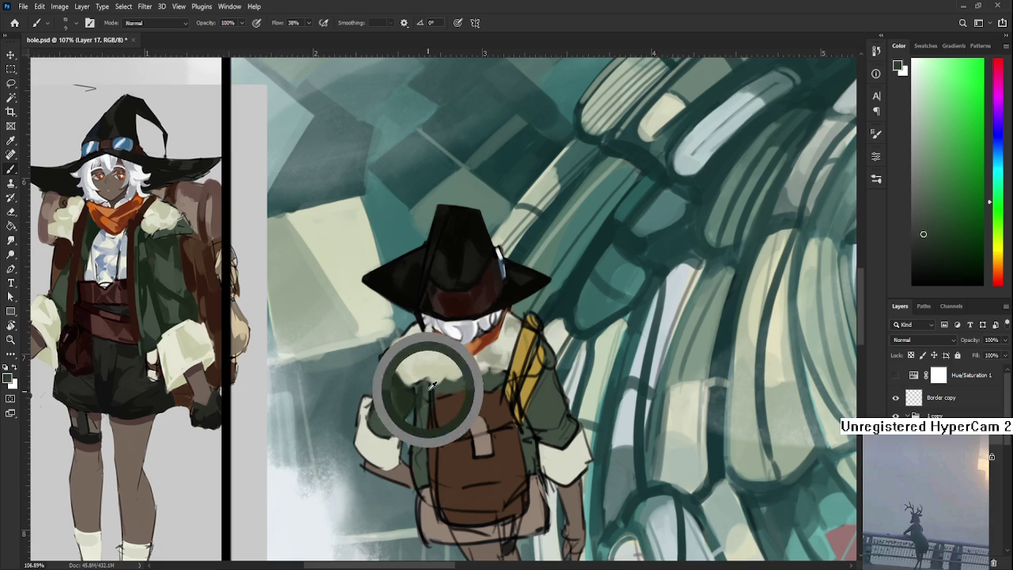
pyautogui.keyDown('alt'); pyautogui.click(412, 392); pyautogui.keyUp('alt')
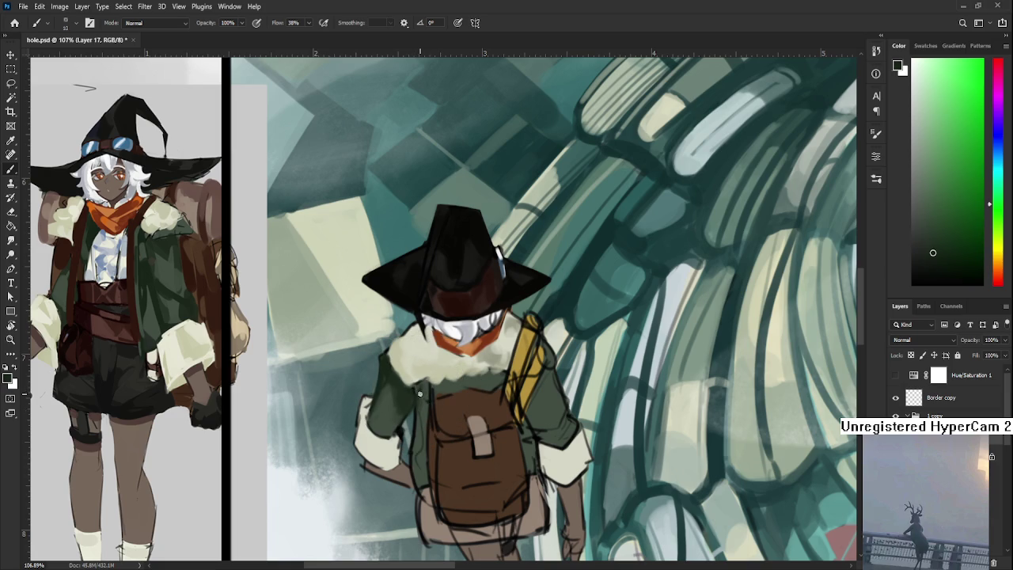
pyautogui.keyDown('alt'); pyautogui.click(440, 393); pyautogui.keyUp('alt')
pyautogui.keyDown('alt'); pyautogui.click(423, 385); pyautogui.keyUp('alt')
pyautogui.keyDown('alt'); pyautogui.click(459, 387); pyautogui.keyUp('alt')
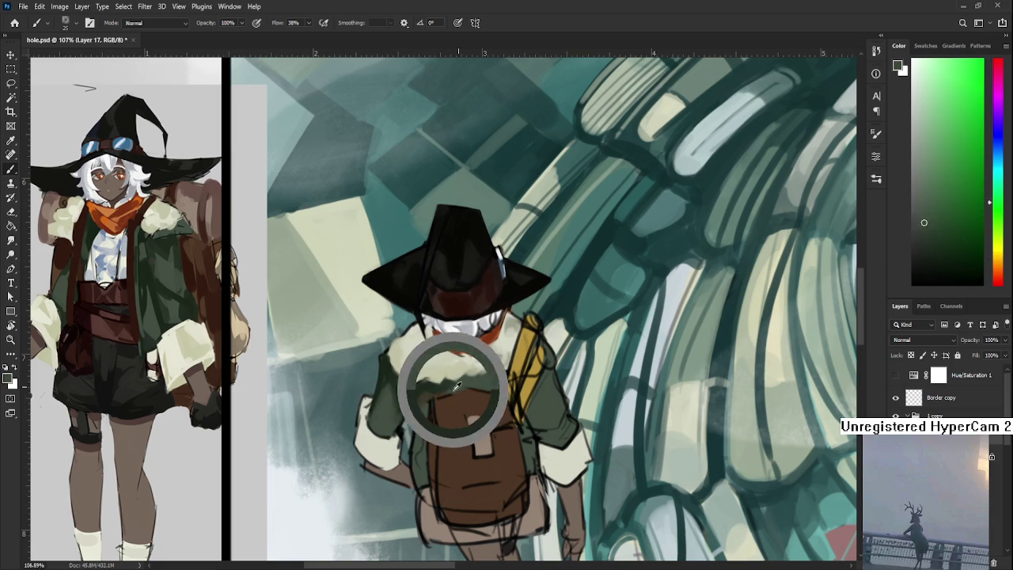
pyautogui.keyDown('alt'); pyautogui.click(446, 381); pyautogui.keyUp('alt')
pyautogui.moveTo(463, 383); pyautogui.dragTo(499, 378)
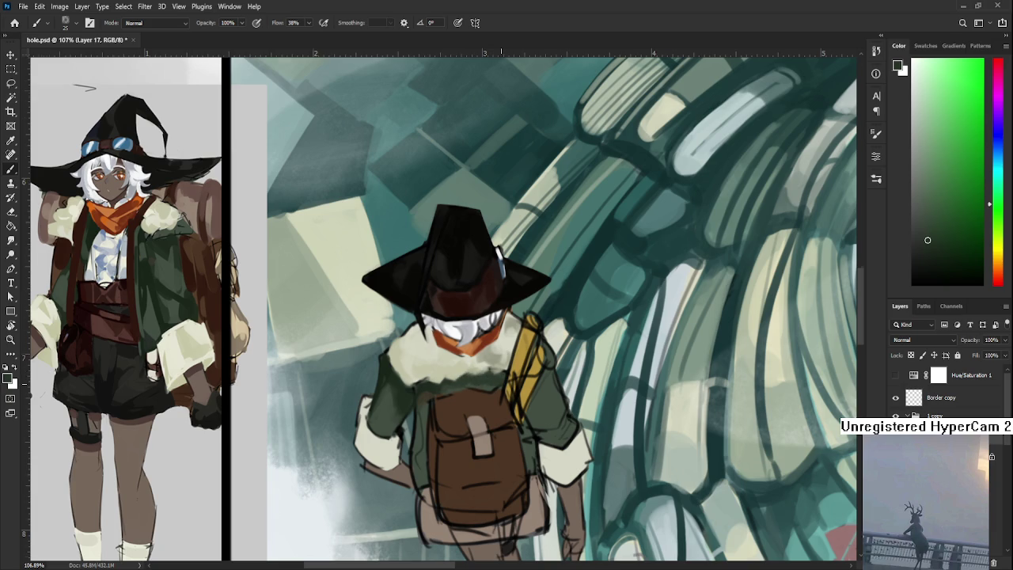
# Step: Pick up the yellow strap colour beside the backpack
pyautogui.scroll(-5, 494, 384)
pyautogui.scroll(3, 493, 383)
pyautogui.scroll(2, 493, 383)
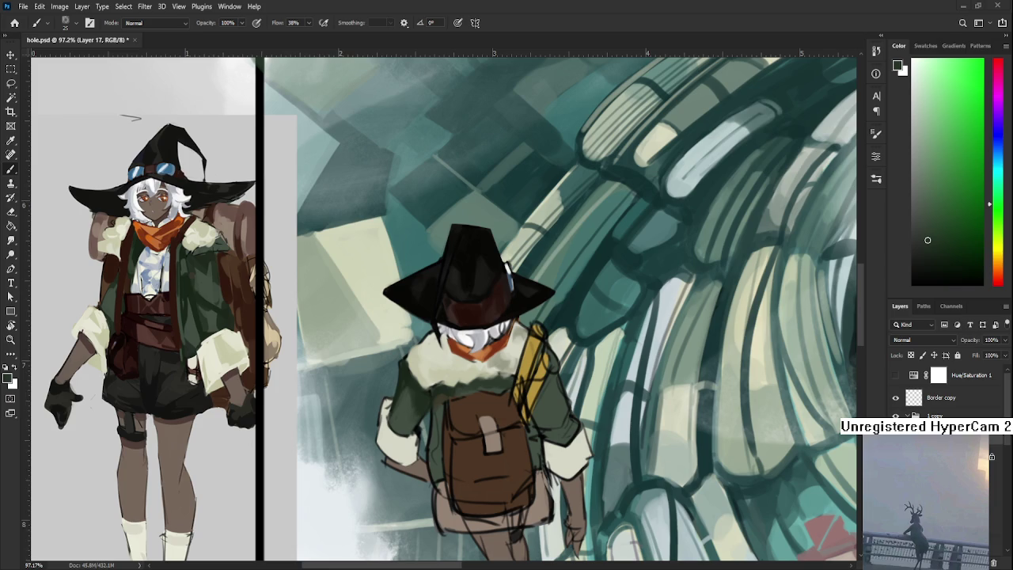
pyautogui.scroll(-3, 494, 365)
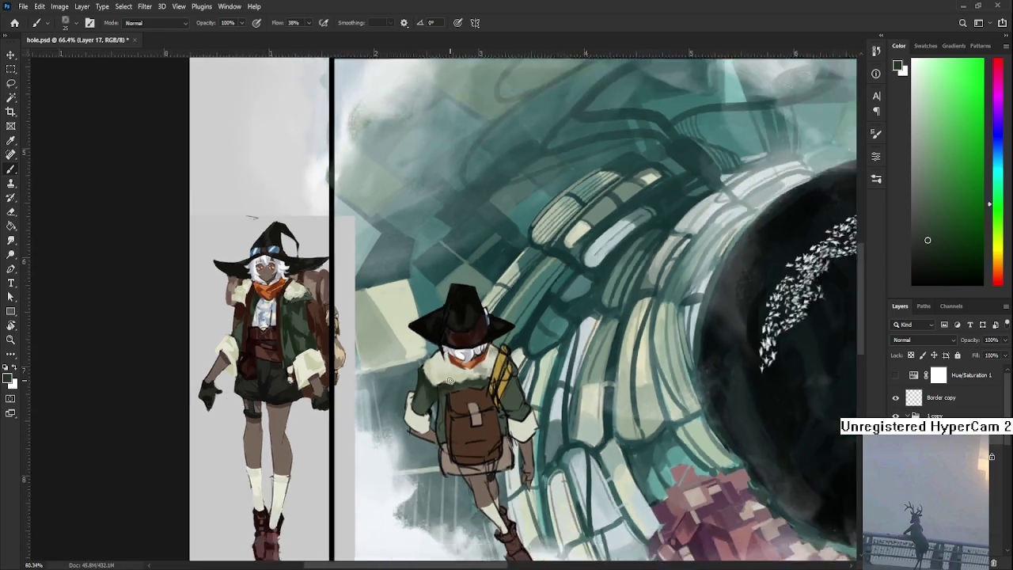
pyautogui.scroll(2, 494, 365)
pyautogui.keyDown('alt'); pyautogui.click(494, 365); pyautogui.keyUp('alt')
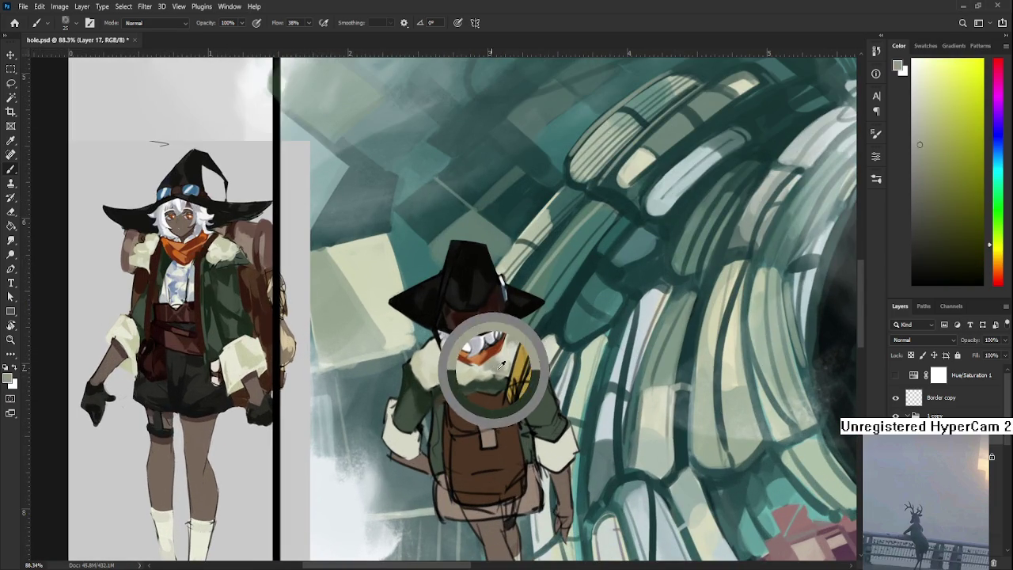
# Step: Sample cuff, black and sleeve colours, including the reference sheet, then zoom out to the whole canvas
pyautogui.keyDown('alt'); pyautogui.click(398, 440); pyautogui.keyUp('alt')
pyautogui.keyDown('alt'); pyautogui.click(243, 355); pyautogui.keyUp('alt')
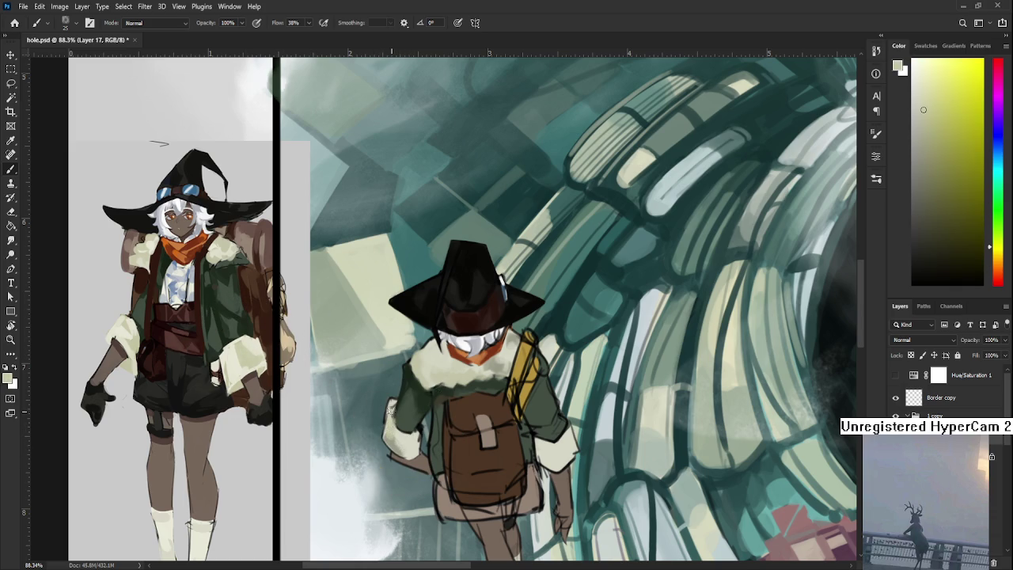
pyautogui.keyDown('alt'); pyautogui.click(394, 428); pyautogui.keyUp('alt')
pyautogui.keyDown('alt'); pyautogui.click(416, 425); pyautogui.keyUp('alt')
pyautogui.keyDown('alt'); pyautogui.click(399, 418); pyautogui.keyUp('alt')
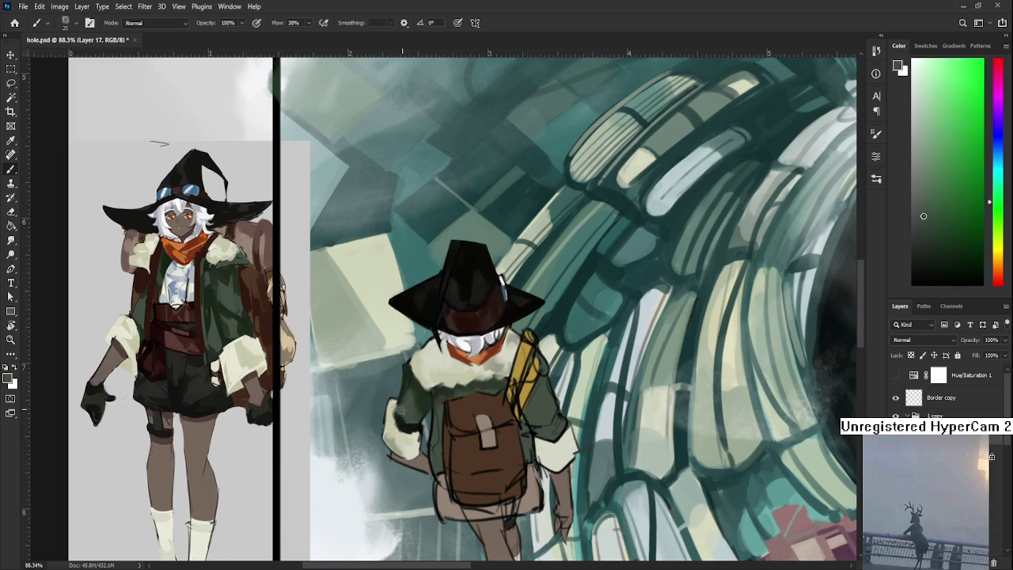
pyautogui.keyDown('alt'); pyautogui.click(395, 413); pyautogui.keyUp('alt')
pyautogui.keyDown('alt'); pyautogui.click(407, 426); pyautogui.keyUp('alt')
pyautogui.keyDown('alt'); pyautogui.click(408, 420); pyautogui.keyUp('alt')
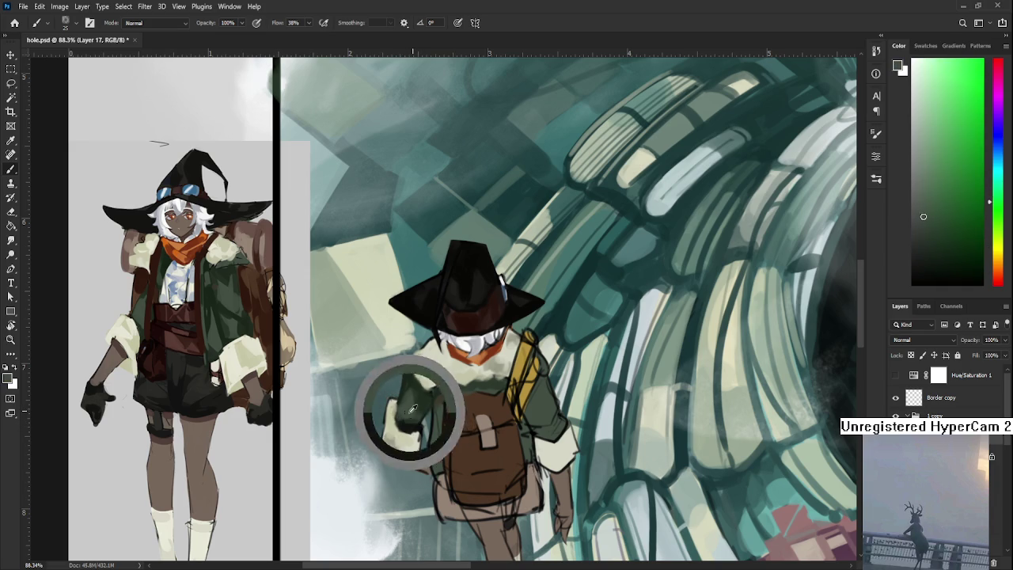
pyautogui.scroll(-2, 521, 377)
pyautogui.scroll(-4, 520, 377)
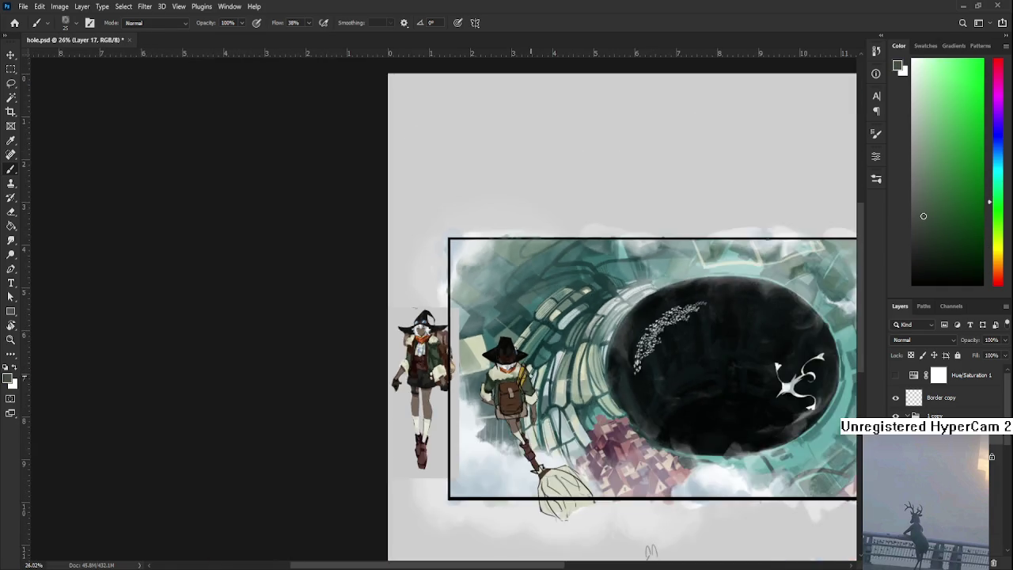
# Step: Zoom onto the traveler's arm, sample its colour, and brush a dark green stroke down it
pyautogui.scroll(-3, 497, 361)
pyautogui.scroll(2, 320, 332)
pyautogui.scroll(3, 320, 333)
pyautogui.scroll(1, 348, 322)
pyautogui.moveTo(323, 358); pyautogui.dragTo(297, 423)
pyautogui.keyDown('alt'); pyautogui.click(279, 370); pyautogui.keyUp('alt')
pyautogui.keyDown('alt'); pyautogui.click(299, 417); pyautogui.keyUp('alt')
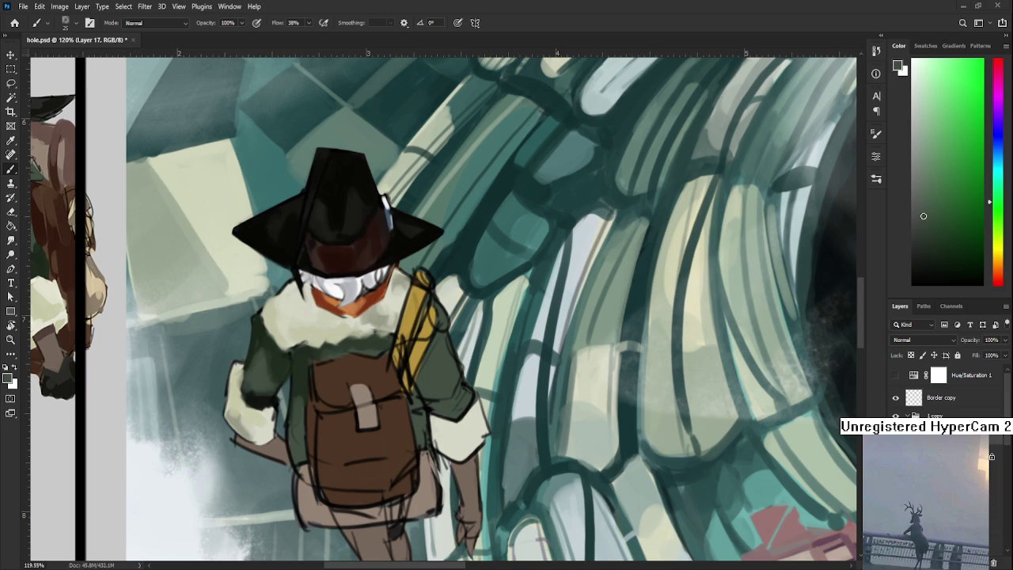
# Step: Sample several lighter and deeper greens down the jacket
pyautogui.keyDown('alt'); pyautogui.click(301, 371); pyautogui.keyUp('alt')
pyautogui.keyDown('alt'); pyautogui.click(300, 404); pyautogui.keyUp('alt')
pyautogui.keyDown('alt'); pyautogui.click(299, 439); pyautogui.keyUp('alt')
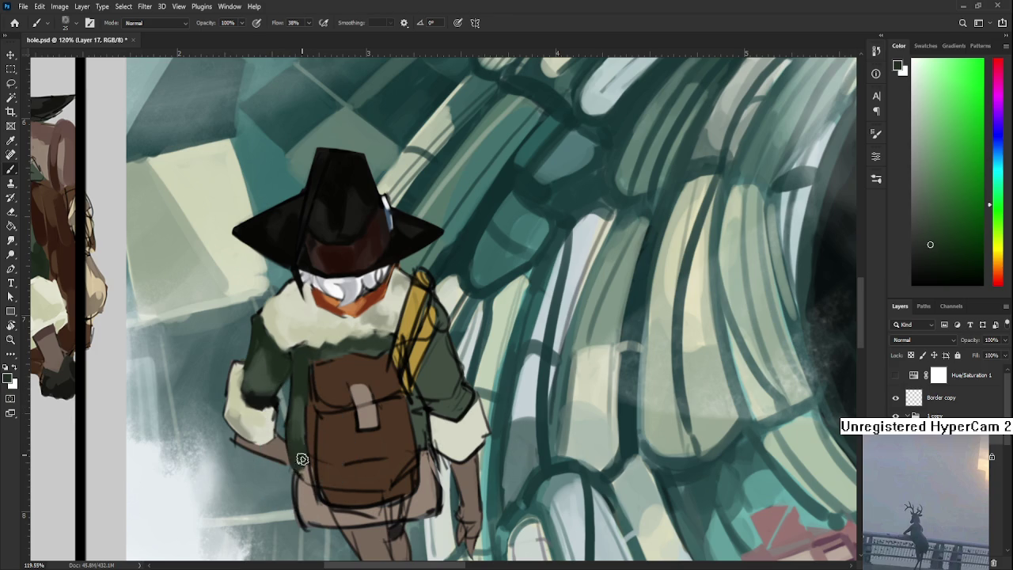
pyautogui.keyDown('alt'); pyautogui.click(305, 473); pyautogui.keyUp('alt')
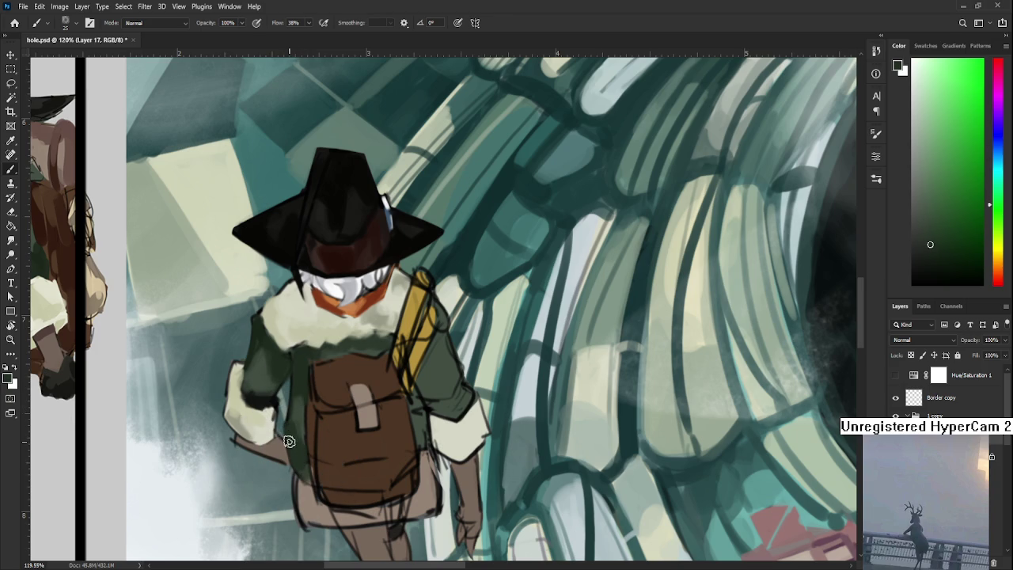
pyautogui.keyDown('alt'); pyautogui.click(298, 392); pyautogui.keyUp('alt')
pyautogui.keyDown('alt'); pyautogui.click(303, 404); pyautogui.keyUp('alt')
pyautogui.keyDown('alt'); pyautogui.click(299, 394); pyautogui.keyUp('alt')
pyautogui.keyDown('alt'); pyautogui.click(304, 404); pyautogui.keyUp('alt')
pyautogui.keyDown('alt'); pyautogui.click(303, 373); pyautogui.keyUp('alt')
pyautogui.keyDown('alt'); pyautogui.click(300, 401); pyautogui.keyUp('alt')
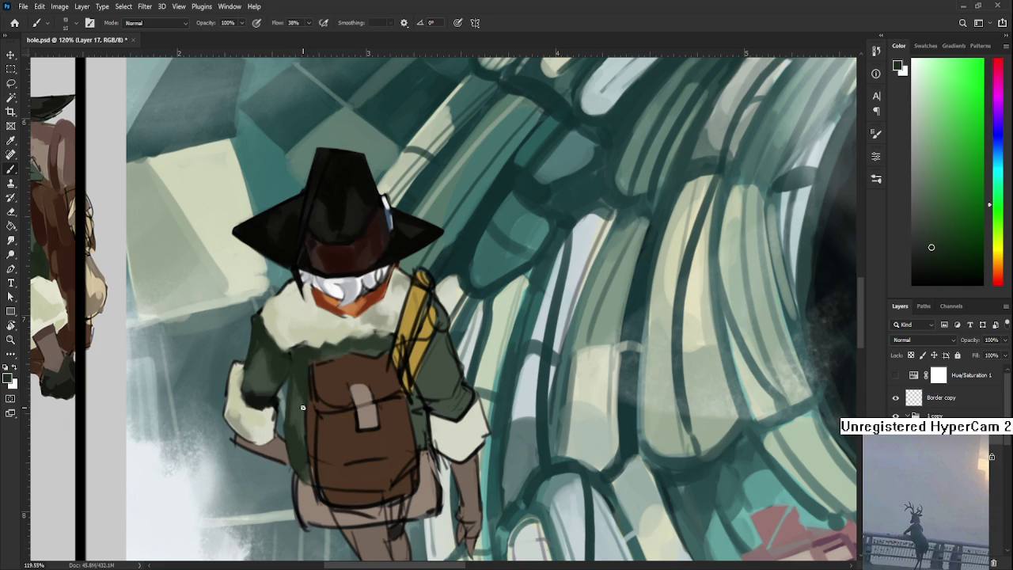
# Step: Pick a dark jacket shade for shading and shift the view up along the traveler
pyautogui.keyDown('alt'); pyautogui.click(281, 386); pyautogui.keyUp('alt')
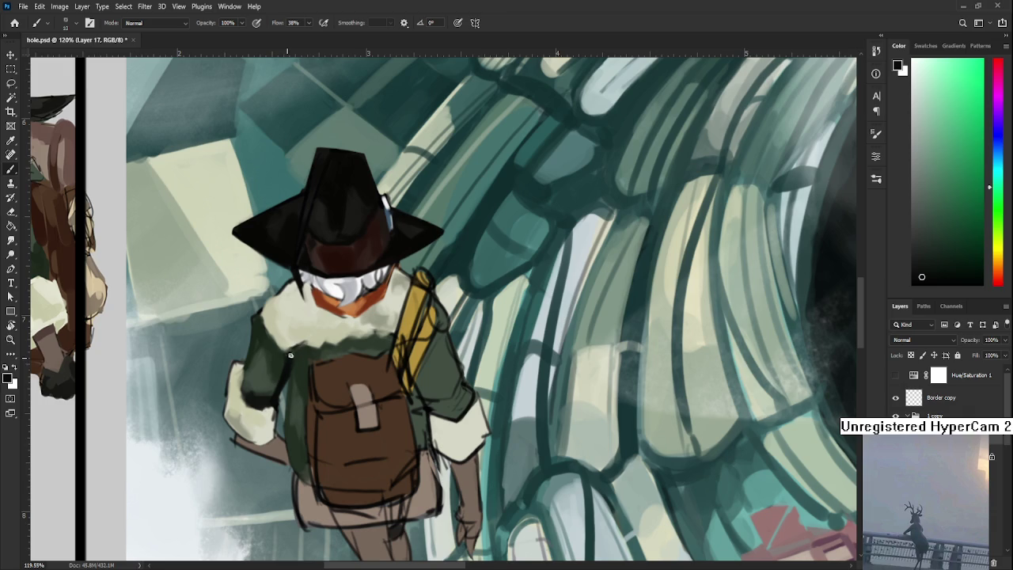
pyautogui.keyDown('alt'); pyautogui.click(290, 361); pyautogui.keyUp('alt')
pyautogui.keyDown('alt'); pyautogui.click(295, 356); pyautogui.keyUp('alt')
pyautogui.moveTo(373, 384); pyautogui.dragTo(382, 328)
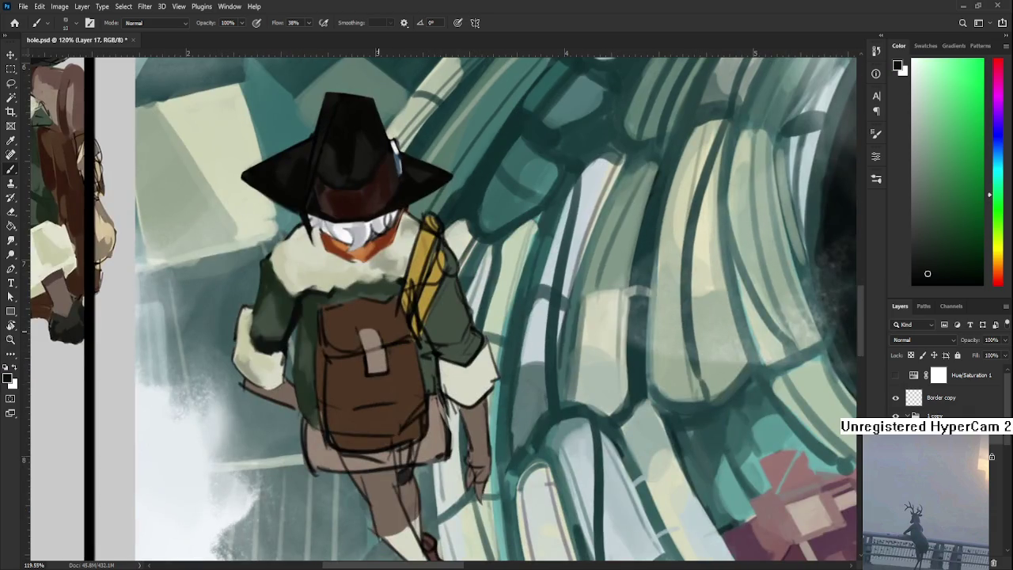
pyautogui.scroll(-3, 398, 286)
pyautogui.scroll(-2, 398, 285)
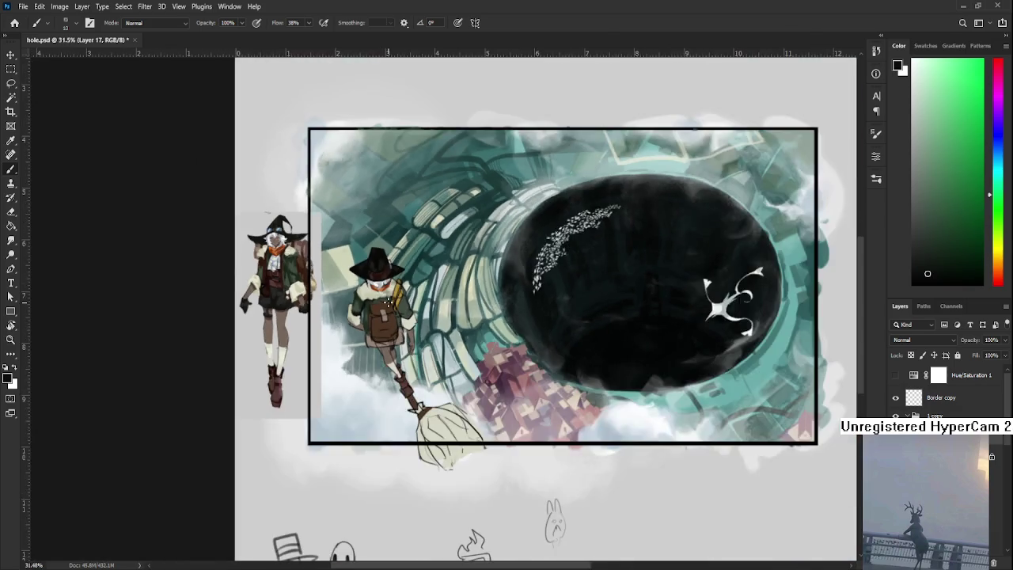
# Step: Zoom in and sample the glove's light tones and a mid jacket green
pyautogui.scroll(3, 391, 295)
pyautogui.scroll(2, 388, 300)
pyautogui.keyDown('alt'); pyautogui.click(297, 336); pyautogui.keyUp('alt')
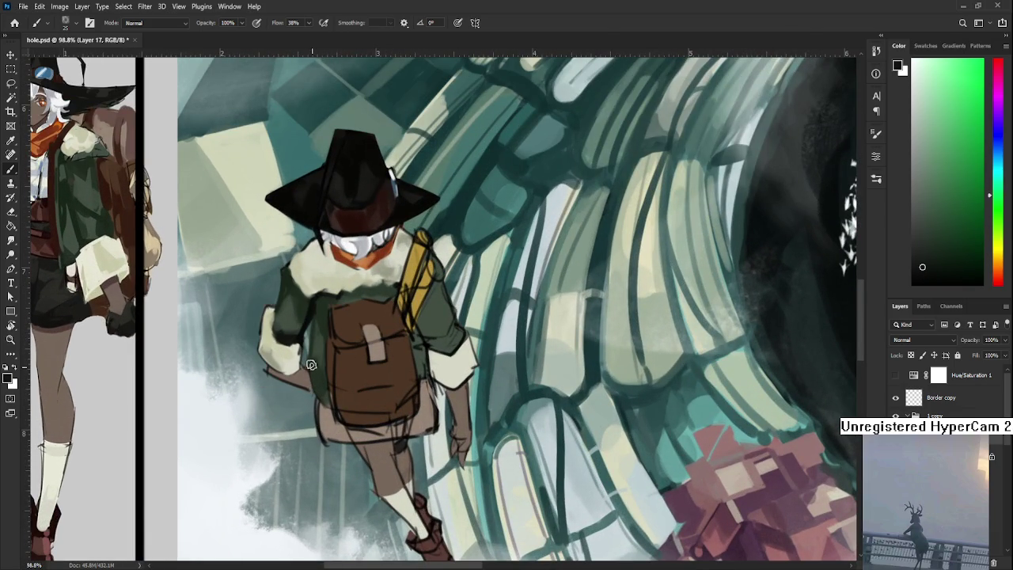
pyautogui.keyDown('alt'); pyautogui.click(315, 368); pyautogui.keyUp('alt')
pyautogui.keyDown('alt'); pyautogui.click(317, 384); pyautogui.keyUp('alt')
pyautogui.keyDown('alt'); pyautogui.click(323, 383); pyautogui.keyUp('alt')
pyautogui.keyDown('alt'); pyautogui.click(323, 386); pyautogui.keyUp('alt')
pyautogui.keyDown('alt'); pyautogui.click(324, 385); pyautogui.keyUp('alt')
pyautogui.keyDown('alt'); pyautogui.click(325, 328); pyautogui.keyUp('alt')
# Step: Shade the jacket around the strap using sampled backpack, strap and jacket colours
pyautogui.moveTo(372, 376)
pyautogui.mouseDown()
pyautogui.moveTo(371, 404)
pyautogui.moveTo(318, 378)
pyautogui.mouseUp()
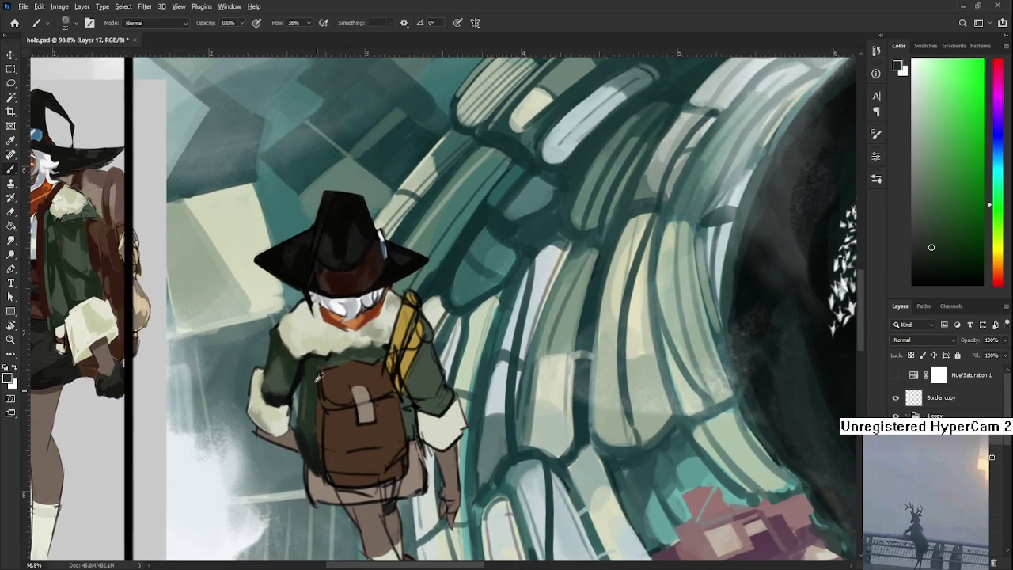
pyautogui.keyDown('alt'); pyautogui.click(299, 371); pyautogui.keyUp('alt')
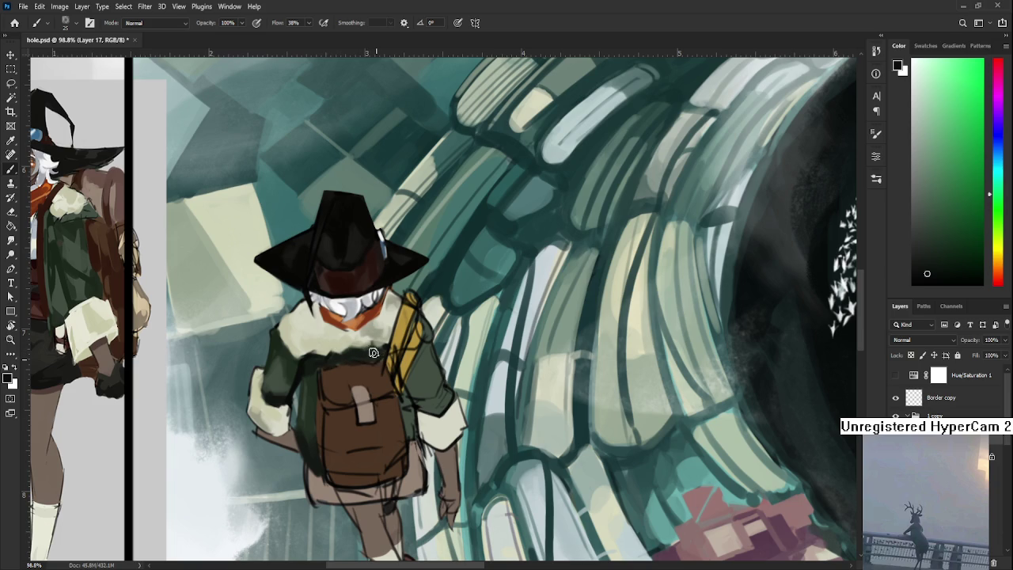
pyautogui.moveTo(378, 354); pyautogui.dragTo(357, 361)
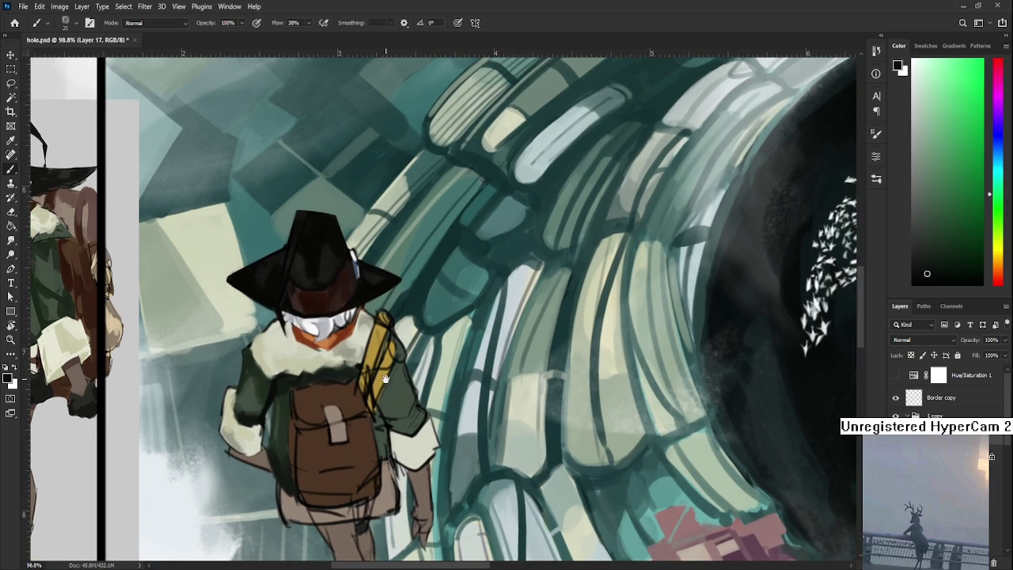
pyautogui.moveTo(388, 378); pyautogui.dragTo(409, 368)
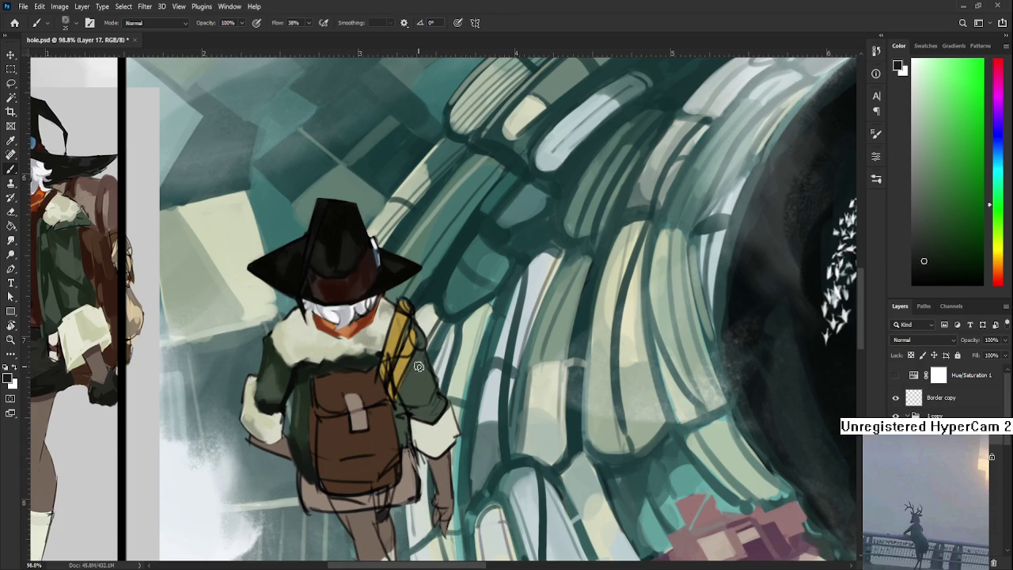
pyautogui.keyDown('alt'); pyautogui.click(427, 392); pyautogui.keyUp('alt')
pyautogui.keyDown('alt'); pyautogui.click(409, 389); pyautogui.keyUp('alt')
pyautogui.keyDown('alt'); pyautogui.click(422, 386); pyautogui.keyUp('alt')
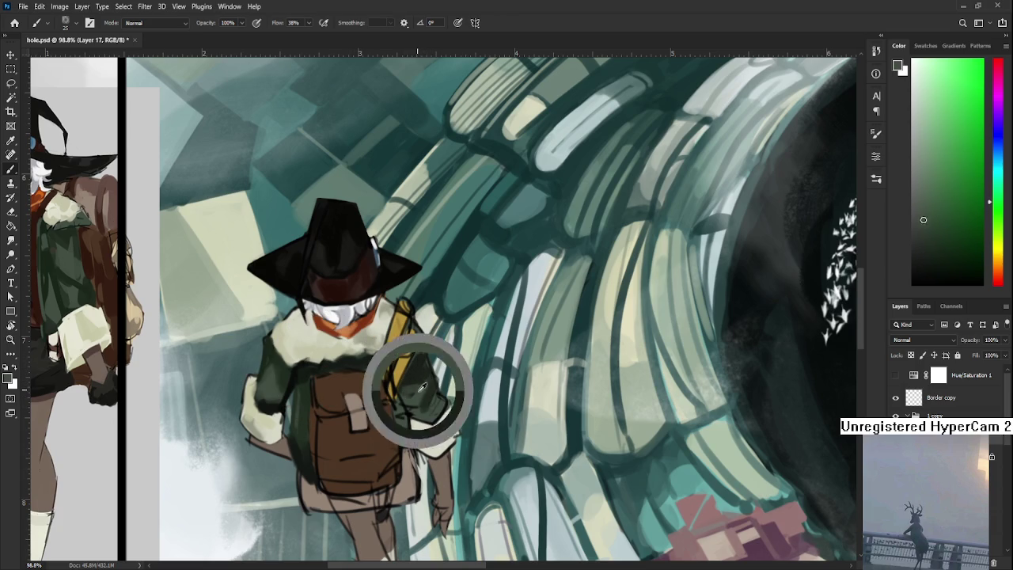
pyautogui.keyDown('alt'); pyautogui.click(426, 389); pyautogui.keyUp('alt')
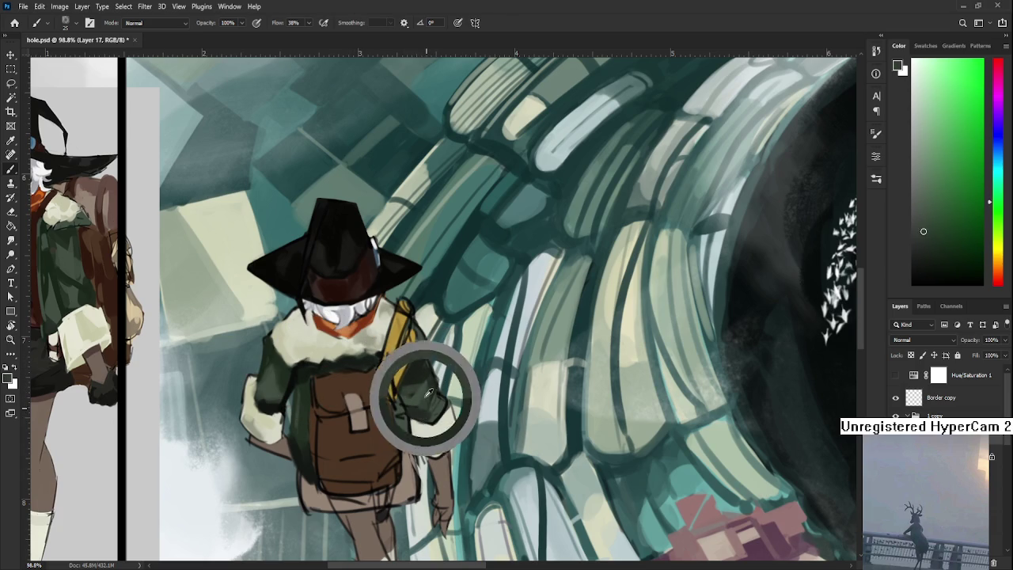
pyautogui.keyDown('alt'); pyautogui.click(429, 395); pyautogui.keyUp('alt')
pyautogui.keyDown('alt'); pyautogui.click(431, 394); pyautogui.keyUp('alt')
# Step: Extend the yellow strap down beside the backpack with darker strap and backpack tones
pyautogui.keyDown('alt'); pyautogui.click(432, 403); pyautogui.keyUp('alt')
pyautogui.keyDown('alt'); pyautogui.click(433, 394); pyautogui.keyUp('alt')
pyautogui.keyDown('alt'); pyautogui.click(431, 384); pyautogui.keyUp('alt')
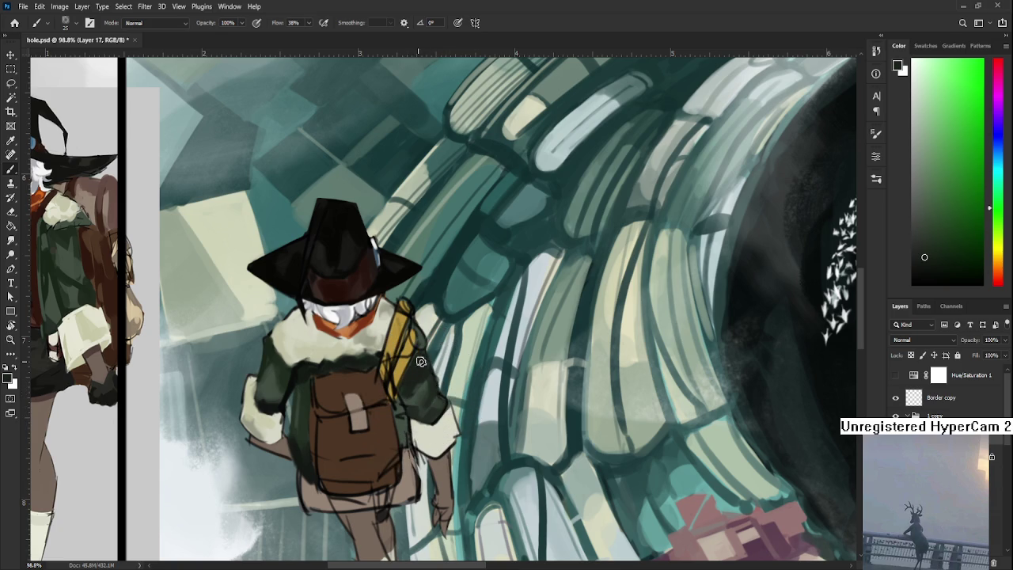
pyautogui.keyDown('alt'); pyautogui.click(417, 404); pyautogui.keyUp('alt')
pyautogui.keyDown('alt'); pyautogui.click(404, 400); pyautogui.keyUp('alt')
pyautogui.keyDown('alt'); pyautogui.click(414, 395); pyautogui.keyUp('alt')
pyautogui.keyDown('alt'); pyautogui.click(415, 398); pyautogui.keyUp('alt')
pyautogui.keyDown('alt'); pyautogui.click(402, 377); pyautogui.keyUp('alt')
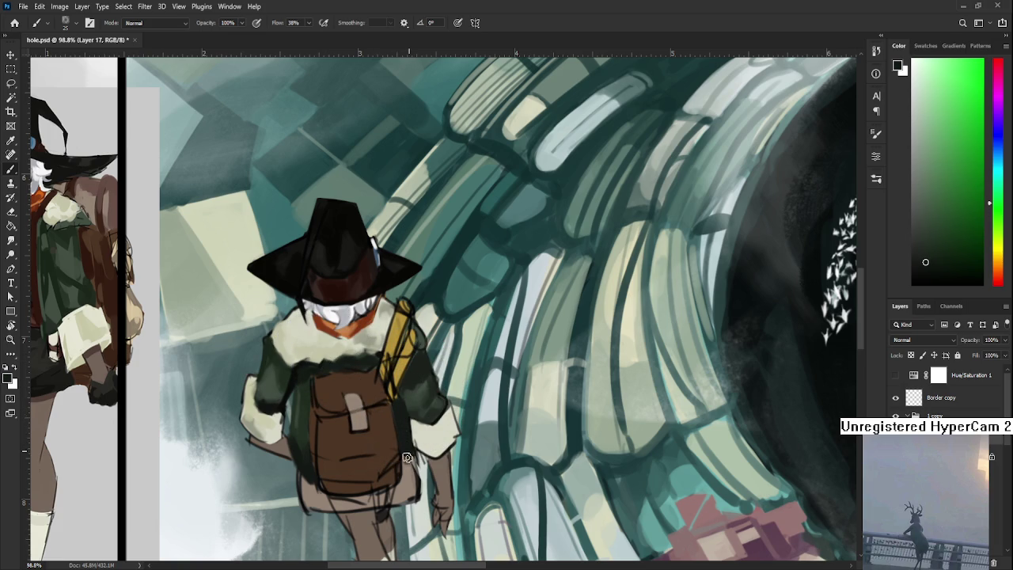
pyautogui.keyDown('alt'); pyautogui.click(260, 421); pyautogui.keyUp('alt')
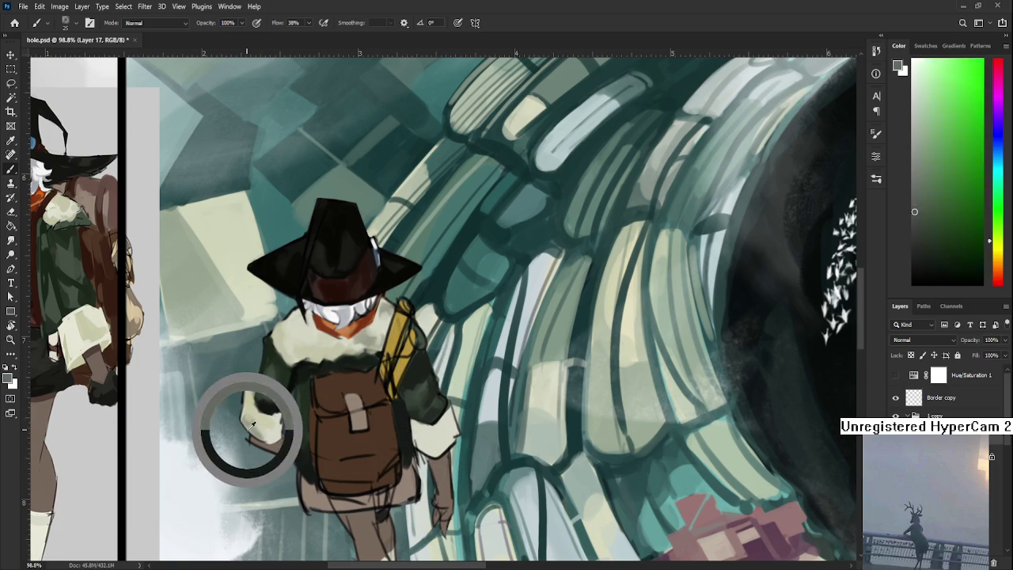
# Step: Sample light and mid tones from the traveler's right sleeve
pyautogui.keyDown('alt'); pyautogui.click(435, 436); pyautogui.keyUp('alt')
pyautogui.keyDown('alt'); pyautogui.click(386, 339); pyautogui.keyUp('alt')
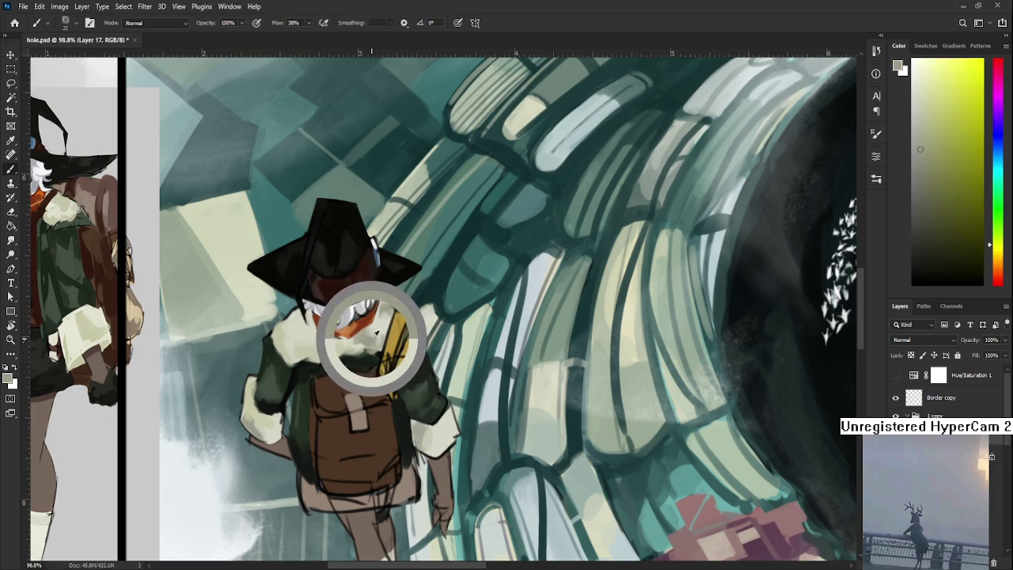
pyautogui.keyDown('alt'); pyautogui.click(447, 414); pyautogui.keyUp('alt')
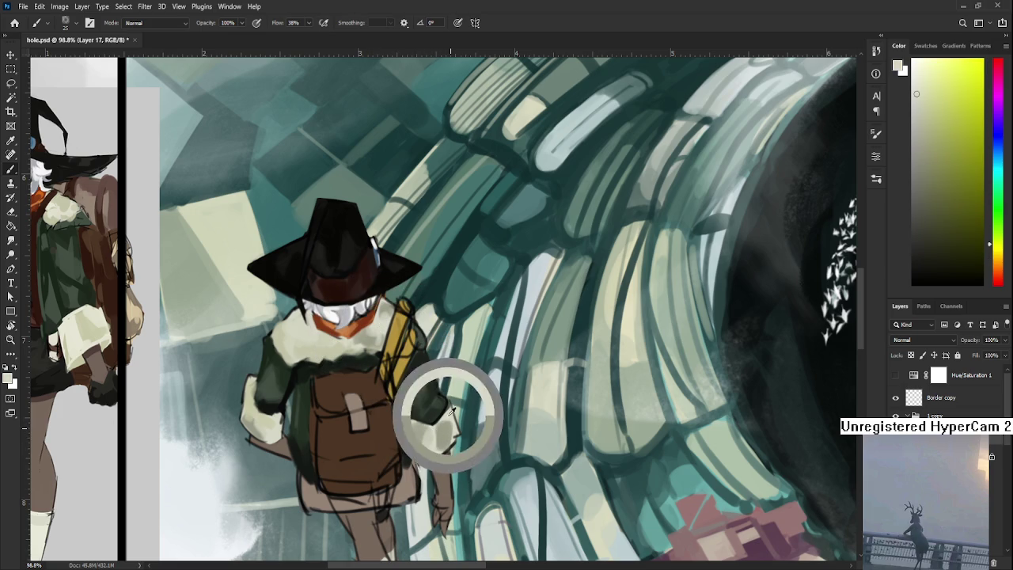
pyautogui.keyDown('alt'); pyautogui.click(441, 435); pyautogui.keyUp('alt')
pyautogui.keyDown('alt'); pyautogui.click(444, 419); pyautogui.keyUp('alt')
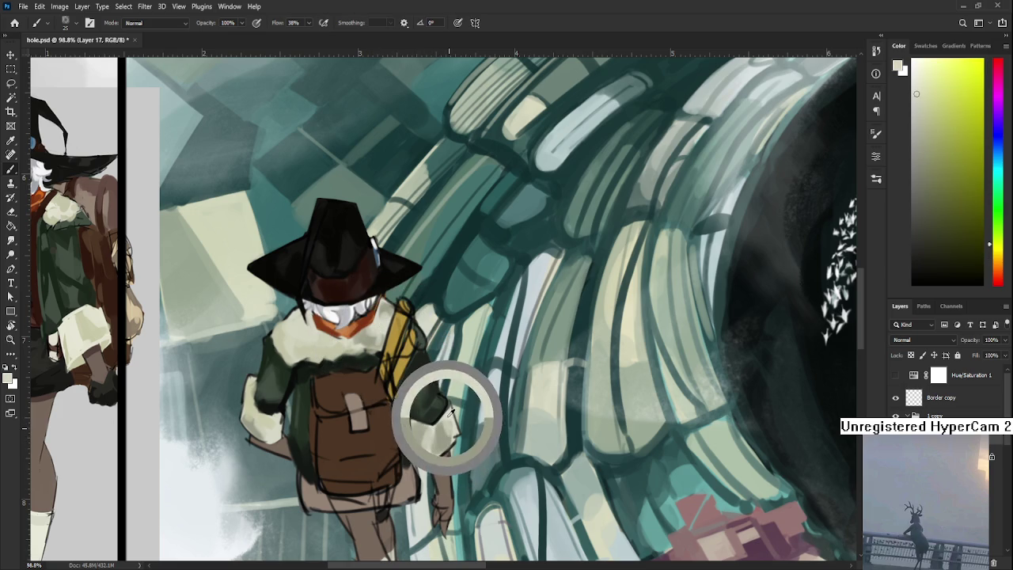
pyautogui.keyDown('alt'); pyautogui.click(446, 436); pyautogui.keyUp('alt')
pyautogui.keyDown('alt'); pyautogui.click(446, 439); pyautogui.keyUp('alt')
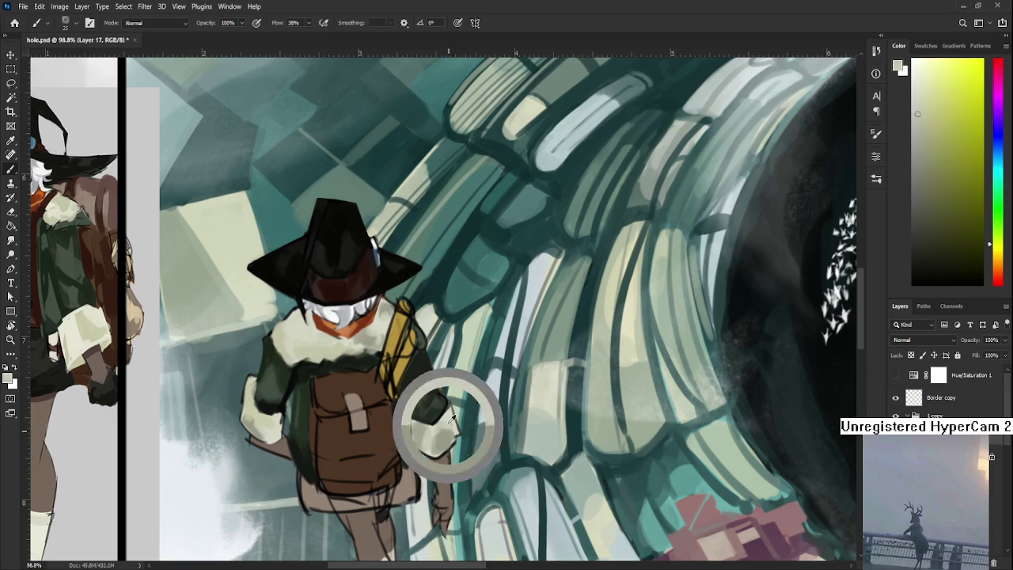
pyautogui.keyDown('alt'); pyautogui.click(448, 439); pyautogui.keyUp('alt')
# Step: Pick a darker arm green and paint short dark strokes on the right sleeve
pyautogui.keyDown('alt'); pyautogui.click(444, 417); pyautogui.keyUp('alt')
pyautogui.keyDown('alt'); pyautogui.click(459, 418); pyautogui.keyUp('alt')
pyautogui.keyDown('alt'); pyautogui.click(454, 421); pyautogui.keyUp('alt')
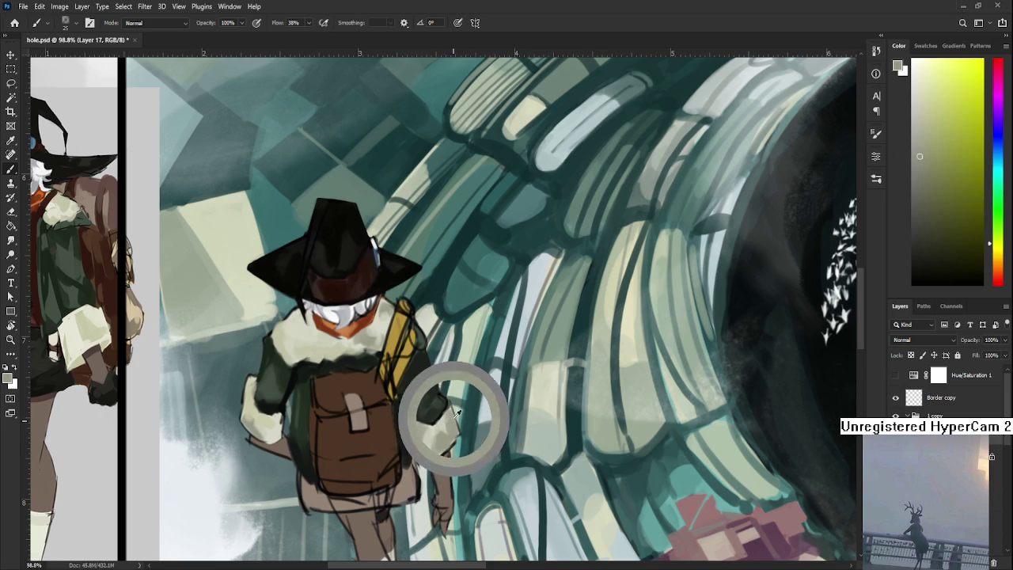
pyautogui.keyDown('alt'); pyautogui.click(444, 424); pyautogui.keyUp('alt')
pyautogui.keyDown('alt'); pyautogui.click(447, 412); pyautogui.keyUp('alt')
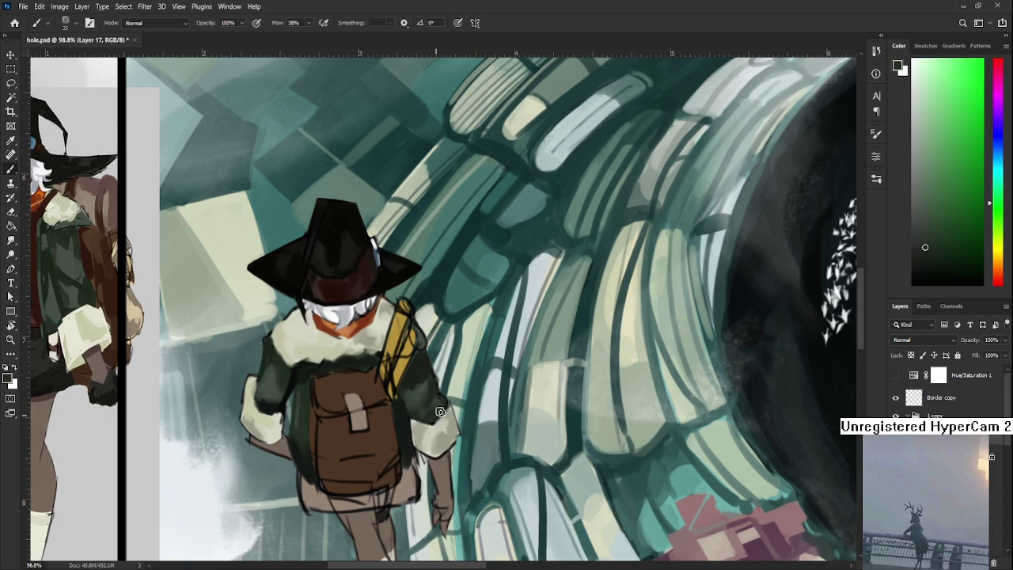
pyautogui.keyDown('alt'); pyautogui.click(286, 395); pyautogui.keyUp('alt')
pyautogui.keyDown('alt'); pyautogui.click(281, 397); pyautogui.keyUp('alt')
pyautogui.moveTo(419, 418); pyautogui.dragTo(437, 392)
pyautogui.keyDown('alt'); pyautogui.click(431, 389); pyautogui.keyUp('alt')
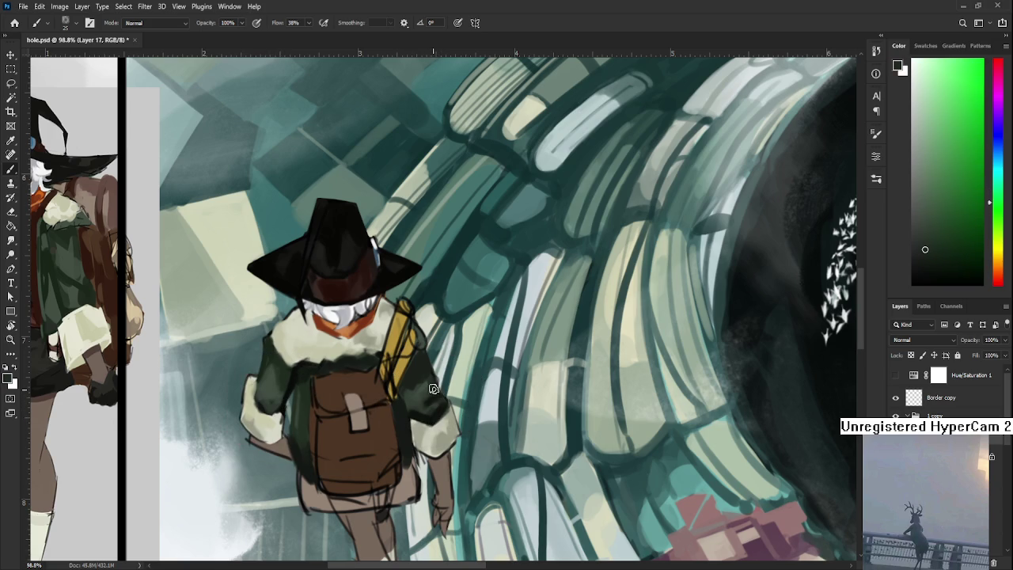
pyautogui.keyDown('alt'); pyautogui.click(433, 407); pyautogui.keyUp('alt')
pyautogui.keyDown('alt'); pyautogui.click(432, 379); pyautogui.keyUp('alt')
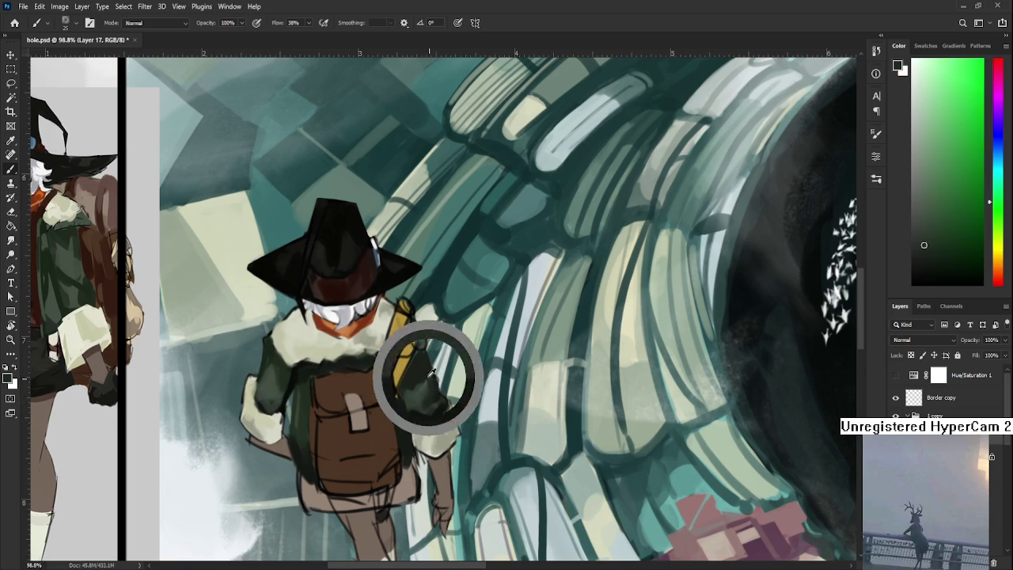
pyautogui.scroll(-5, 438, 353)
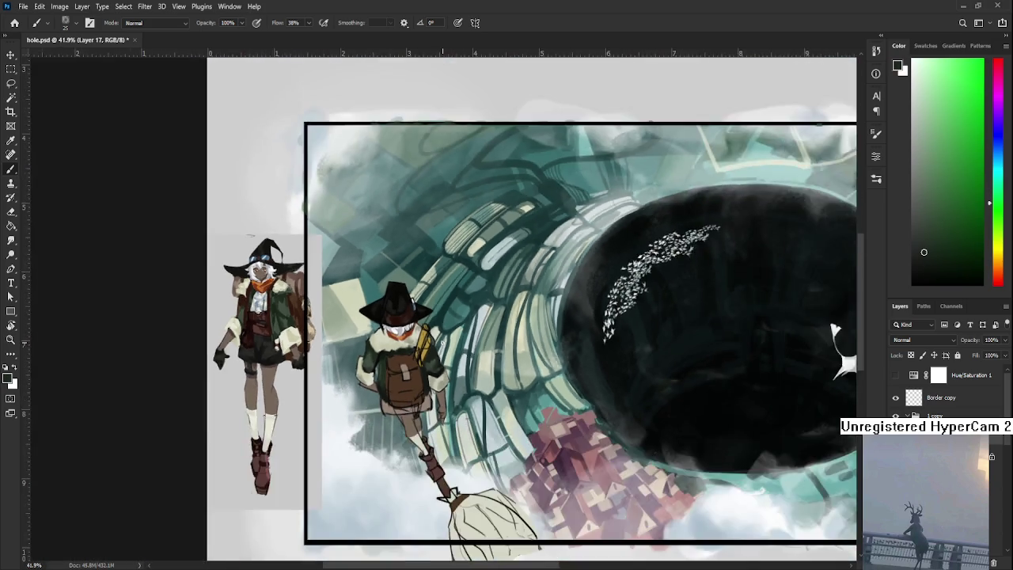
# Step: Zoom out to view the whole canvas and reference figure, then zoom back onto the traveler
pyautogui.scroll(3, 441, 349)
pyautogui.keyDown('alt'); pyautogui.click(419, 360); pyautogui.keyUp('alt')
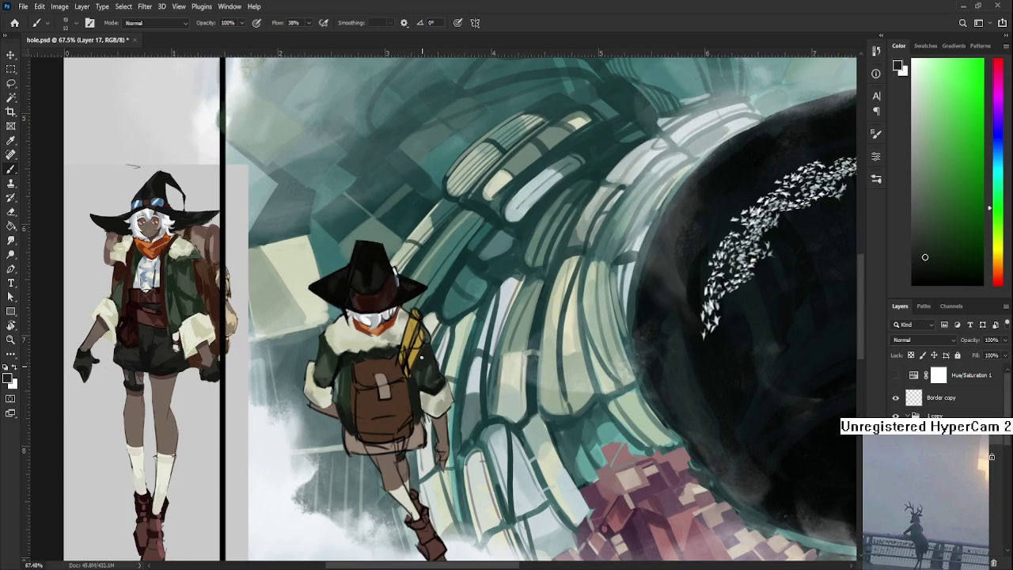
pyautogui.scroll(-2, 432, 369)
pyautogui.scroll(-4, 432, 369)
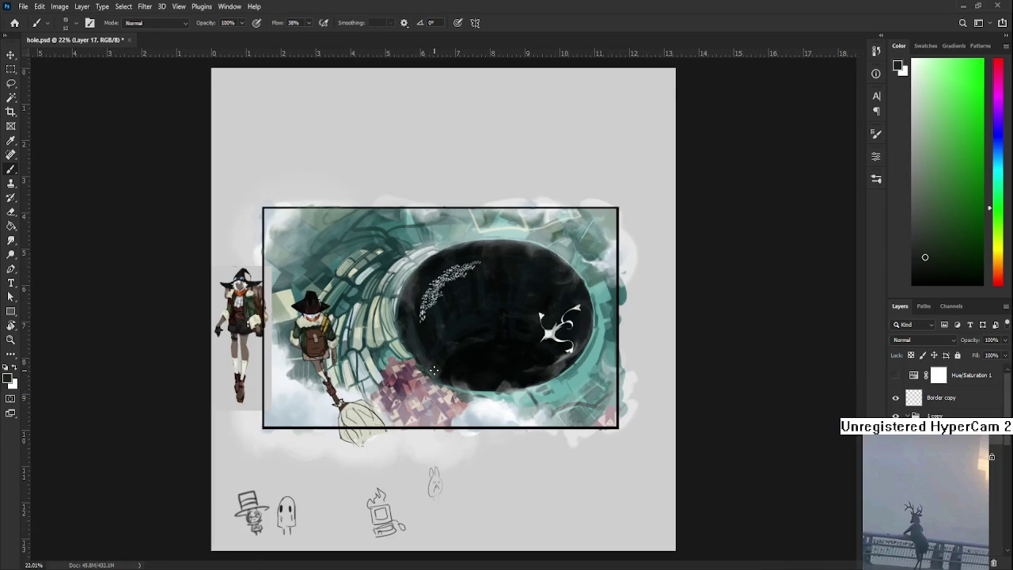
pyautogui.scroll(3, 352, 320)
pyautogui.scroll(3, 352, 321)
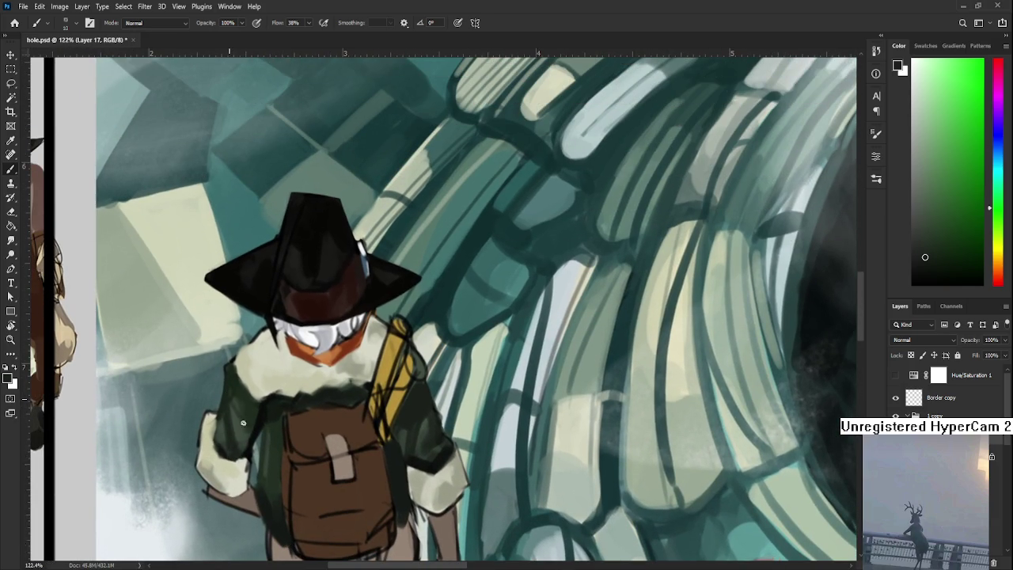
pyautogui.scroll(-3, 238, 415)
pyautogui.scroll(-3, 262, 436)
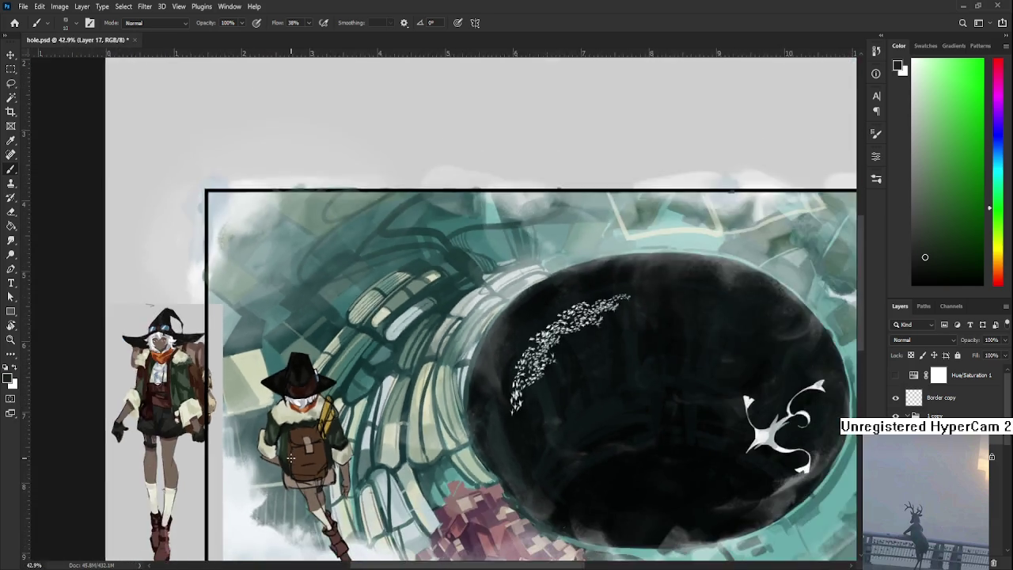
pyautogui.scroll(-2, 290, 458)
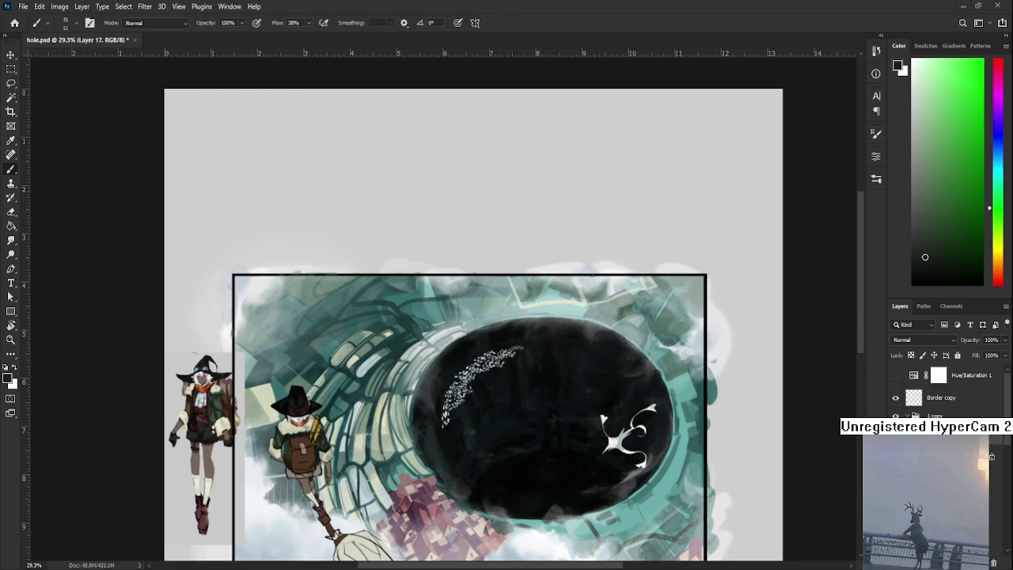
pyautogui.moveTo(309, 530); pyautogui.dragTo(362, 361)
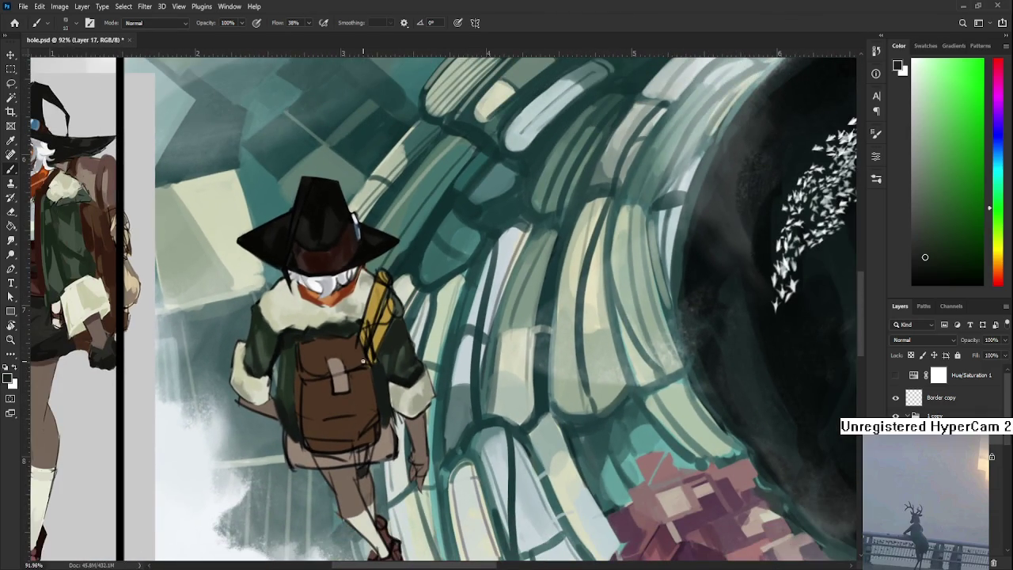
# Step: Sample cream collar, sleeve and dark green tones around the traveler's shoulder
pyautogui.keyDown('alt'); pyautogui.click(237, 387); pyautogui.keyUp('alt')
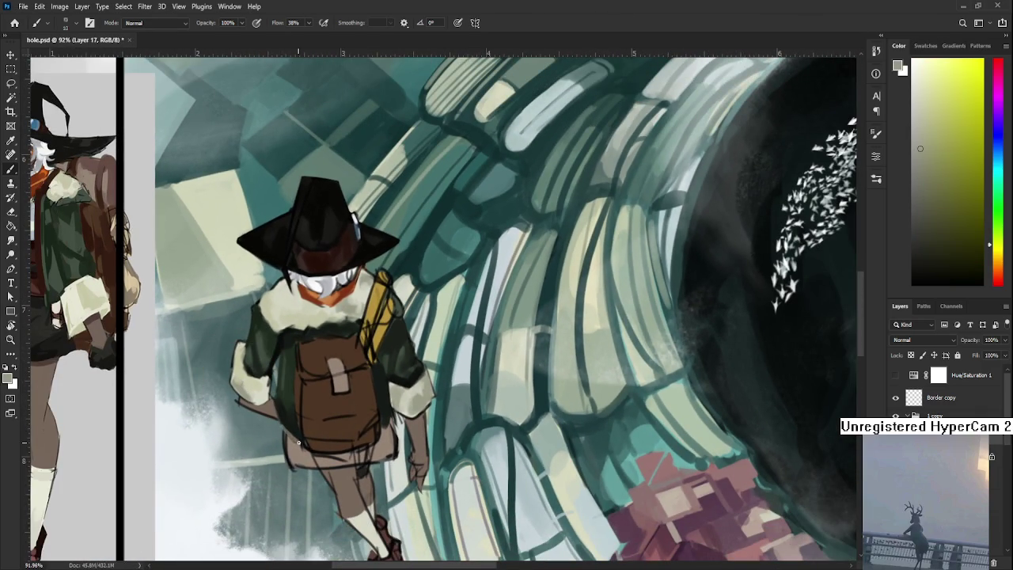
pyautogui.keyDown('alt'); pyautogui.click(291, 421); pyautogui.keyUp('alt')
pyautogui.keyDown('alt'); pyautogui.click(408, 406); pyautogui.keyUp('alt')
pyautogui.keyDown('alt'); pyautogui.click(388, 418); pyautogui.keyUp('alt')
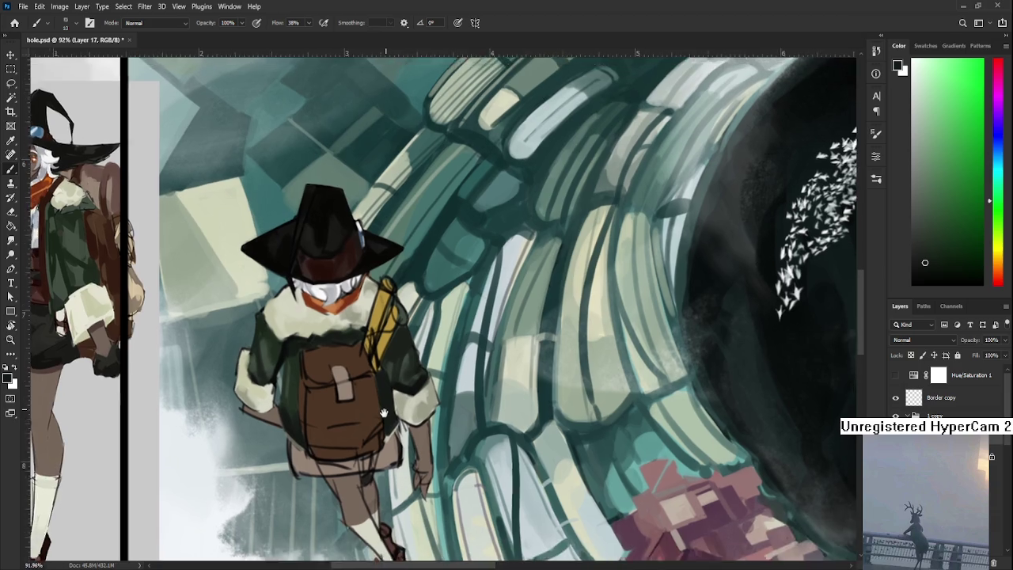
pyautogui.moveTo(382, 425); pyautogui.dragTo(363, 360)
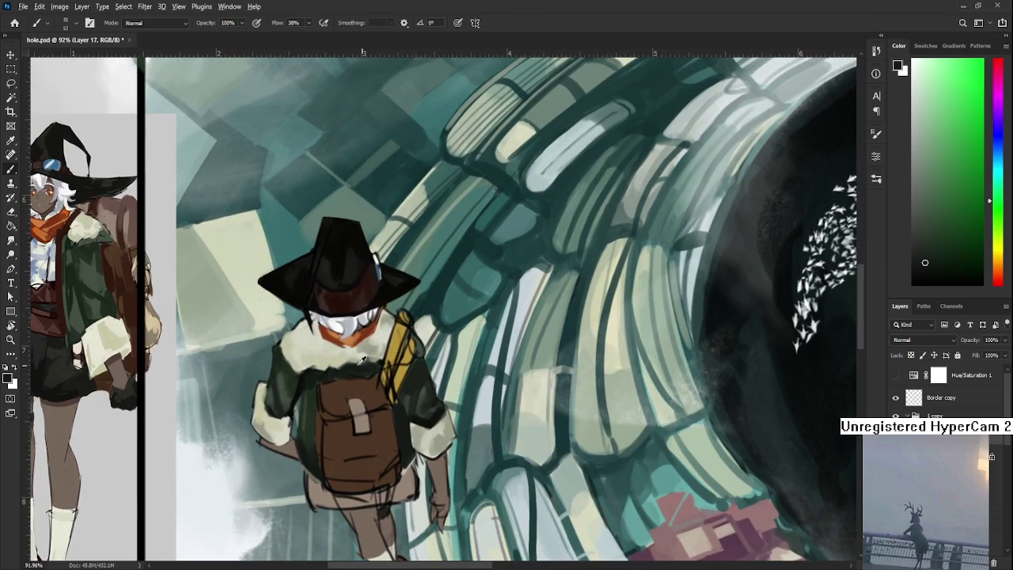
pyautogui.keyDown('alt'); pyautogui.click(337, 347); pyautogui.keyUp('alt')
pyautogui.keyDown('alt'); pyautogui.click(338, 348); pyautogui.keyUp('alt')
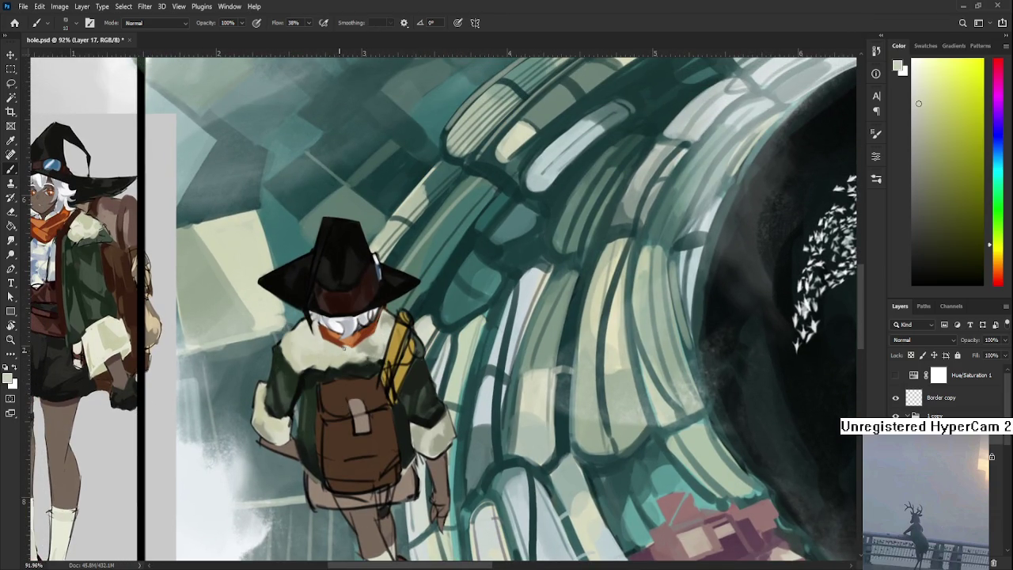
pyautogui.moveTo(365, 356)
pyautogui.mouseDown()
pyautogui.moveTo(365, 342)
pyautogui.moveTo(385, 338)
pyautogui.moveTo(386, 327)
pyautogui.mouseUp()
pyautogui.keyDown('alt'); pyautogui.click(363, 340); pyautogui.keyUp('alt')
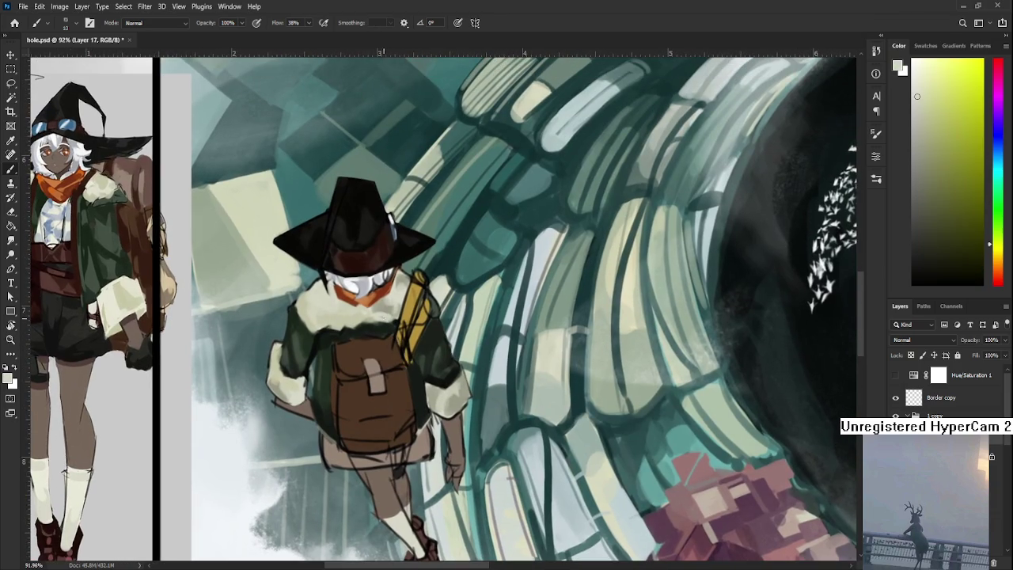
pyautogui.keyDown('alt'); pyautogui.click(388, 307); pyautogui.keyUp('alt')
# Step: Darken a sampled orange-brown and shade the backpack's lower and right side
pyautogui.moveTo(391, 315); pyautogui.dragTo(399, 272)
pyautogui.scroll(2, 388, 332)
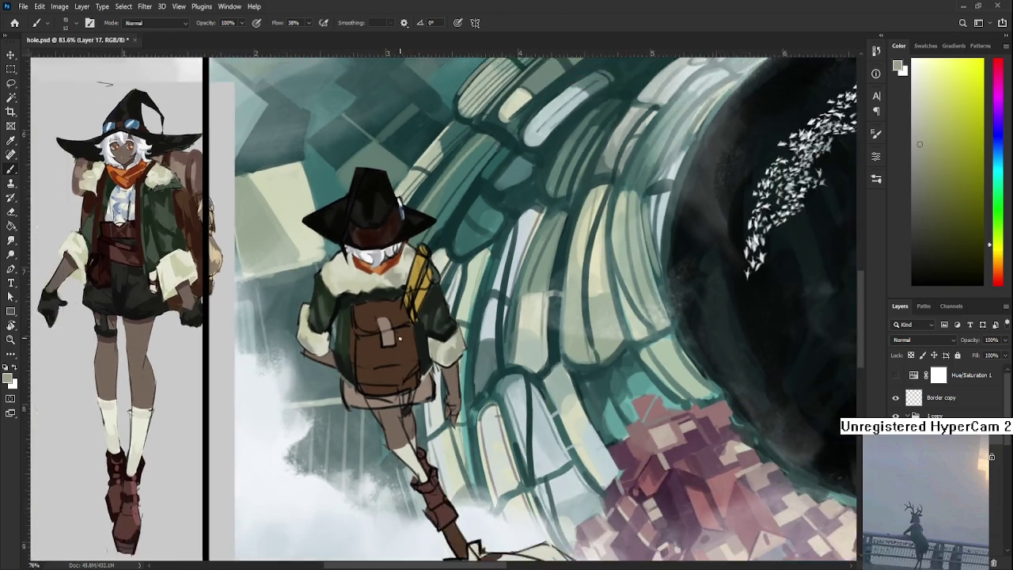
pyautogui.keyDown('alt'); pyautogui.click(388, 340); pyautogui.keyUp('alt')
pyautogui.moveTo(949, 242); pyautogui.dragTo(963, 253)
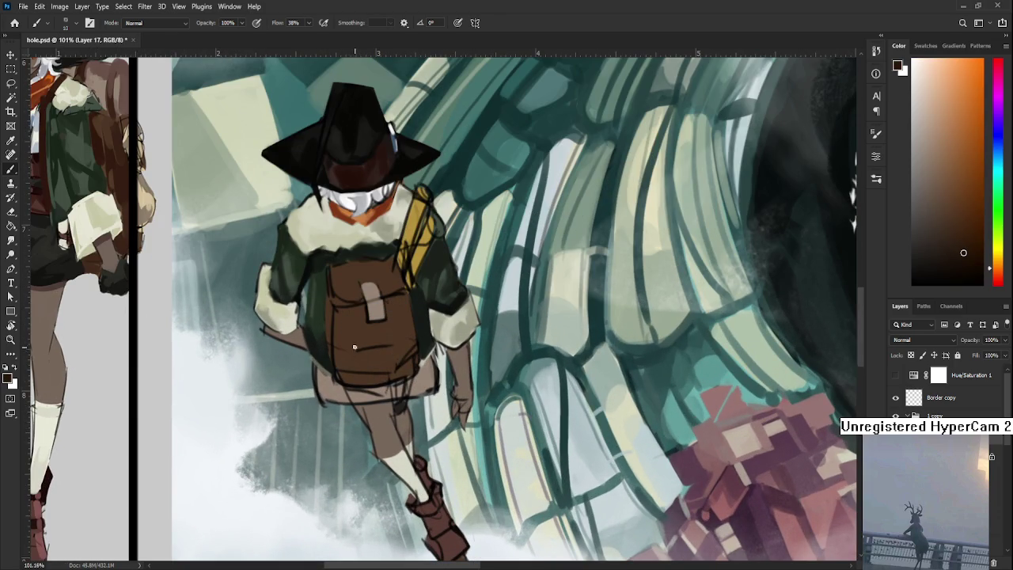
pyautogui.moveTo(348, 317)
pyautogui.mouseDown()
pyautogui.moveTo(345, 367)
pyautogui.moveTo(360, 384)
pyautogui.mouseUp()
pyautogui.keyDown('alt'); pyautogui.click(361, 366); pyautogui.keyUp('alt')
pyautogui.keyDown('alt'); pyautogui.click(352, 356); pyautogui.keyUp('alt')
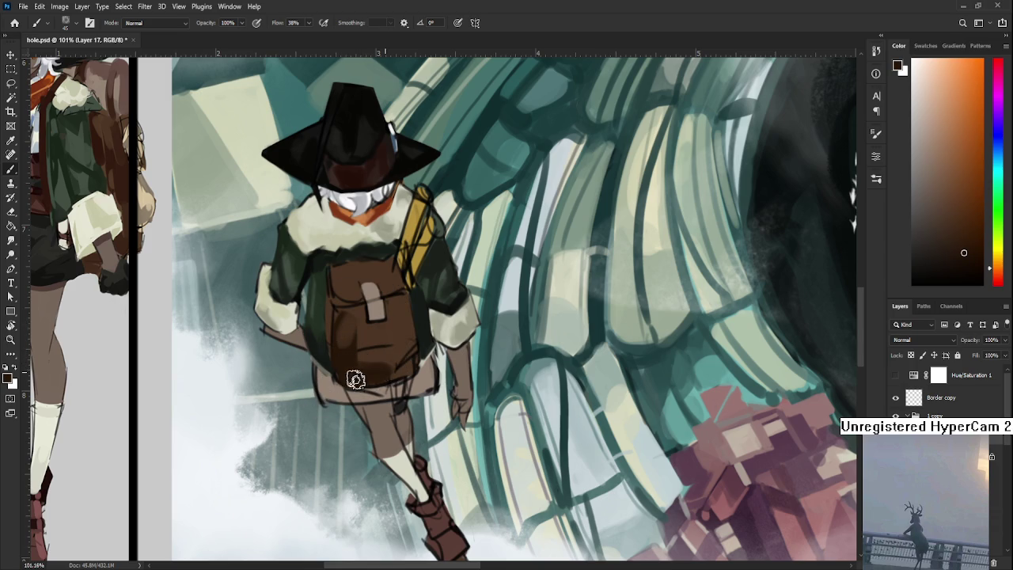
pyautogui.keyDown('alt'); pyautogui.click(371, 361); pyautogui.keyUp('alt')
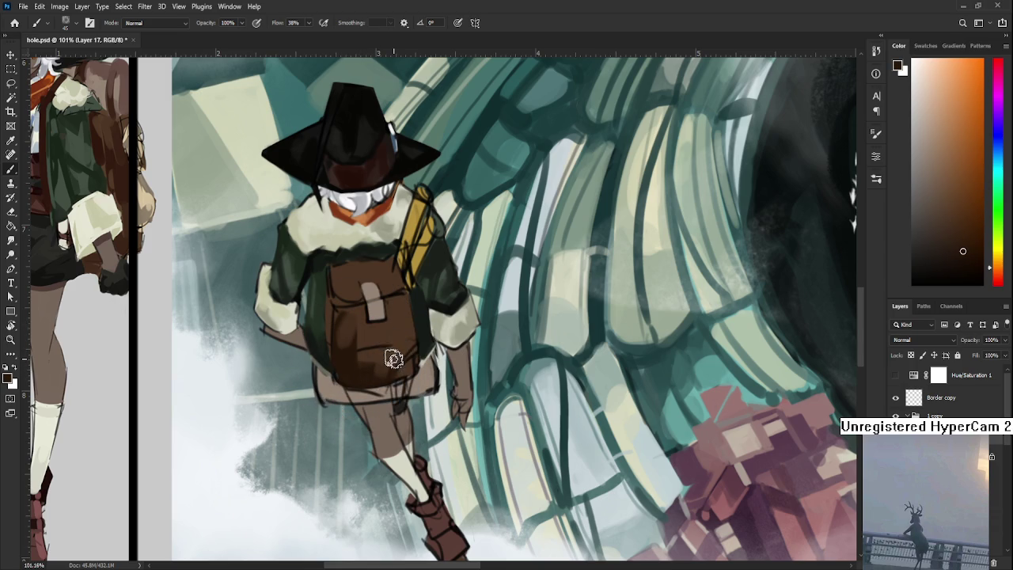
pyautogui.moveTo(404, 332); pyautogui.dragTo(403, 366)
# Step: Sample progressively darker backpack browns and a colour from the reference figure
pyautogui.keyDown('alt'); pyautogui.click(397, 317); pyautogui.keyUp('alt')
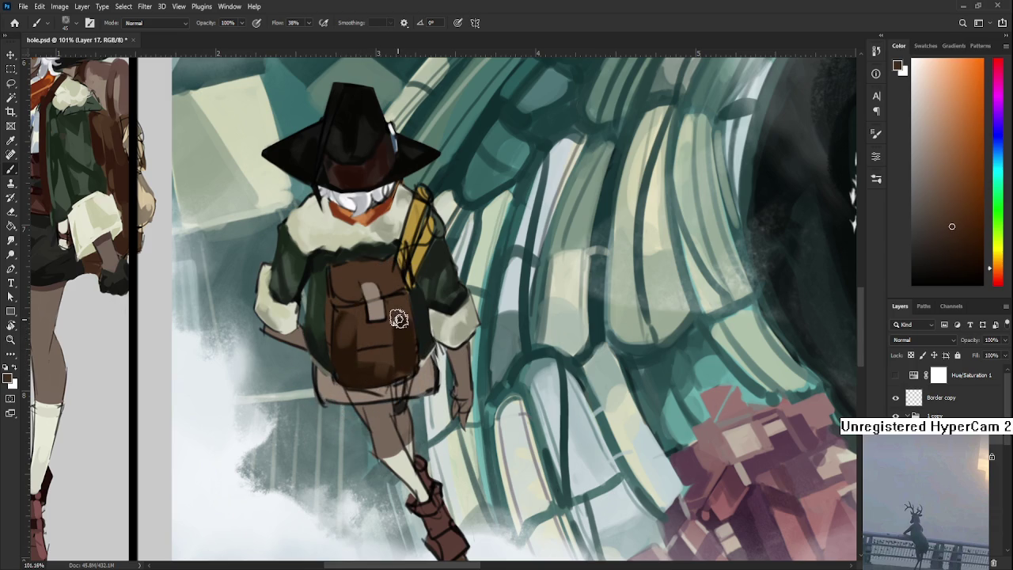
pyautogui.keyDown('alt'); pyautogui.click(381, 342); pyautogui.keyUp('alt')
pyautogui.keyDown('alt'); pyautogui.click(366, 326); pyautogui.keyUp('alt')
pyautogui.keyDown('alt'); pyautogui.click(345, 347); pyautogui.keyUp('alt')
pyautogui.keyDown('alt'); pyautogui.click(334, 314); pyautogui.keyUp('alt')
pyautogui.keyDown('alt'); pyautogui.click(356, 323); pyautogui.keyUp('alt')
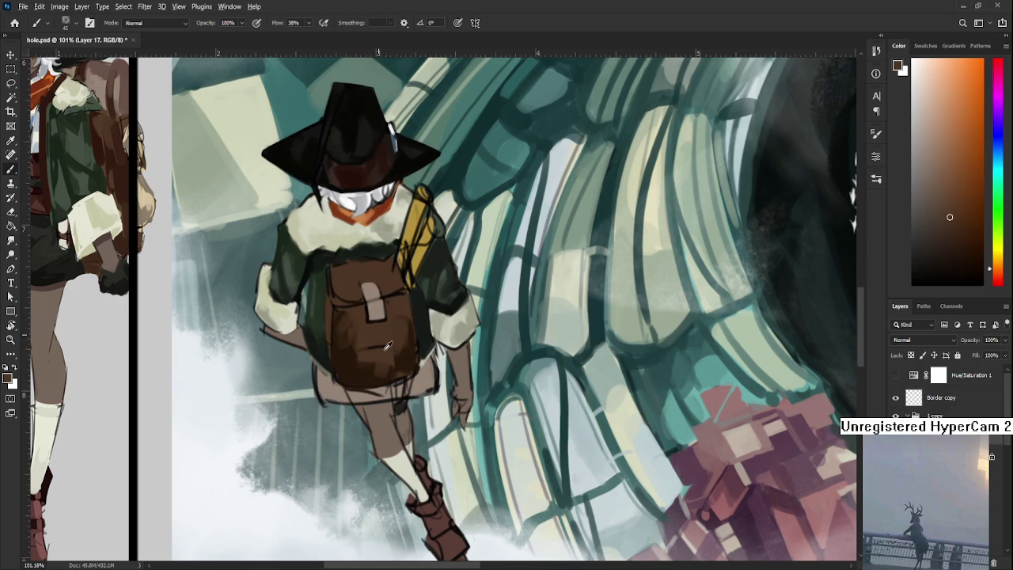
pyautogui.keyDown('alt'); pyautogui.click(375, 356); pyautogui.keyUp('alt')
pyautogui.moveTo(309, 332); pyautogui.dragTo(376, 405)
pyautogui.keyDown('alt'); pyautogui.click(174, 224); pyautogui.keyUp('alt')
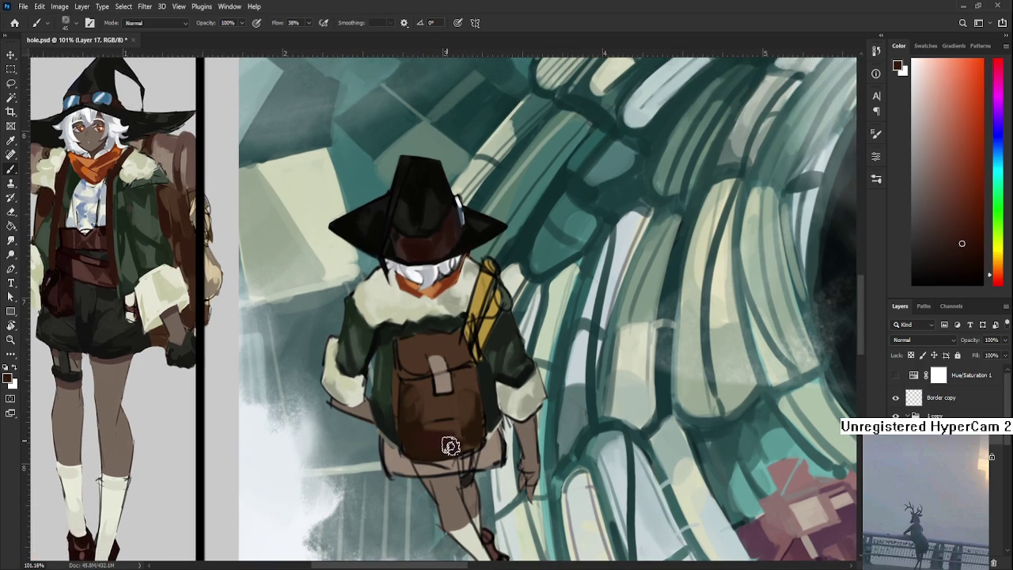
# Step: Paint darker brown on the lower and upper backpack with a lighter strap stroke
pyautogui.moveTo(417, 428)
pyautogui.mouseDown()
pyautogui.moveTo(469, 436)
pyautogui.moveTo(474, 381)
pyautogui.mouseUp()
pyautogui.keyDown('alt'); pyautogui.click(474, 404); pyautogui.keyUp('alt')
pyautogui.keyDown('alt'); pyautogui.click(463, 418); pyautogui.keyUp('alt')
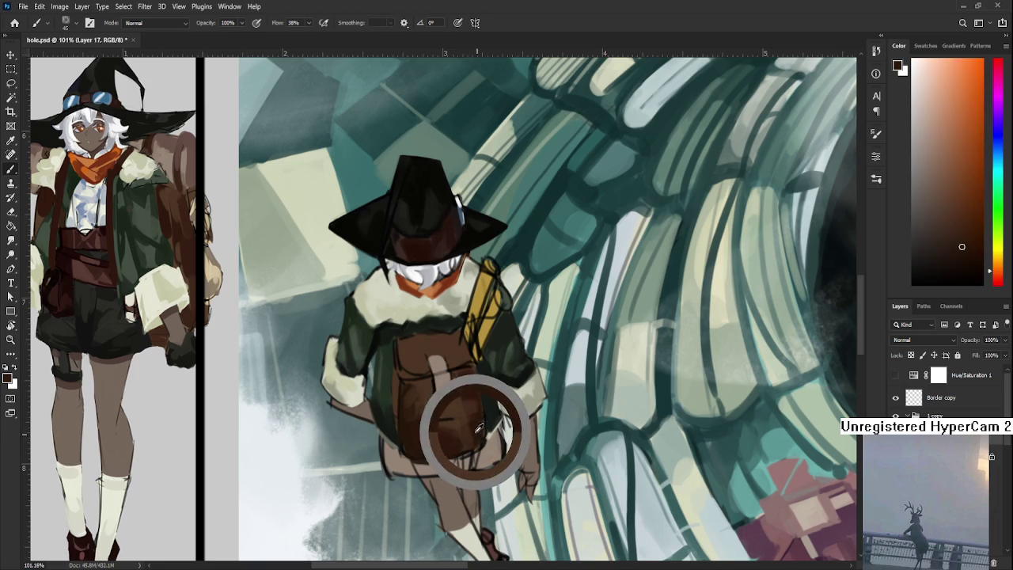
pyautogui.keyDown('alt'); pyautogui.click(427, 400); pyautogui.keyUp('alt')
pyautogui.keyDown('alt'); pyautogui.click(420, 408); pyautogui.keyUp('alt')
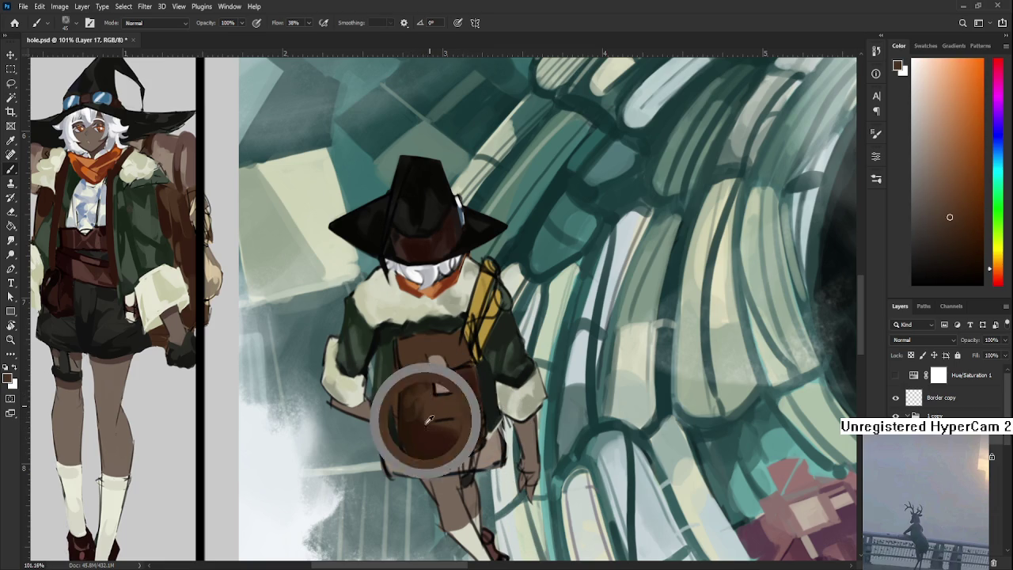
pyautogui.moveTo(402, 345)
pyautogui.mouseDown()
pyautogui.moveTo(414, 360)
pyautogui.moveTo(429, 353)
pyautogui.mouseUp()
pyautogui.keyDown('alt'); pyautogui.click(424, 347); pyautogui.keyUp('alt')
pyautogui.keyDown('alt'); pyautogui.click(412, 358); pyautogui.keyUp('alt')
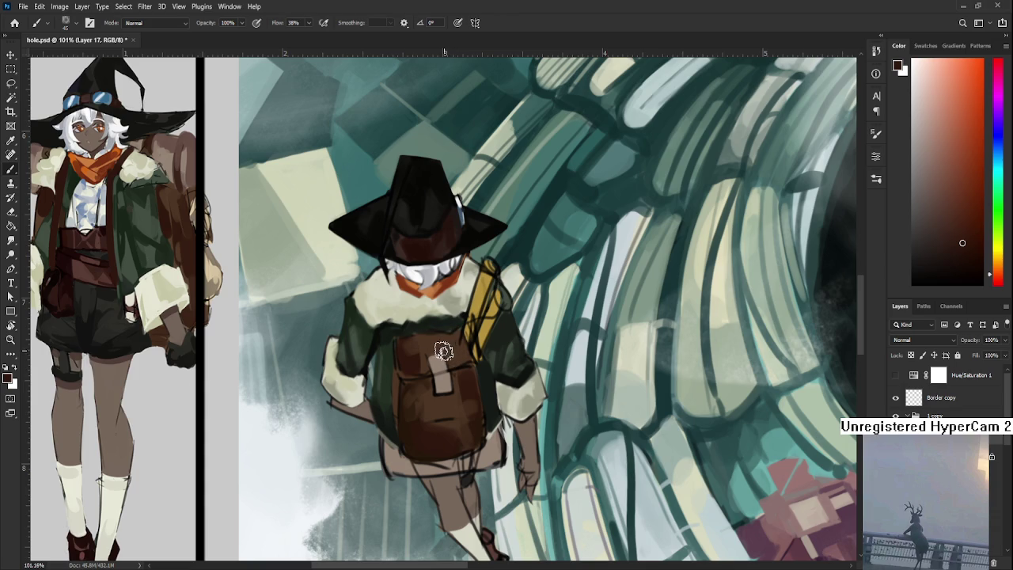
# Step: Sample several browns across the upper and lower backpack
pyautogui.keyDown('alt'); pyautogui.click(459, 352); pyautogui.keyUp('alt')
pyautogui.keyDown('alt'); pyautogui.click(448, 353); pyautogui.keyUp('alt')
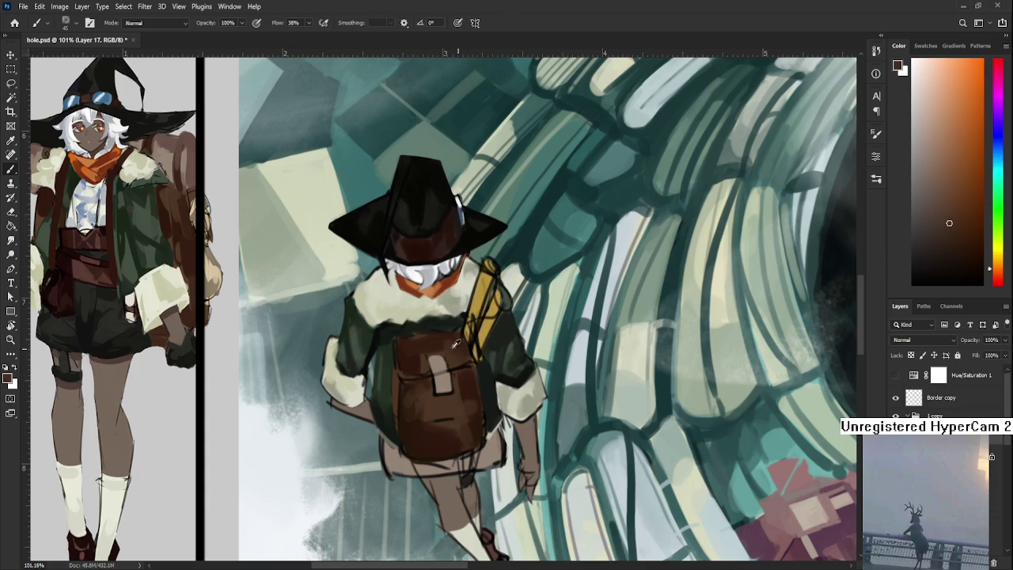
pyautogui.keyDown('alt'); pyautogui.click(427, 345); pyautogui.keyUp('alt')
pyautogui.keyDown('alt'); pyautogui.click(408, 350); pyautogui.keyUp('alt')
pyautogui.keyDown('alt'); pyautogui.click(416, 378); pyautogui.keyUp('alt')
pyautogui.moveTo(412, 426); pyautogui.dragTo(398, 413)
pyautogui.moveTo(395, 352); pyautogui.dragTo(399, 351)
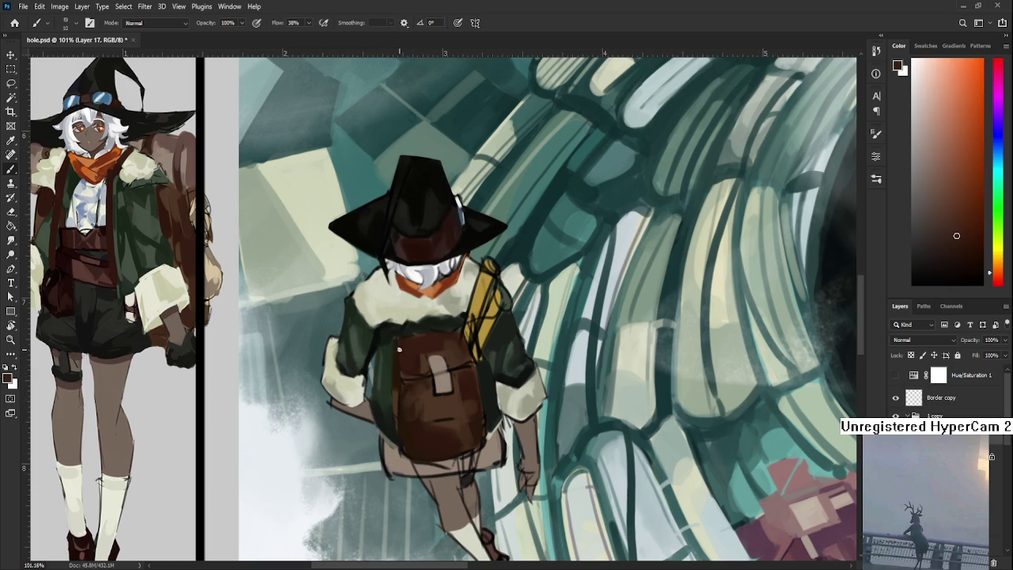
pyautogui.keyDown('alt'); pyautogui.click(397, 349); pyautogui.keyUp('alt')
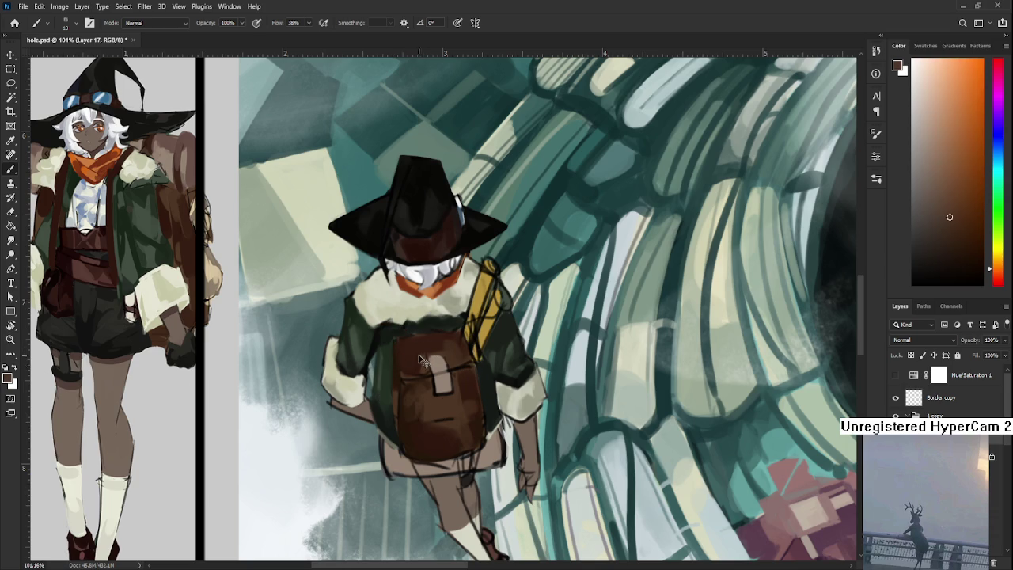
# Step: Shape the backpack flap with alternating dark, light, redder and orange browns
pyautogui.moveTo(404, 377); pyautogui.dragTo(395, 387)
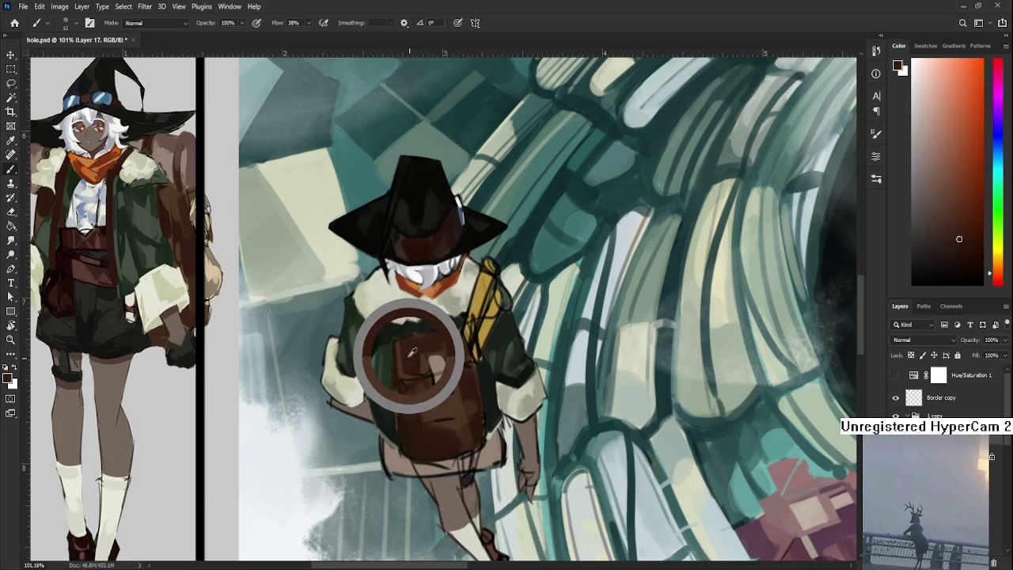
pyautogui.keyDown('alt'); pyautogui.click(396, 394); pyautogui.keyUp('alt')
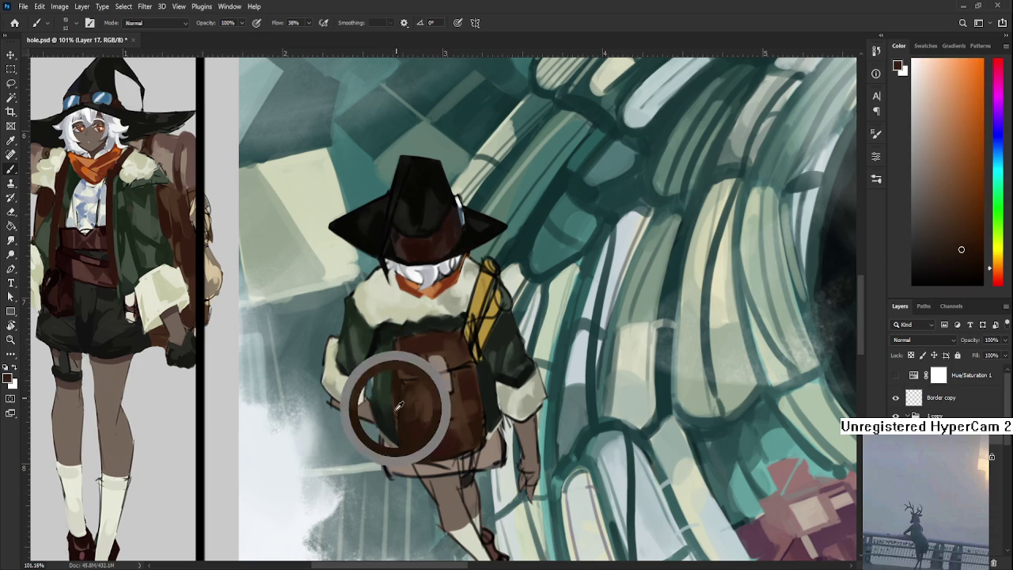
pyautogui.keyDown('alt'); pyautogui.click(405, 427); pyautogui.keyUp('alt')
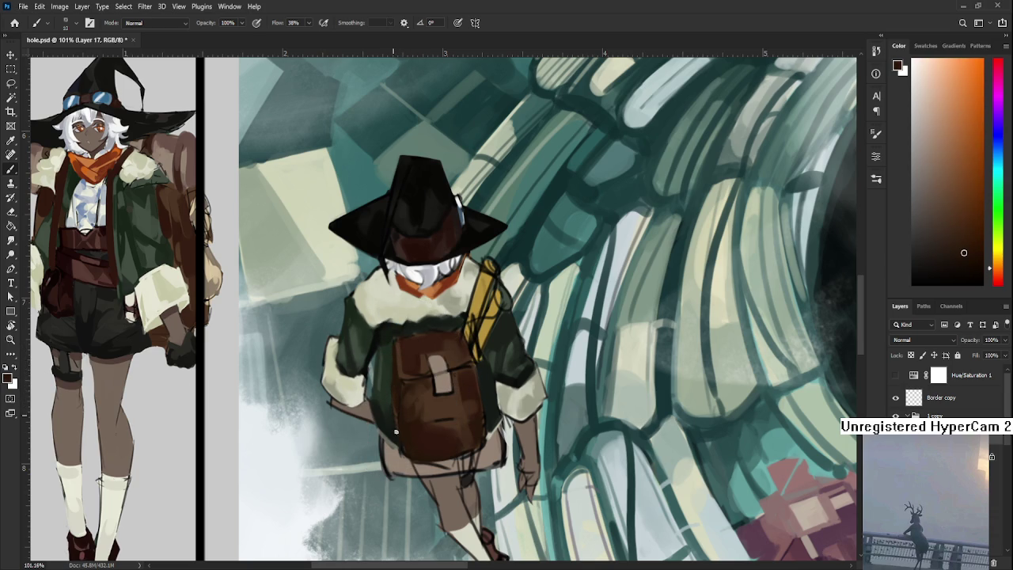
pyautogui.keyDown('alt'); pyautogui.click(407, 400); pyautogui.keyUp('alt')
pyautogui.keyDown('alt'); pyautogui.click(398, 429); pyautogui.keyUp('alt')
pyautogui.keyDown('alt'); pyautogui.click(409, 420); pyautogui.keyUp('alt')
pyautogui.keyDown('alt'); pyautogui.click(430, 418); pyautogui.keyUp('alt')
pyautogui.keyDown('alt'); pyautogui.click(429, 424); pyautogui.keyUp('alt')
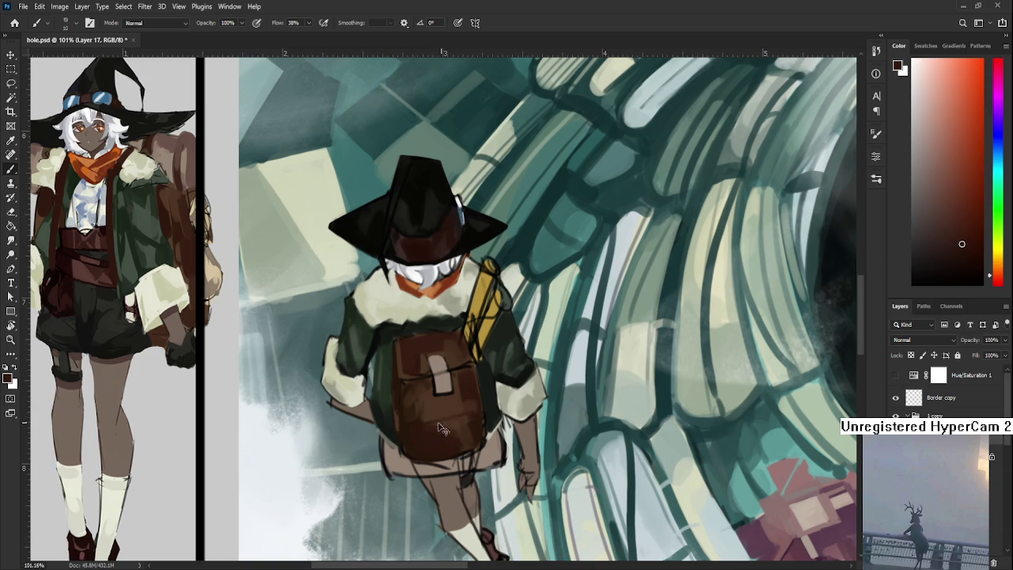
pyautogui.keyDown('alt'); pyautogui.click(466, 408); pyautogui.keyUp('alt')
pyautogui.keyDown('alt'); pyautogui.click(460, 420); pyautogui.keyUp('alt')
# Step: Refine the flap's light and dark brown tones around the buckle
pyautogui.keyDown('alt'); pyautogui.click(449, 415); pyautogui.keyUp('alt')
pyautogui.keyDown('alt'); pyautogui.click(460, 403); pyautogui.keyUp('alt')
pyautogui.keyDown('alt'); pyautogui.click(468, 376); pyautogui.keyUp('alt')
pyautogui.keyDown('alt'); pyautogui.click(412, 371); pyautogui.keyUp('alt')
pyautogui.keyDown('alt'); pyautogui.click(406, 375); pyautogui.keyUp('alt')
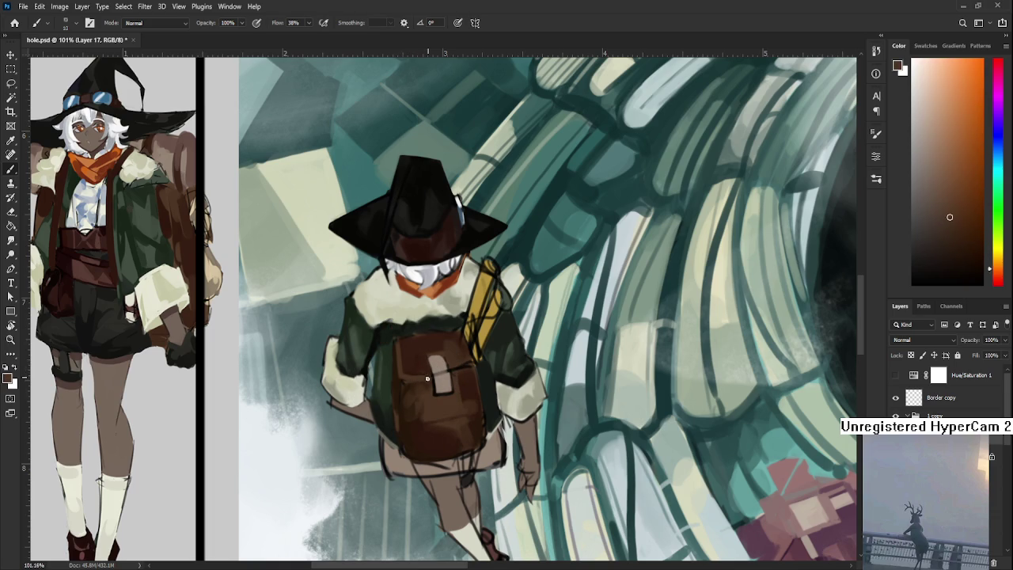
pyautogui.keyDown('alt'); pyautogui.click(421, 364); pyautogui.keyUp('alt')
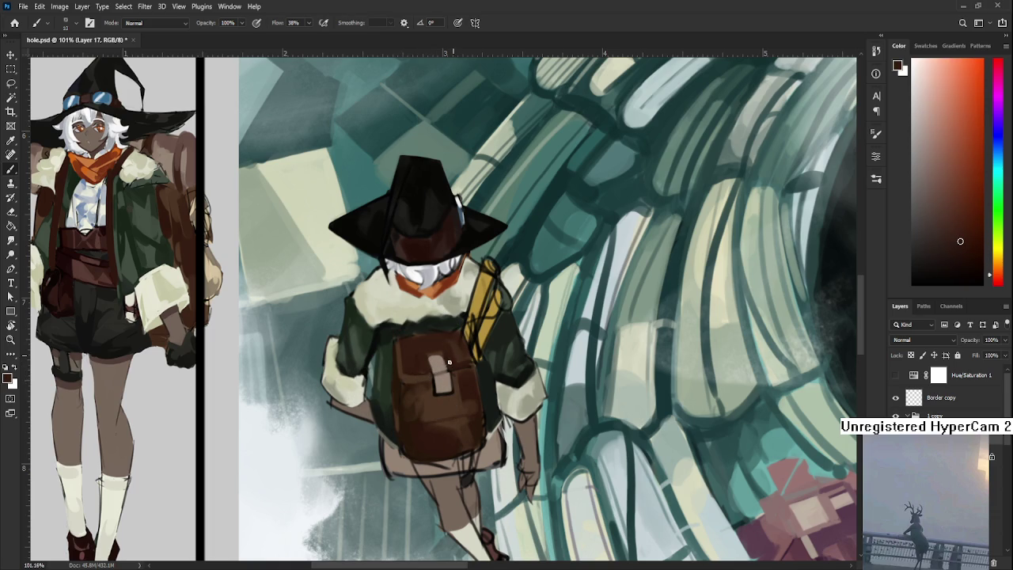
pyautogui.keyDown('alt'); pyautogui.click(431, 375); pyautogui.keyUp('alt')
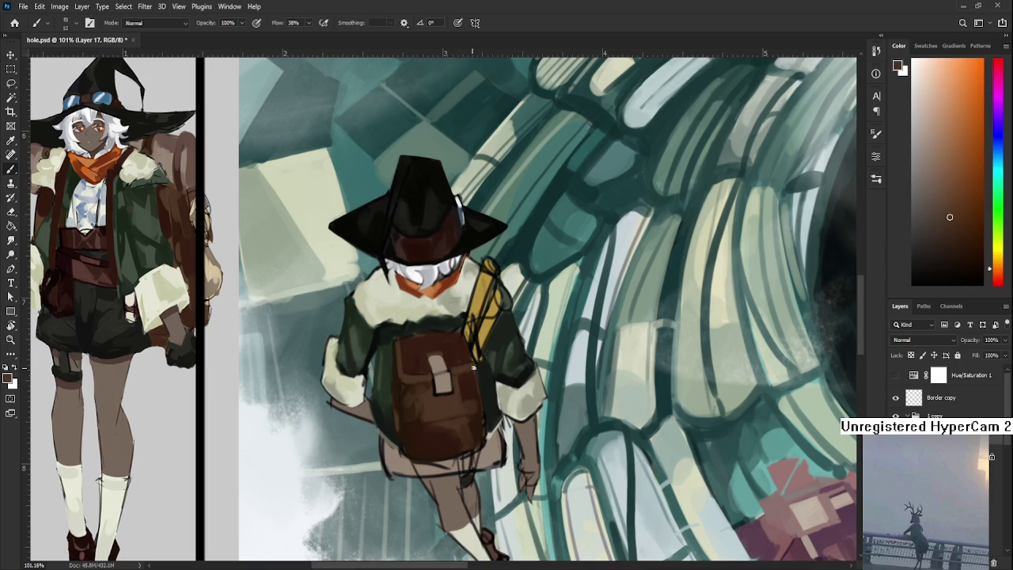
pyautogui.keyDown('alt'); pyautogui.click(457, 373); pyautogui.keyUp('alt')
# Step: Add a small near-black accent stroke on the backpack, then sample a light tone
pyautogui.moveTo(952, 257); pyautogui.dragTo(975, 258)
pyautogui.moveTo(404, 377)
pyautogui.mouseDown()
pyautogui.moveTo(424, 378)
pyautogui.moveTo(407, 380)
pyautogui.mouseUp()
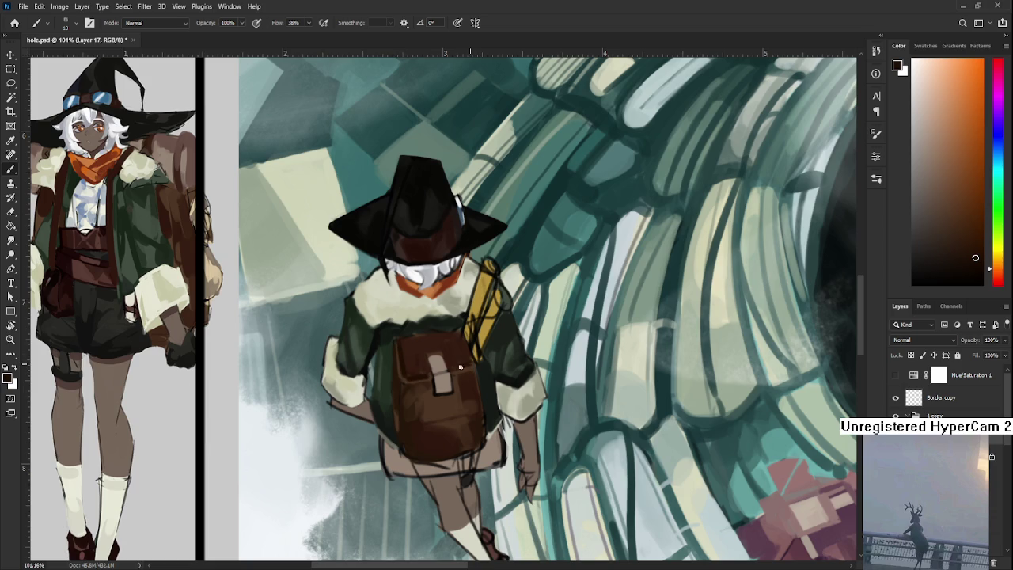
pyautogui.scroll(-1, 459, 368)
pyautogui.keyDown('alt'); pyautogui.click(440, 353); pyautogui.keyUp('alt')
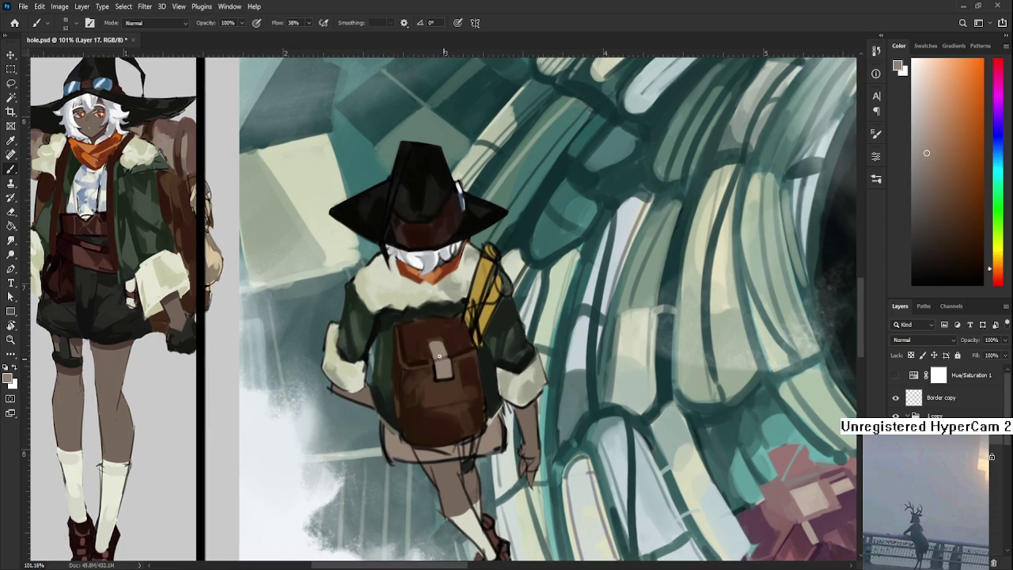
# Step: Shade around the backpack flap in darker brown and extend its bottom edge downward
pyautogui.keyDown('alt'); pyautogui.click(439, 352); pyautogui.keyUp('alt')
pyautogui.moveTo(434, 338); pyautogui.dragTo(486, 400)
pyautogui.keyDown('alt'); pyautogui.click(467, 417); pyautogui.keyUp('alt')
pyautogui.keyDown('alt'); pyautogui.click(425, 440); pyautogui.keyUp('alt')
pyautogui.moveTo(425, 440)
pyautogui.mouseDown()
pyautogui.moveTo(412, 418)
pyautogui.moveTo(402, 423)
pyautogui.moveTo(401, 406)
pyautogui.mouseUp()
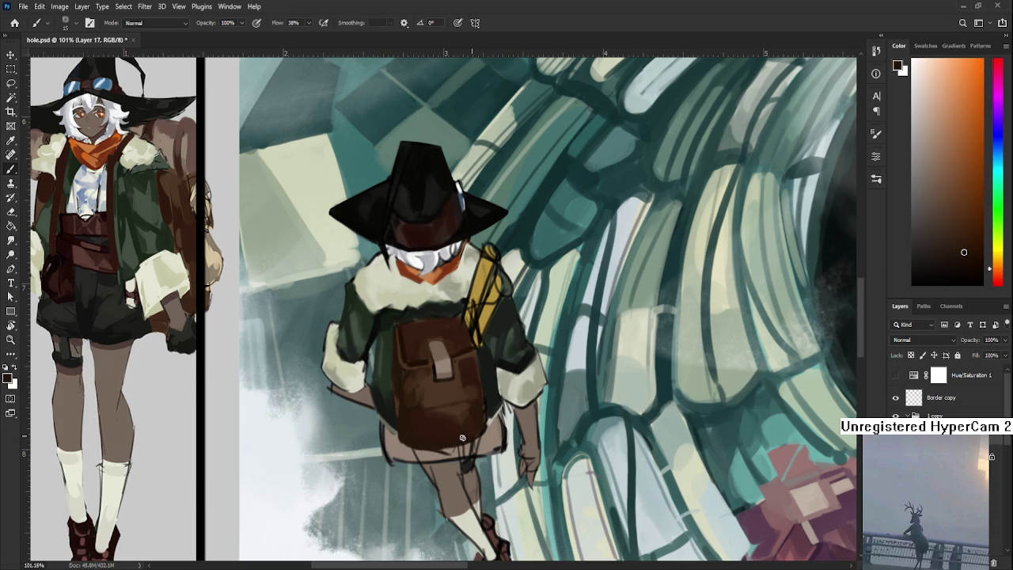
# Step: Sample a range of mid and dark backpack browns to smooth the lower shading
pyautogui.keyDown('alt'); pyautogui.click(475, 402); pyautogui.keyUp('alt')
pyautogui.keyDown('alt'); pyautogui.click(476, 415); pyautogui.keyUp('alt')
pyautogui.keyDown('alt'); pyautogui.click(485, 411); pyautogui.keyUp('alt')
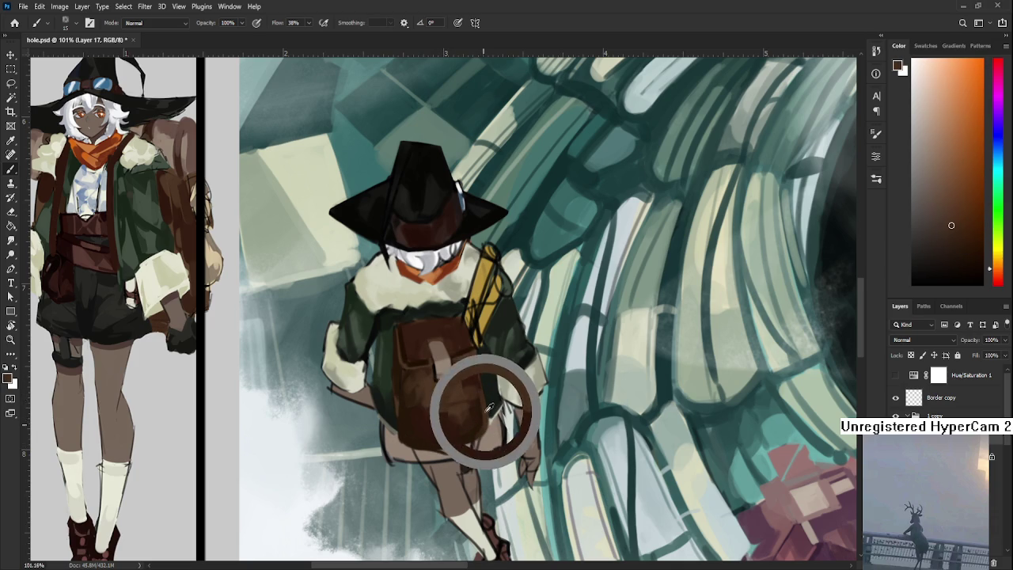
pyautogui.keyDown('alt'); pyautogui.click(411, 431); pyautogui.keyUp('alt')
pyautogui.keyDown('alt'); pyautogui.click(409, 430); pyautogui.keyUp('alt')
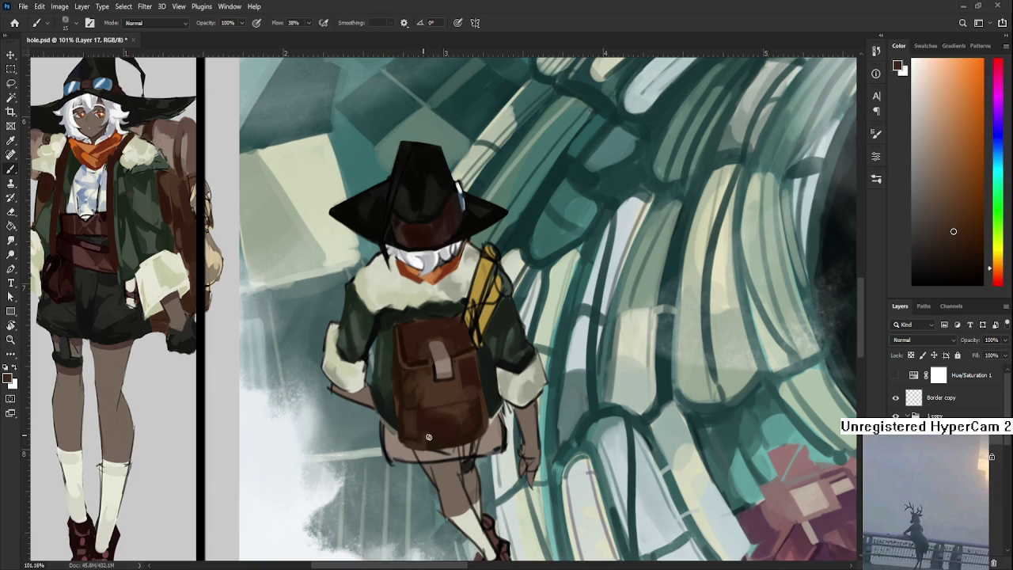
pyautogui.keyDown('alt'); pyautogui.click(431, 435); pyautogui.keyUp('alt')
pyautogui.keyDown('alt'); pyautogui.click(438, 430); pyautogui.keyUp('alt')
pyautogui.keyDown('alt'); pyautogui.click(418, 426); pyautogui.keyUp('alt')
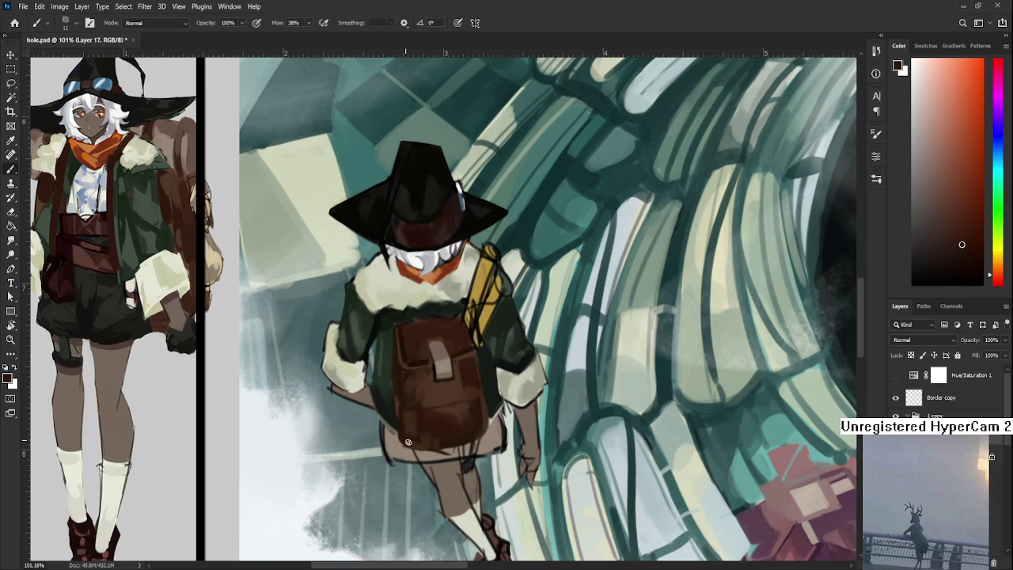
pyautogui.moveTo(468, 422); pyautogui.dragTo(451, 447)
pyautogui.keyDown('alt'); pyautogui.click(408, 450); pyautogui.keyUp('alt')
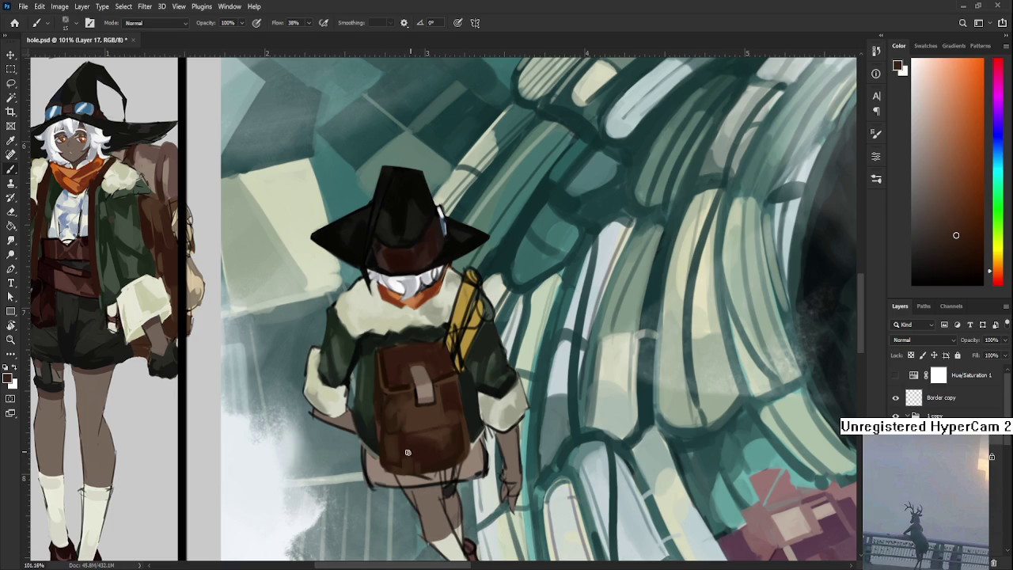
pyautogui.keyDown('alt'); pyautogui.click(436, 418); pyautogui.keyUp('alt')
pyautogui.moveTo(381, 467); pyautogui.dragTo(397, 494)
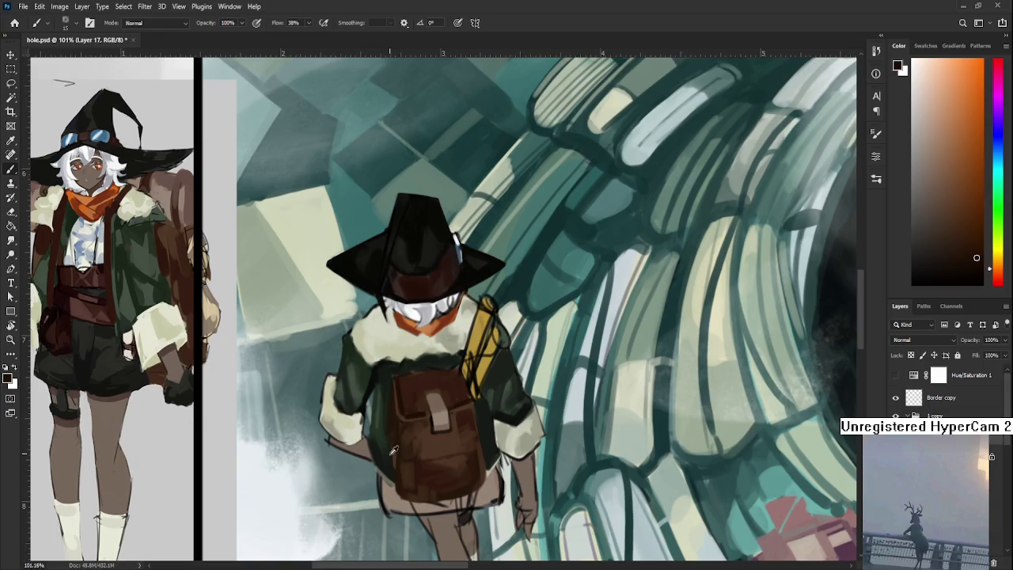
# Step: Sample the backpack's dark brown while repositioning the view on the backpack
pyautogui.keyDown('alt'); pyautogui.click(389, 380); pyautogui.keyUp('alt')
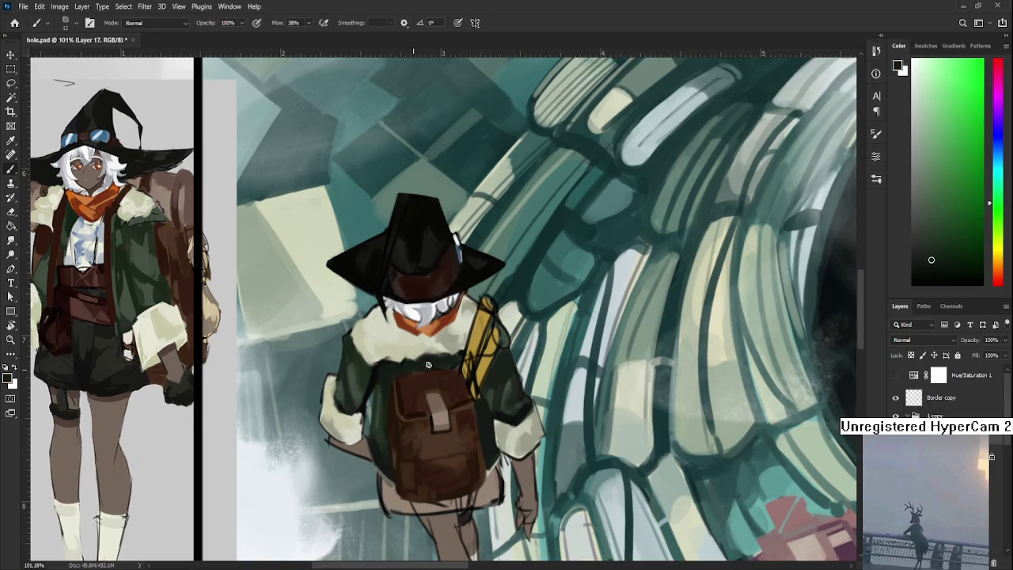
pyautogui.keyDown('alt'); pyautogui.click(377, 370); pyautogui.keyUp('alt')
pyautogui.scroll(-2, 447, 352)
pyautogui.scroll(-1, 449, 342)
pyautogui.keyDown('alt'); pyautogui.click(448, 341); pyautogui.keyUp('alt')
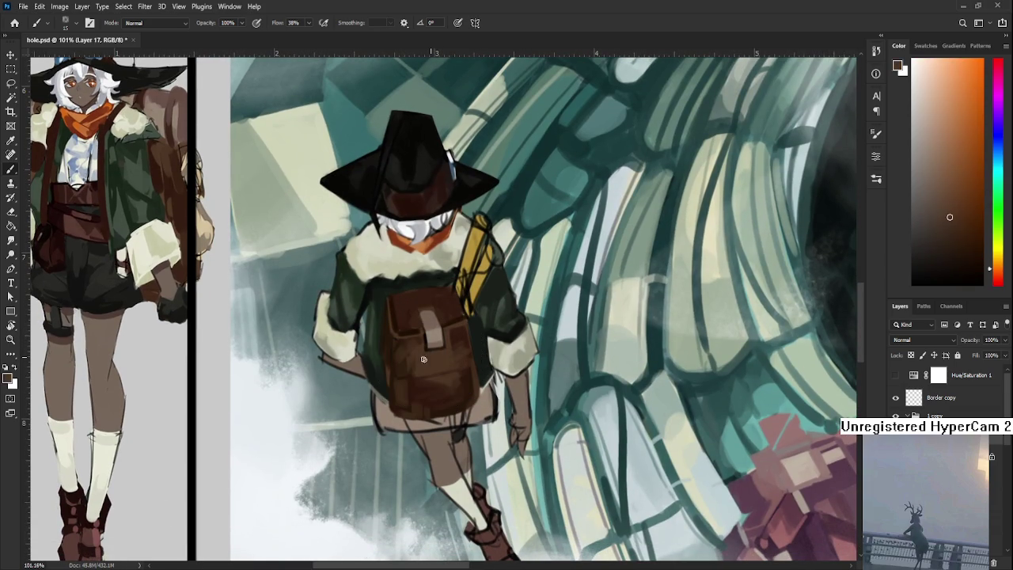
pyautogui.keyDown('alt'); pyautogui.click(422, 352); pyautogui.keyUp('alt')
pyautogui.moveTo(425, 378); pyautogui.dragTo(428, 351)
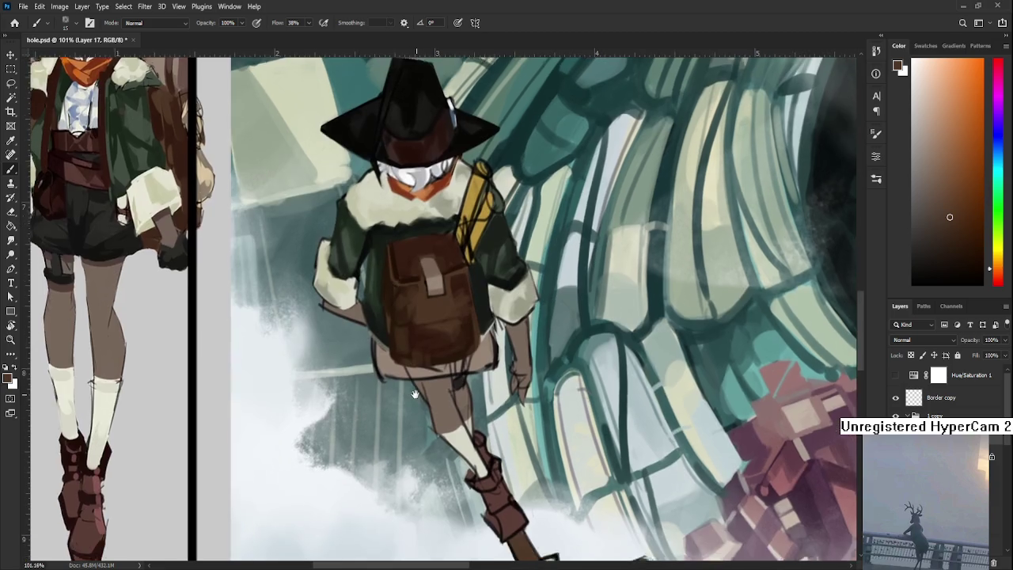
pyautogui.moveTo(424, 357)
pyautogui.mouseDown()
pyautogui.moveTo(433, 357)
pyautogui.moveTo(425, 431)
pyautogui.mouseUp()
# Step: Halve the brush size and darken the backpack's lower edge with sampled dark brown
pyautogui.keyDown('alt'); pyautogui.click(401, 386); pyautogui.keyUp('alt')
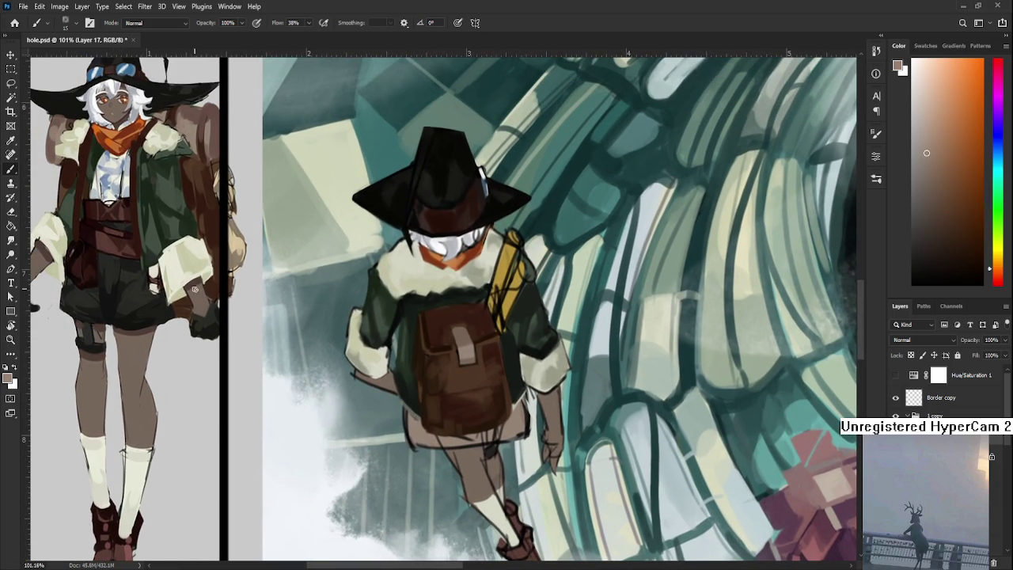
pyautogui.moveTo(199, 239); pyautogui.dragTo(209, 325)
pyautogui.keyDown('alt'); pyautogui.click(208, 199); pyautogui.keyUp('alt')
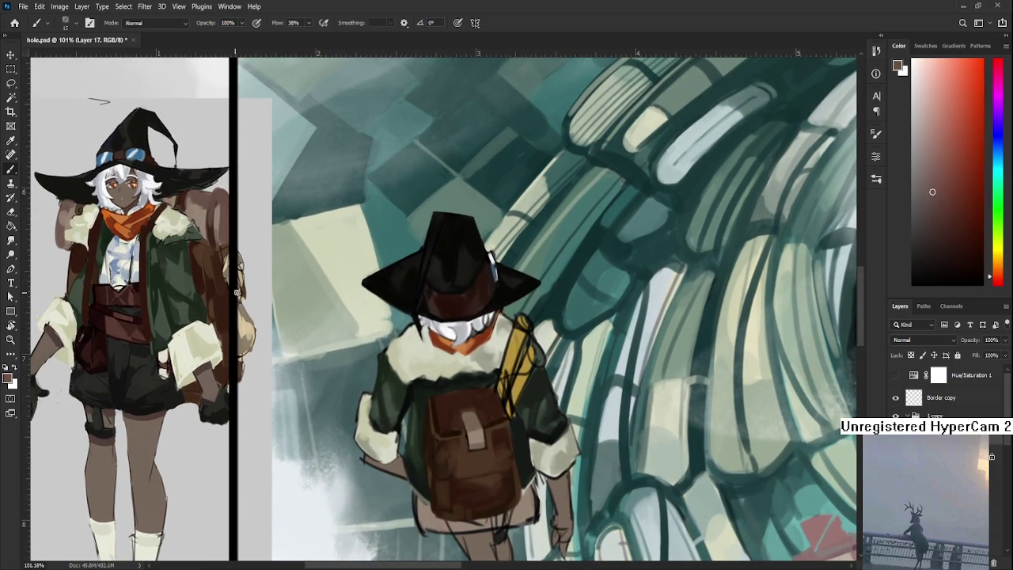
pyautogui.moveTo(353, 458); pyautogui.dragTo(337, 395)
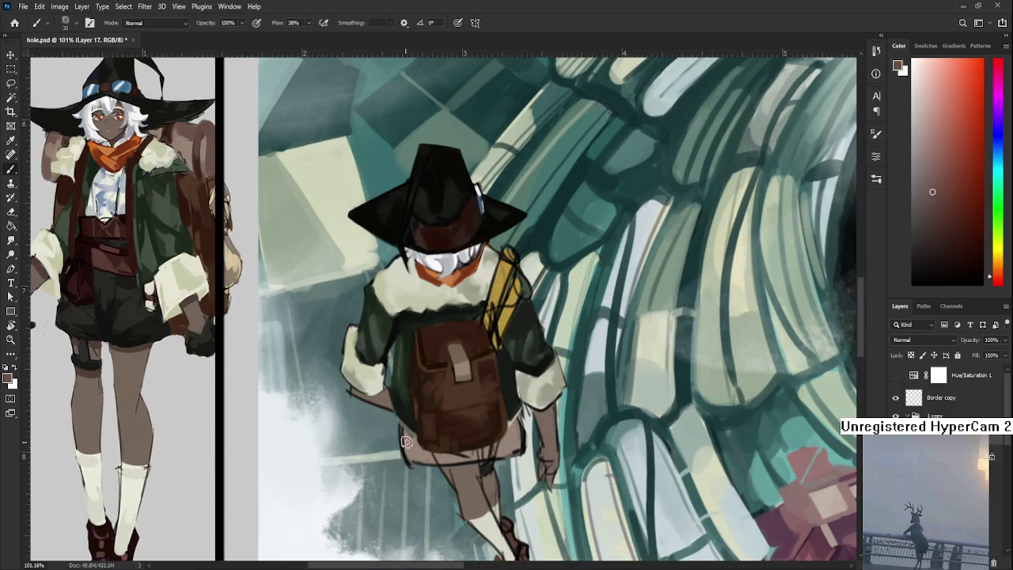
pyautogui.moveTo(416, 453)
pyautogui.mouseDown()
pyautogui.moveTo(402, 449)
pyautogui.moveTo(399, 430)
pyautogui.mouseUp()
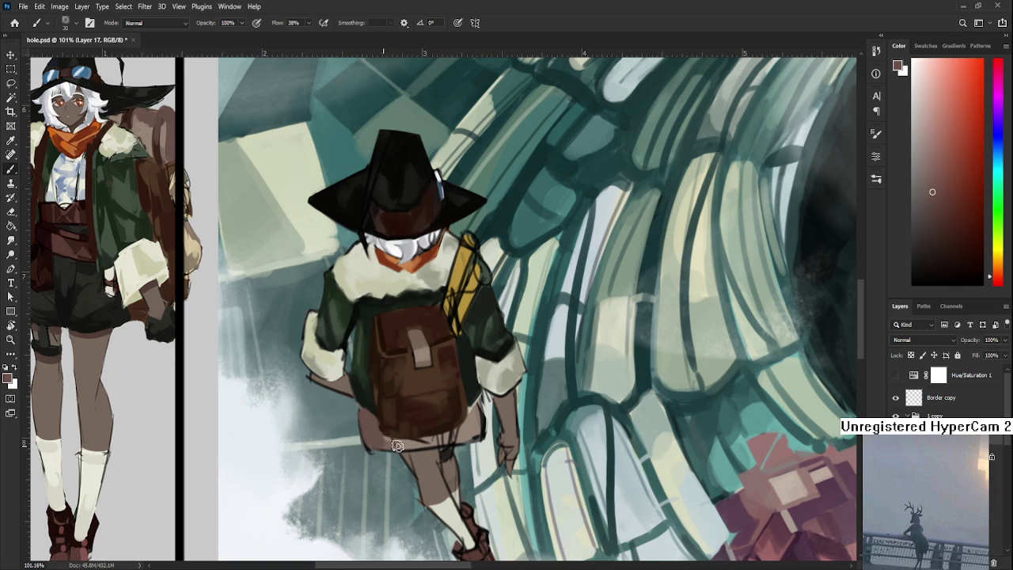
pyautogui.keyDown('alt'); pyautogui.click(411, 440); pyautogui.keyUp('alt')
pyautogui.keyDown('alt'); pyautogui.click(380, 442); pyautogui.keyUp('alt')
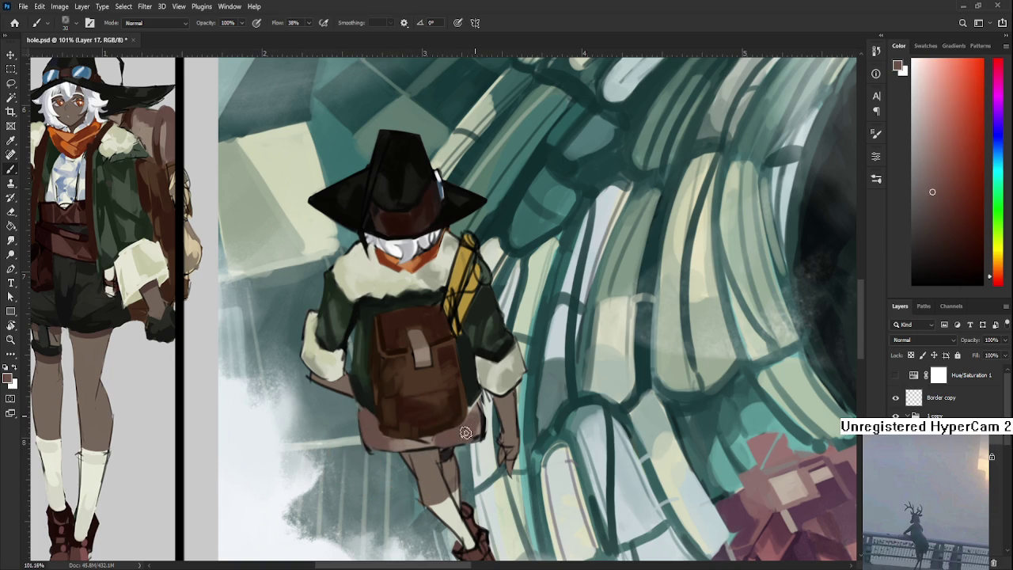
pyautogui.keyDown('alt'); pyautogui.click(457, 420); pyautogui.keyUp('alt')
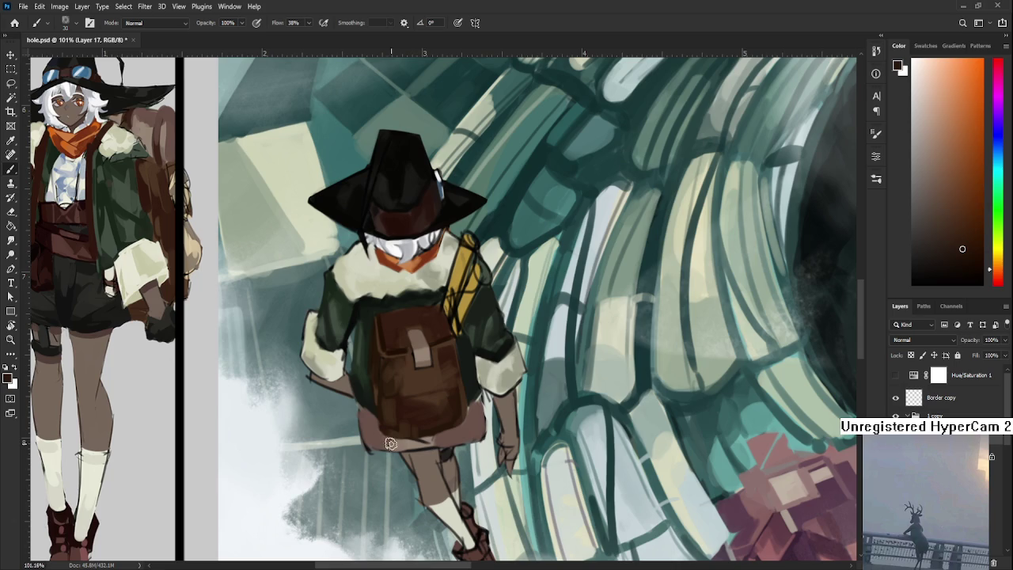
pyautogui.press('[')
pyautogui.press('[')
pyautogui.press('[')
pyautogui.moveTo(452, 431); pyautogui.dragTo(462, 443)
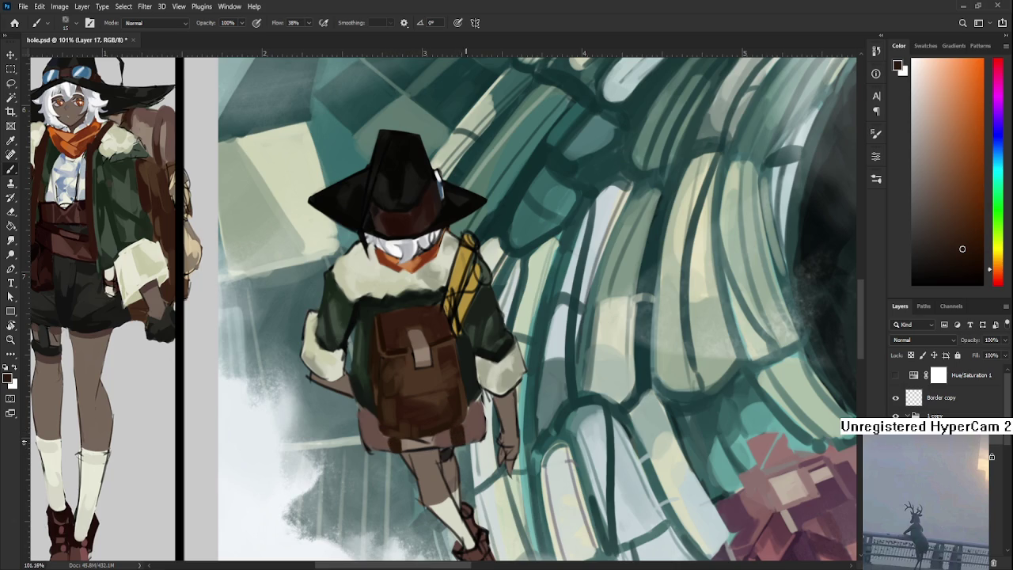
# Step: Sample reddish and dark orange-browns from the lower backpack
pyautogui.keyDown('alt'); pyautogui.click(467, 427); pyautogui.keyUp('alt')
pyautogui.keyDown('alt'); pyautogui.click(479, 401); pyautogui.keyUp('alt')
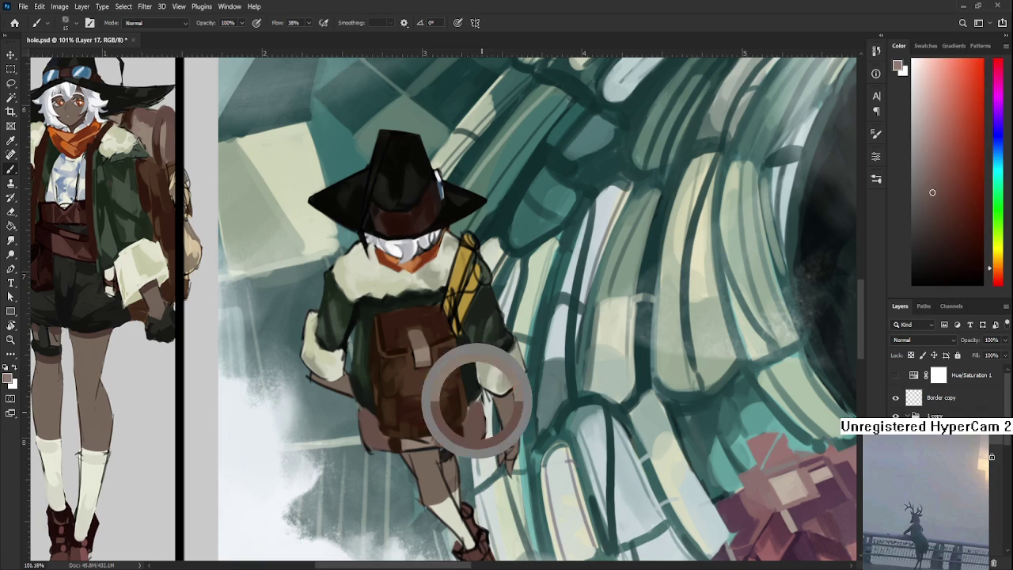
pyautogui.keyDown('alt'); pyautogui.click(476, 411); pyautogui.keyUp('alt')
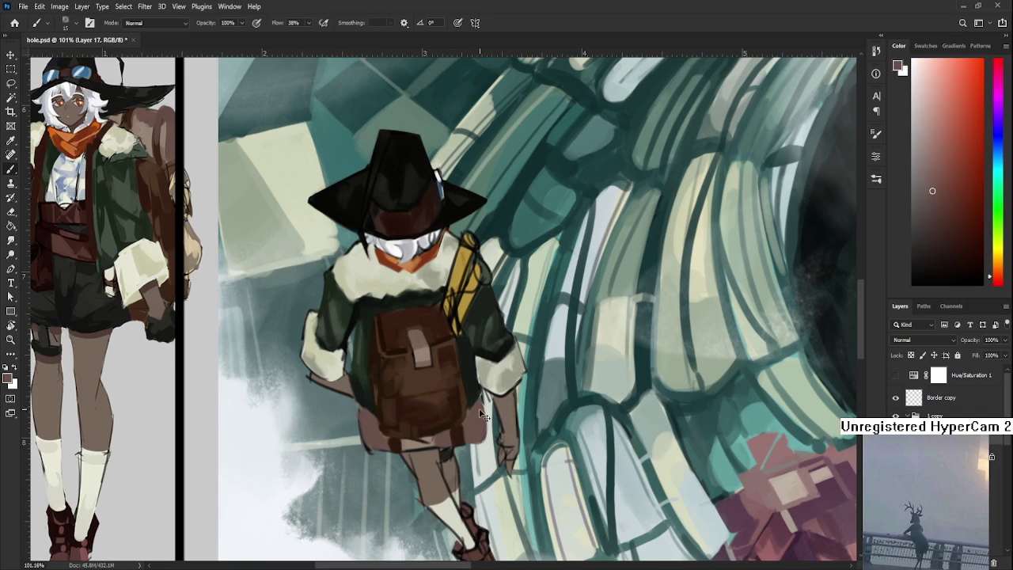
pyautogui.keyDown('alt'); pyautogui.click(456, 418); pyautogui.keyUp('alt')
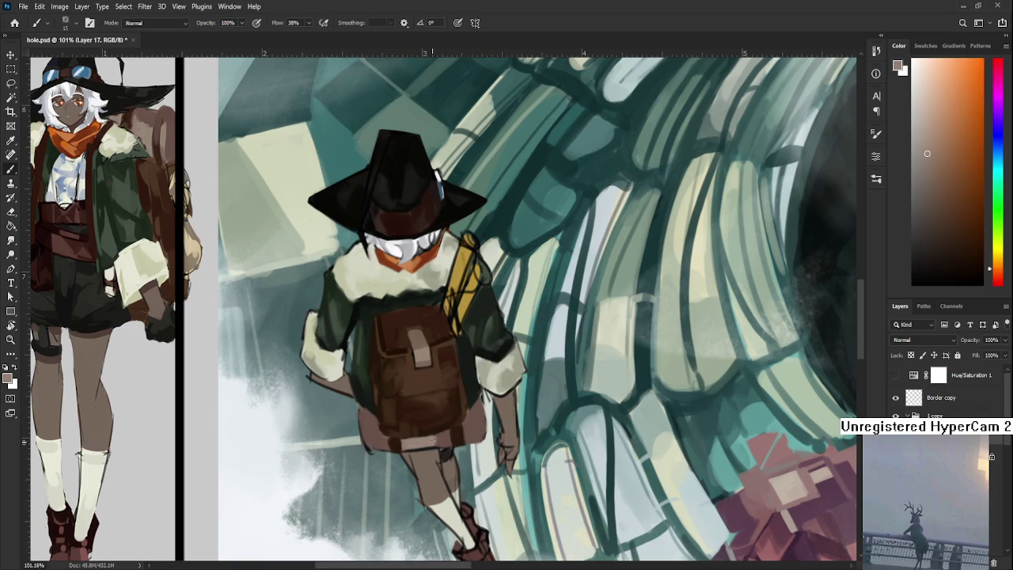
pyautogui.keyDown('alt'); pyautogui.click(441, 436); pyautogui.keyUp('alt')
pyautogui.keyDown('alt'); pyautogui.click(444, 435); pyautogui.keyUp('alt')
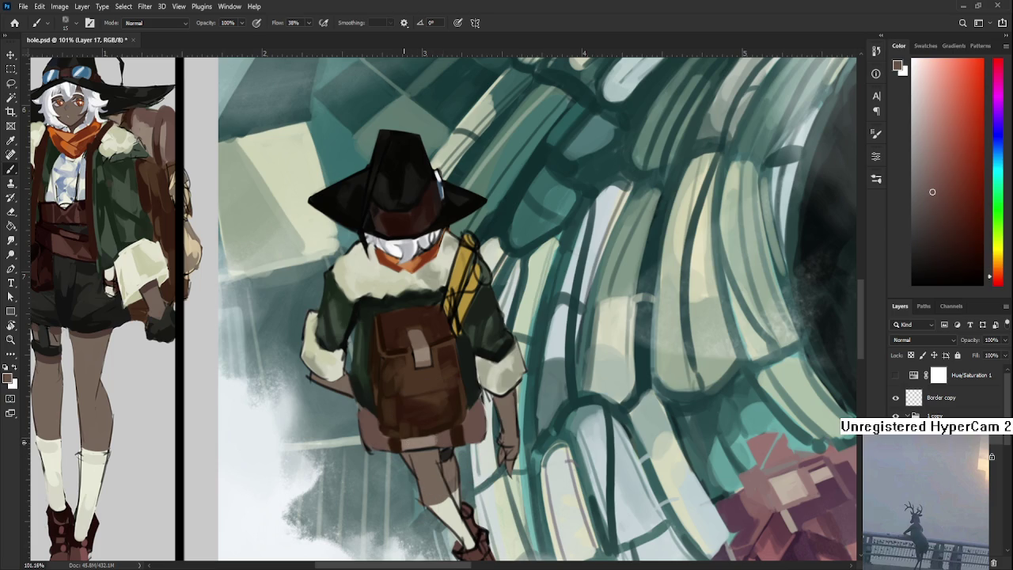
pyautogui.keyDown('alt'); pyautogui.click(409, 436); pyautogui.keyUp('alt')
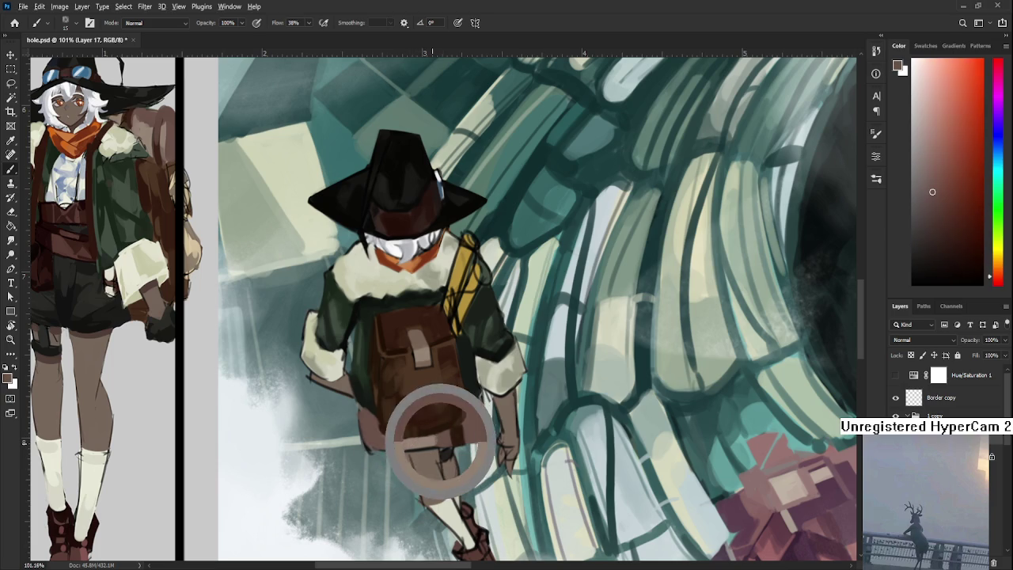
pyautogui.keyDown('alt'); pyautogui.click(423, 442); pyautogui.keyUp('alt')
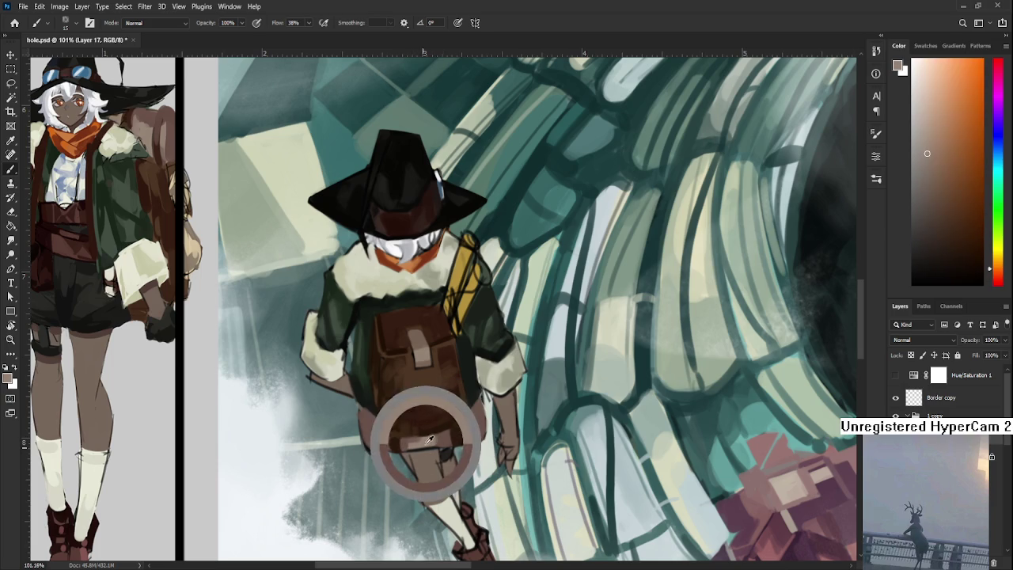
pyautogui.keyDown('alt'); pyautogui.click(424, 434); pyautogui.keyUp('alt')
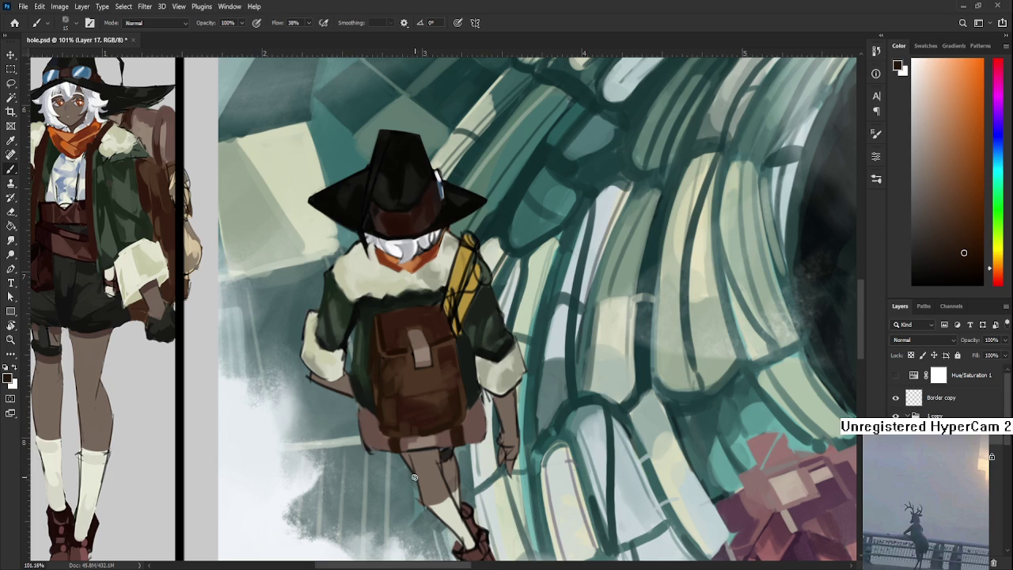
# Step: Pick darker browns from across the lower backpack for its shaded base
pyautogui.keyDown('alt'); pyautogui.click(396, 430); pyautogui.keyUp('alt')
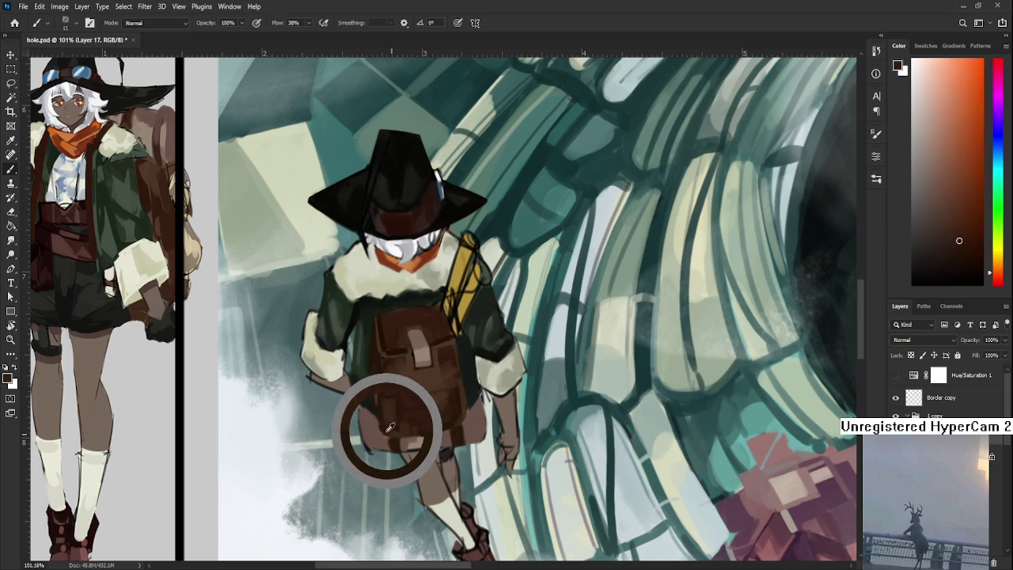
pyautogui.keyDown('alt'); pyautogui.click(373, 429); pyautogui.keyUp('alt')
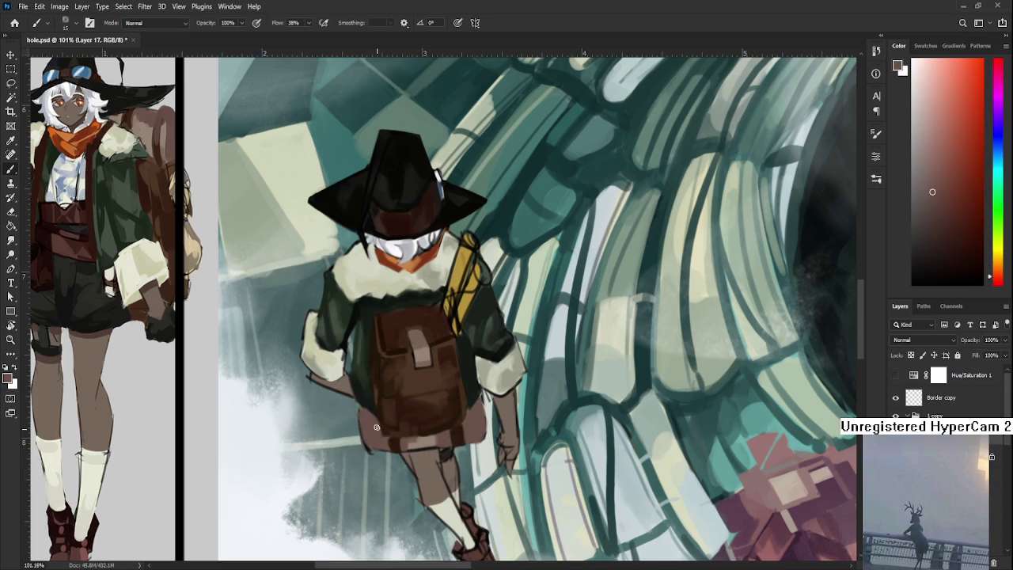
pyautogui.keyDown('alt'); pyautogui.click(386, 429); pyautogui.keyUp('alt')
pyautogui.keyDown('alt'); pyautogui.click(387, 427); pyautogui.keyUp('alt')
pyautogui.keyDown('alt'); pyautogui.click(382, 426); pyautogui.keyUp('alt')
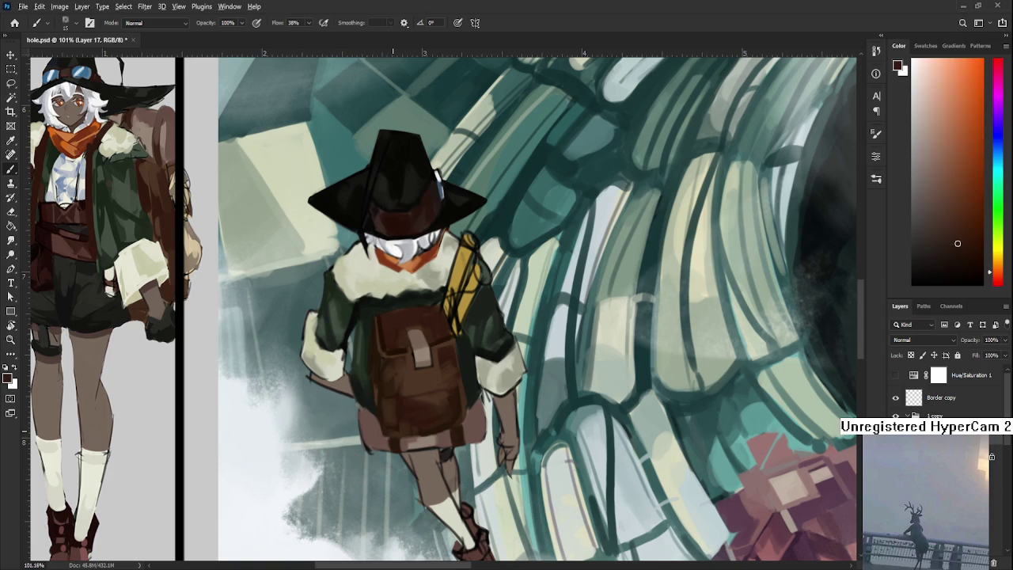
pyautogui.keyDown('alt'); pyautogui.click(392, 431); pyautogui.keyUp('alt')
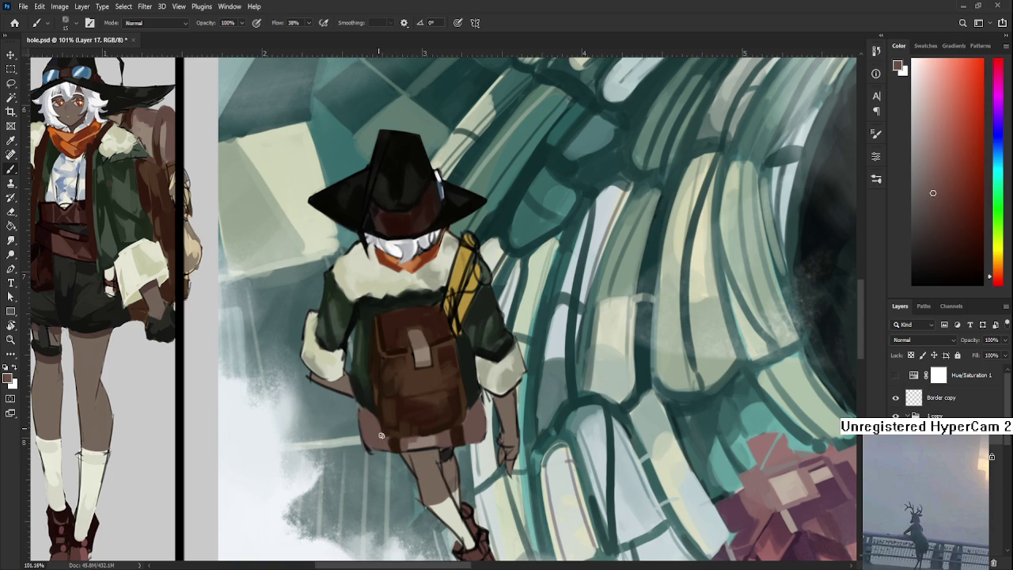
pyautogui.keyDown('alt'); pyautogui.click(383, 442); pyautogui.keyUp('alt')
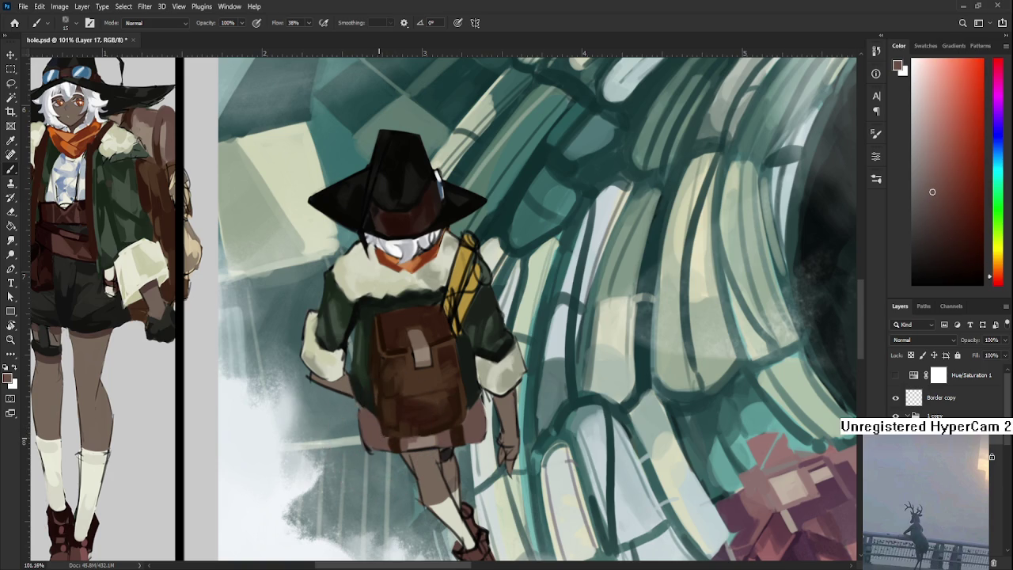
pyautogui.keyDown('alt'); pyautogui.click(385, 421); pyautogui.keyUp('alt')
pyautogui.keyDown('alt'); pyautogui.click(394, 428); pyautogui.keyUp('alt')
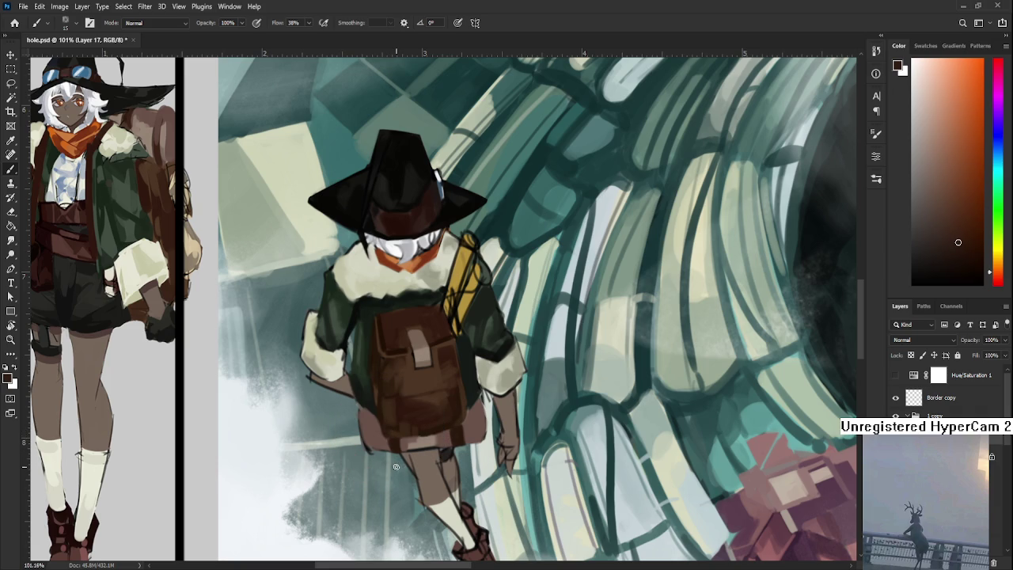
# Step: Sample lighter reddish and orange-browns to blend the backpack base into the shorts
pyautogui.keyDown('alt'); pyautogui.click(409, 440); pyautogui.keyUp('alt')
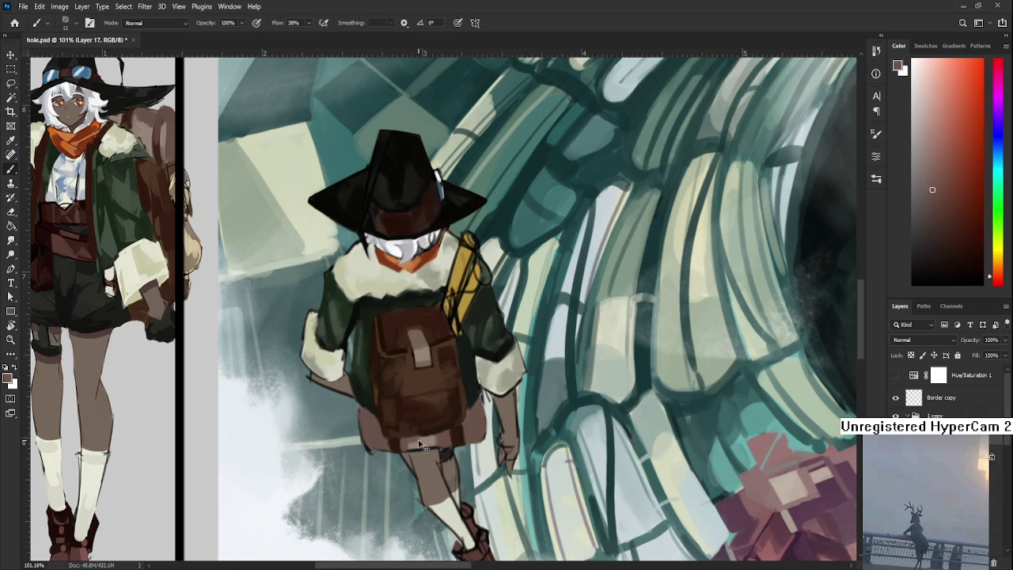
pyautogui.keyDown('alt'); pyautogui.click(421, 442); pyautogui.keyUp('alt')
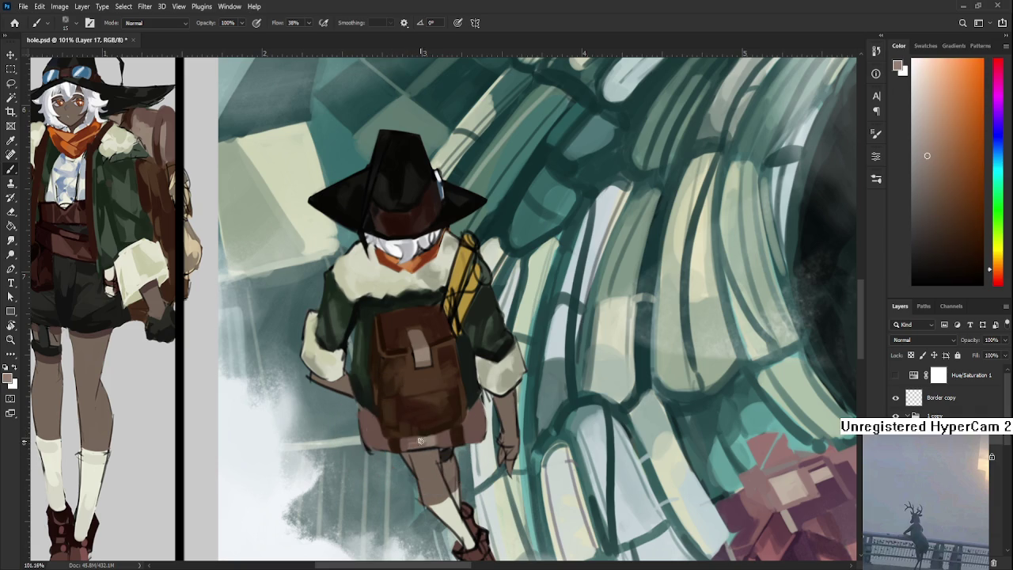
pyautogui.keyDown('alt'); pyautogui.click(422, 438); pyautogui.keyUp('alt')
pyautogui.keyDown('alt'); pyautogui.click(419, 440); pyautogui.keyUp('alt')
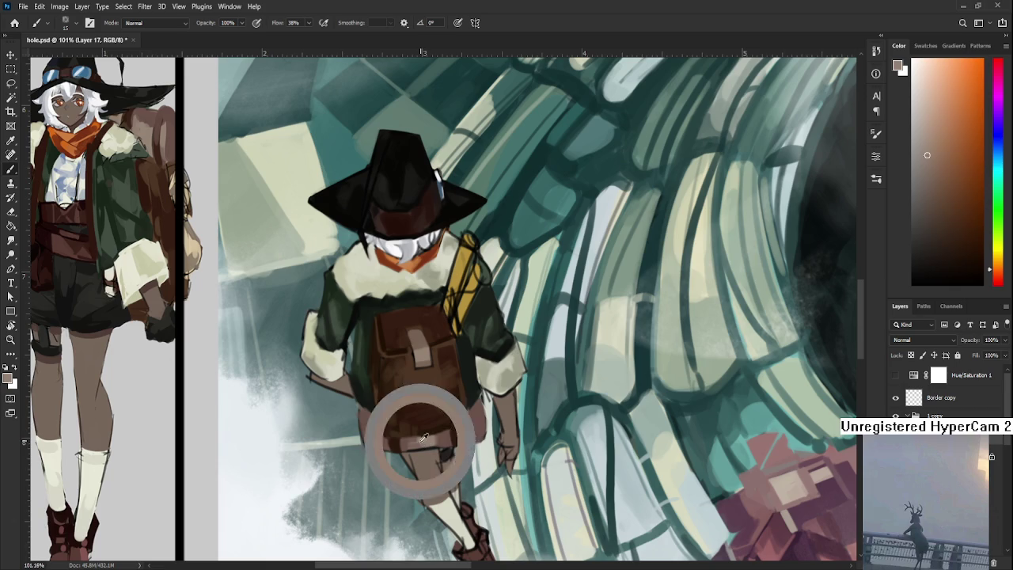
pyautogui.keyDown('alt'); pyautogui.click(423, 444); pyautogui.keyUp('alt')
pyautogui.keyDown('alt'); pyautogui.click(411, 440); pyautogui.keyUp('alt')
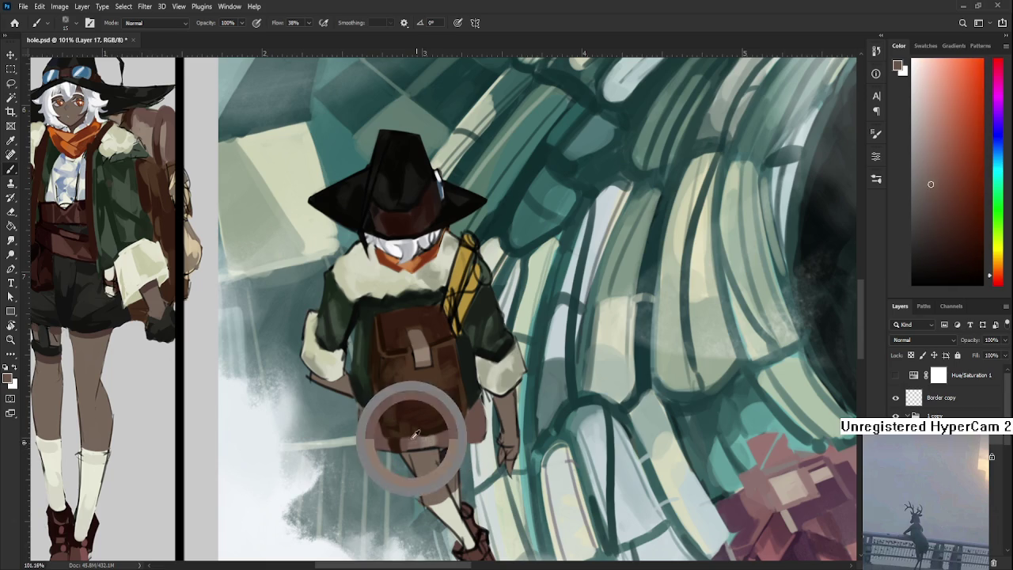
pyautogui.moveTo(432, 444)
pyautogui.mouseDown()
pyautogui.moveTo(442, 420)
pyautogui.moveTo(446, 429)
pyautogui.mouseUp()
pyautogui.keyDown('alt'); pyautogui.click(419, 420); pyautogui.keyUp('alt')
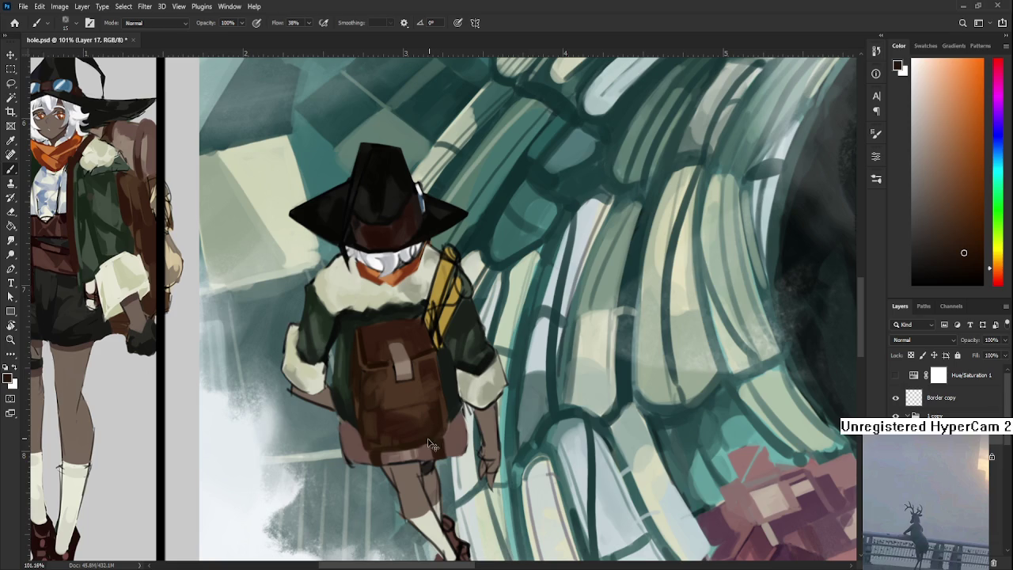
# Step: Sample mid and darker browns from the middle of the backpack for shading
pyautogui.keyDown('alt'); pyautogui.click(431, 437); pyautogui.keyUp('alt')
pyautogui.keyDown('alt'); pyautogui.click(419, 428); pyautogui.keyUp('alt')
pyautogui.keyDown('alt'); pyautogui.click(431, 436); pyautogui.keyUp('alt')
pyautogui.keyDown('alt'); pyautogui.click(379, 385); pyautogui.keyUp('alt')
pyautogui.keyDown('alt'); pyautogui.click(378, 384); pyautogui.keyUp('alt')
pyautogui.keyDown('alt'); pyautogui.click(376, 402); pyautogui.keyUp('alt')
pyautogui.keyDown('alt'); pyautogui.click(387, 382); pyautogui.keyUp('alt')
# Step: Pick a lighter reddish-brown for the final backpack touches, then switch to the Eraser (E)
pyautogui.scroll(-2, 420, 467)
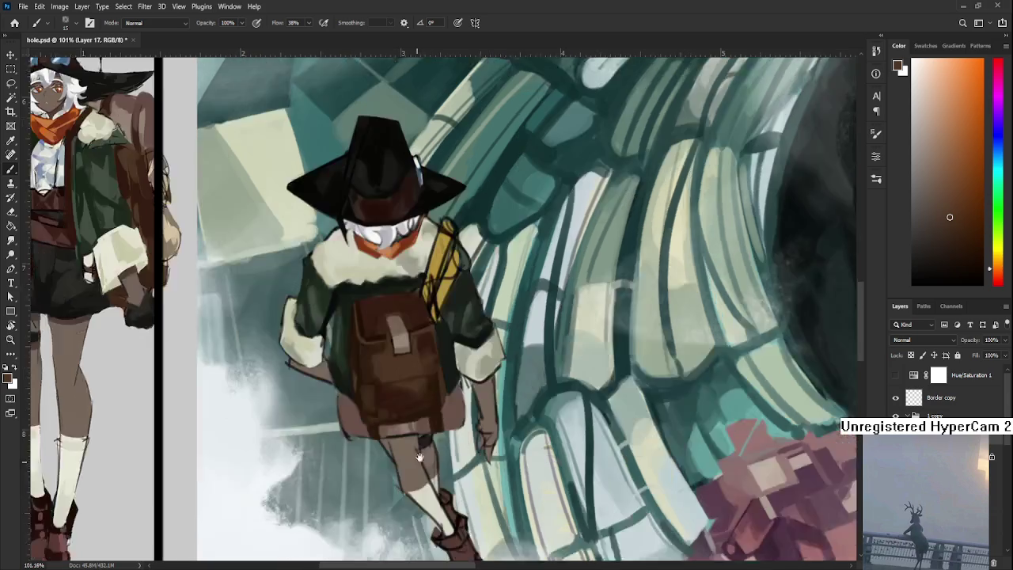
pyautogui.moveTo(290, 362)
pyautogui.mouseDown()
pyautogui.moveTo(325, 441)
pyautogui.moveTo(336, 388)
pyautogui.mouseUp()
pyautogui.keyDown('alt'); pyautogui.click(176, 205); pyautogui.keyUp('alt')
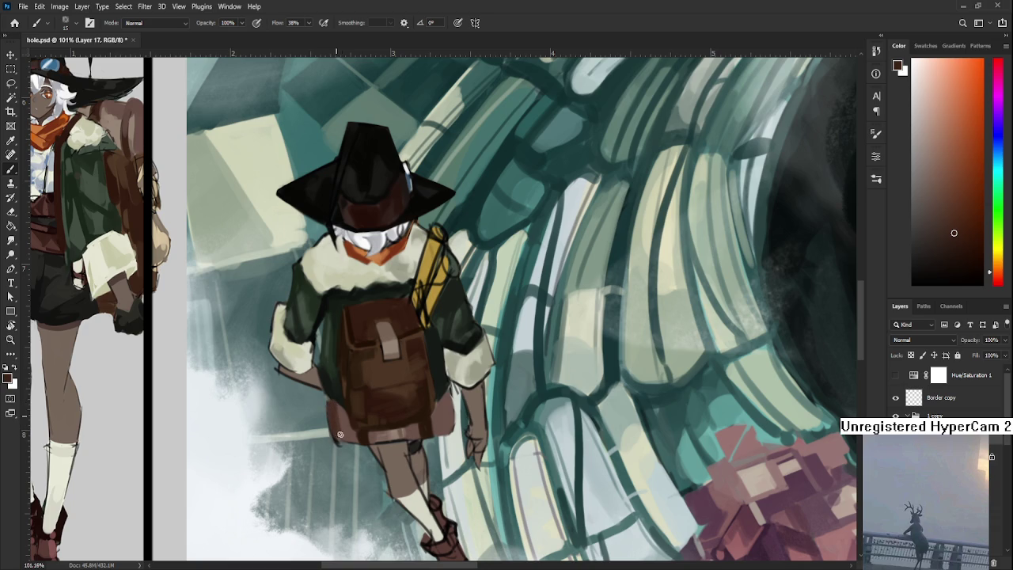
pyautogui.keyDown('alt'); pyautogui.click(346, 409); pyautogui.keyUp('alt')
pyautogui.keyDown('alt'); pyautogui.click(336, 407); pyautogui.keyUp('alt')
pyautogui.press('e')
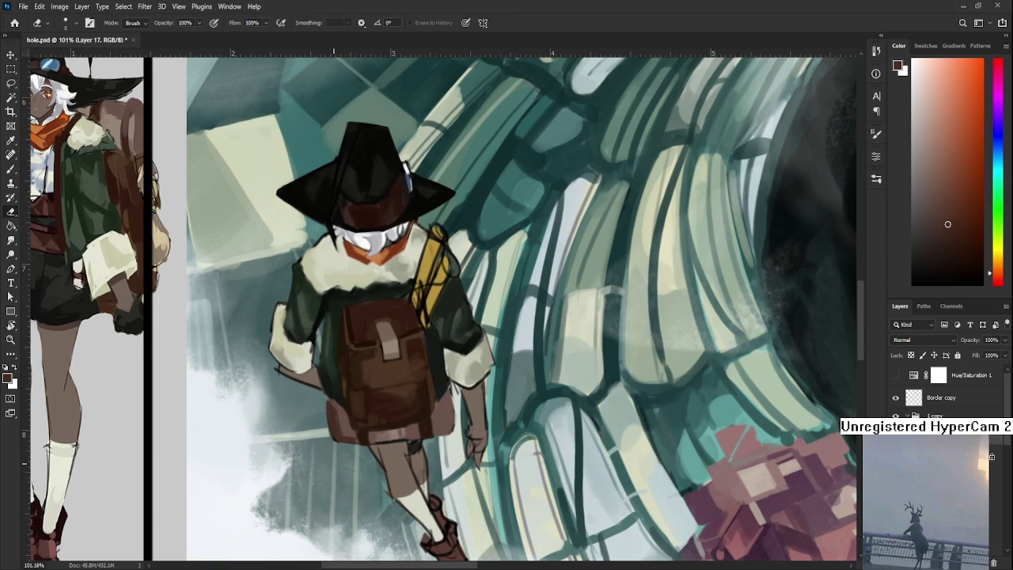
pyautogui.hscroll(3, 370, 438)
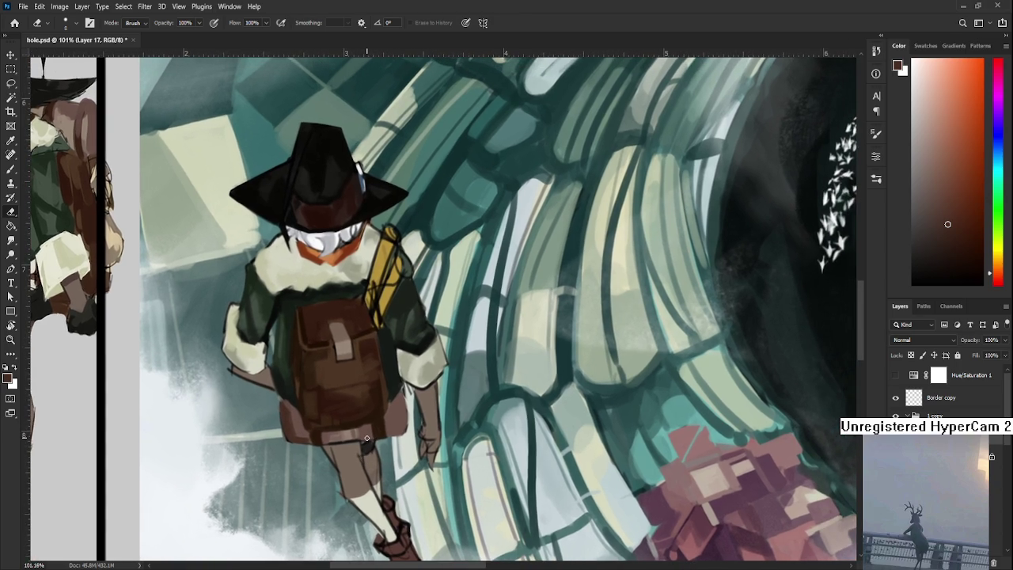
pyautogui.scroll(-3, 366, 437)
pyautogui.scroll(-3, 366, 438)
pyautogui.scroll(2, 334, 450)
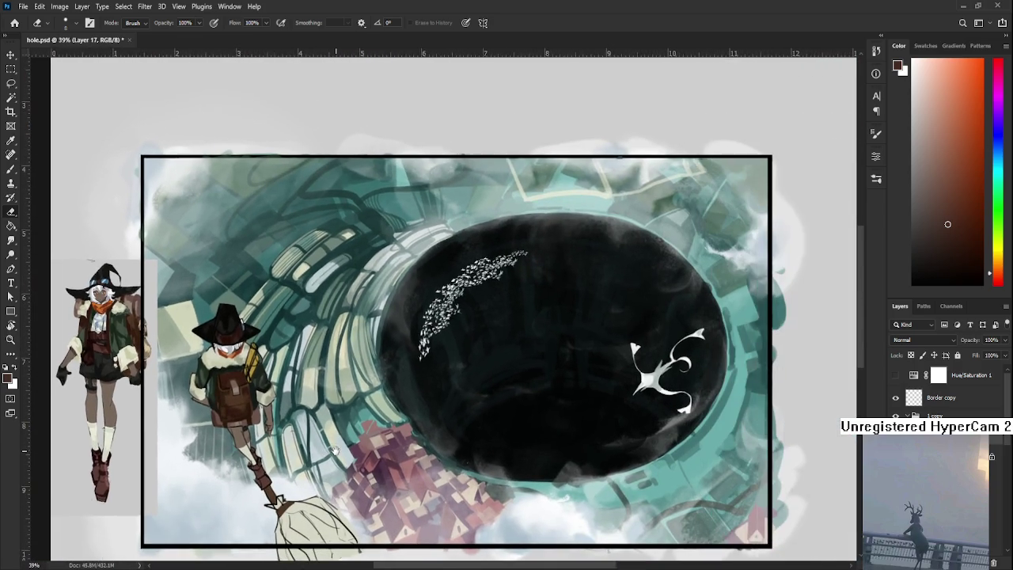
pyautogui.scroll(-2, 334, 450)
pyautogui.scroll(-1, 334, 449)
pyautogui.scroll(-1, 334, 449)
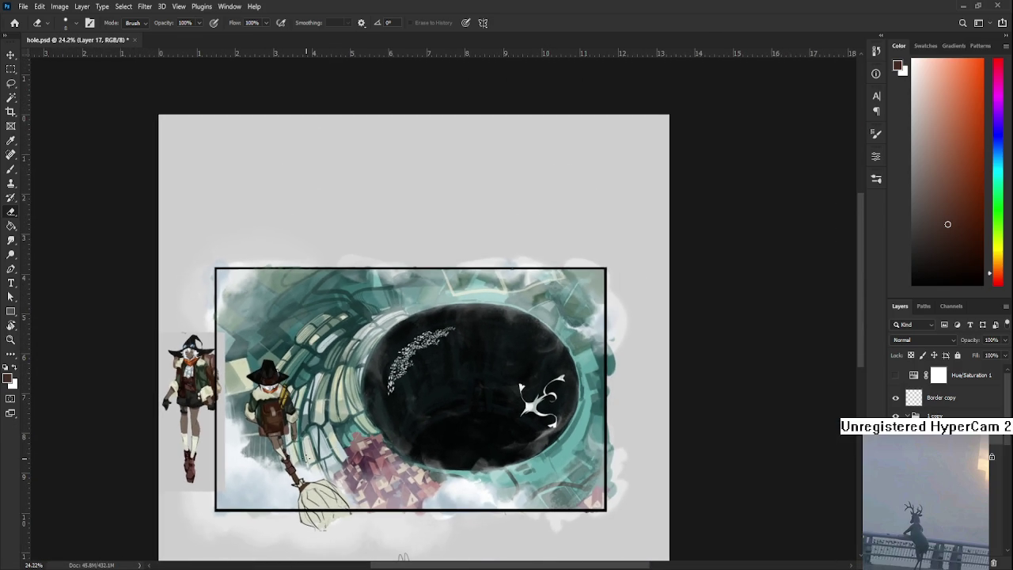
pyautogui.scroll(1, 308, 456)
pyautogui.scroll(1, 309, 456)
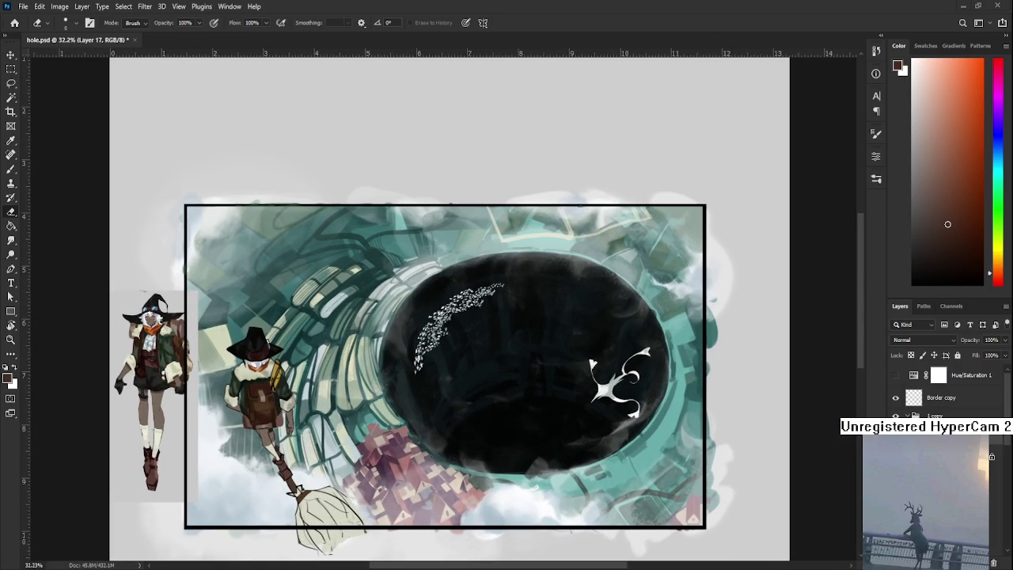
pyautogui.scroll(-1, 368, 412)
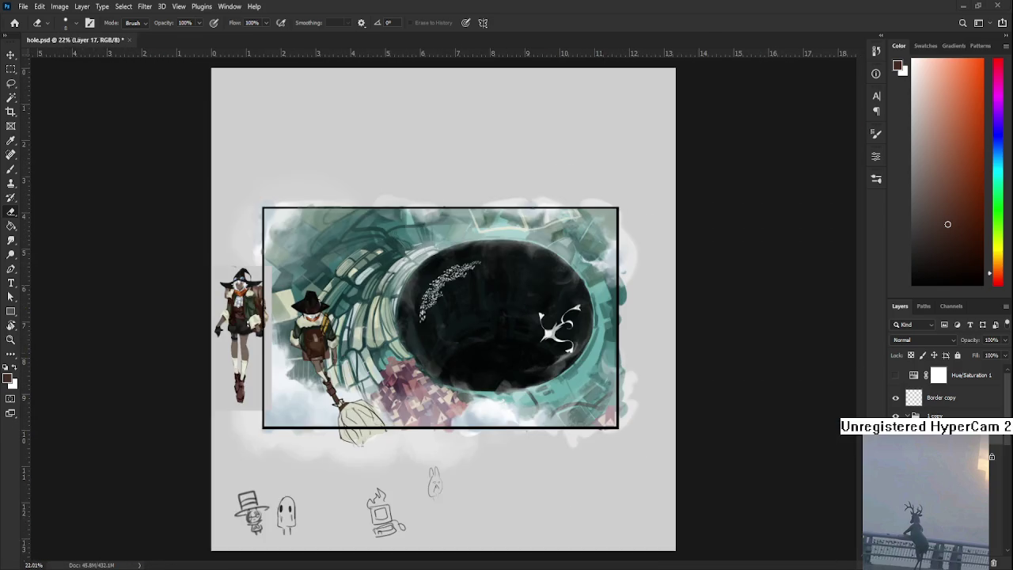
pyautogui.scroll(1, 365, 371)
pyautogui.scroll(1, 373, 380)
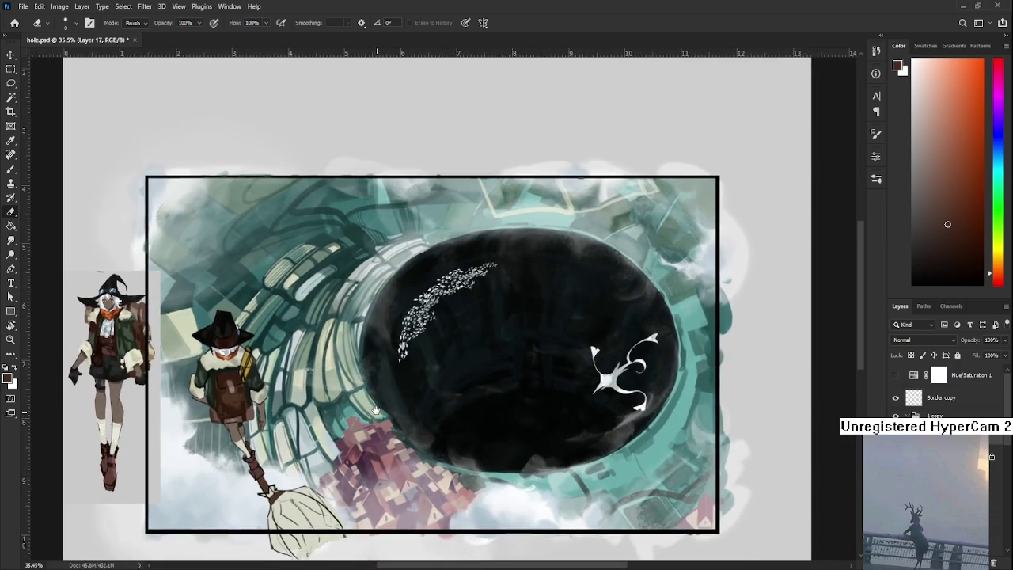
pyautogui.scroll(-1, 373, 380)
pyautogui.scroll(-1, 404, 381)
pyautogui.scroll(-1, 403, 381)
pyautogui.scroll(1, 404, 380)
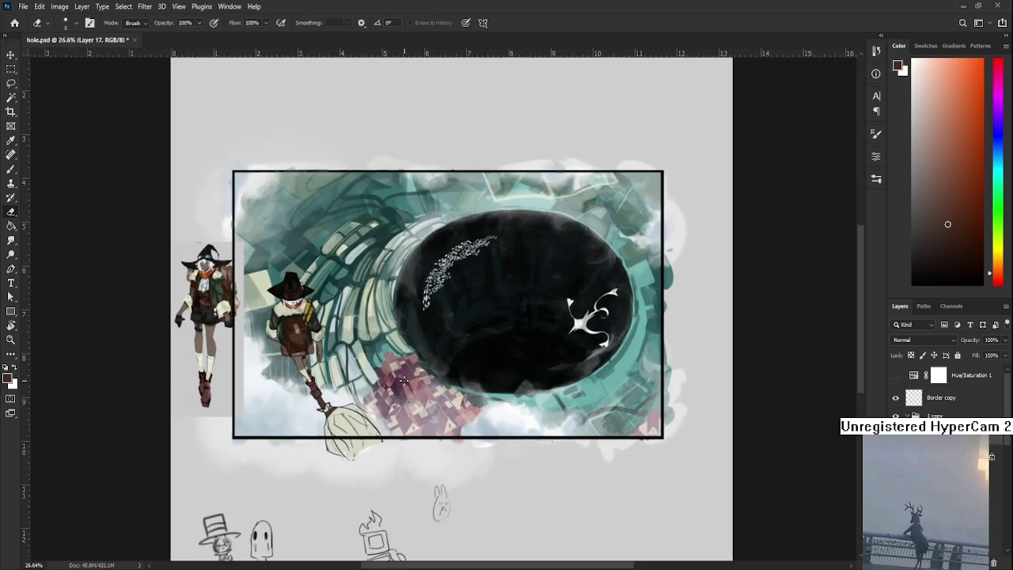
pyautogui.scroll(1, 404, 380)
pyautogui.scroll(1, 404, 380)
pyautogui.moveTo(404, 380)
pyautogui.mouseDown()
pyautogui.moveTo(382, 465)
pyautogui.moveTo(368, 421)
pyautogui.mouseUp()
pyautogui.scroll(-1, 368, 421)
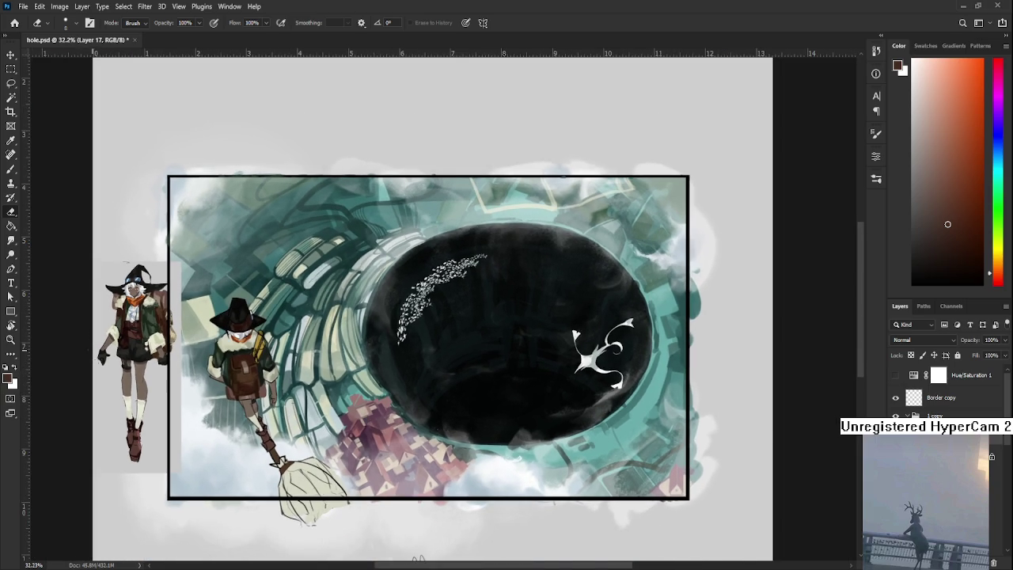
pyautogui.scroll(2, 83, 331)
pyautogui.scroll(2, 91, 331)
pyautogui.scroll(2, 91, 330)
pyautogui.scroll(2, 148, 328)
pyautogui.scroll(-1, 147, 327)
pyautogui.scroll(-1, 149, 326)
pyautogui.scroll(-1, 148, 327)
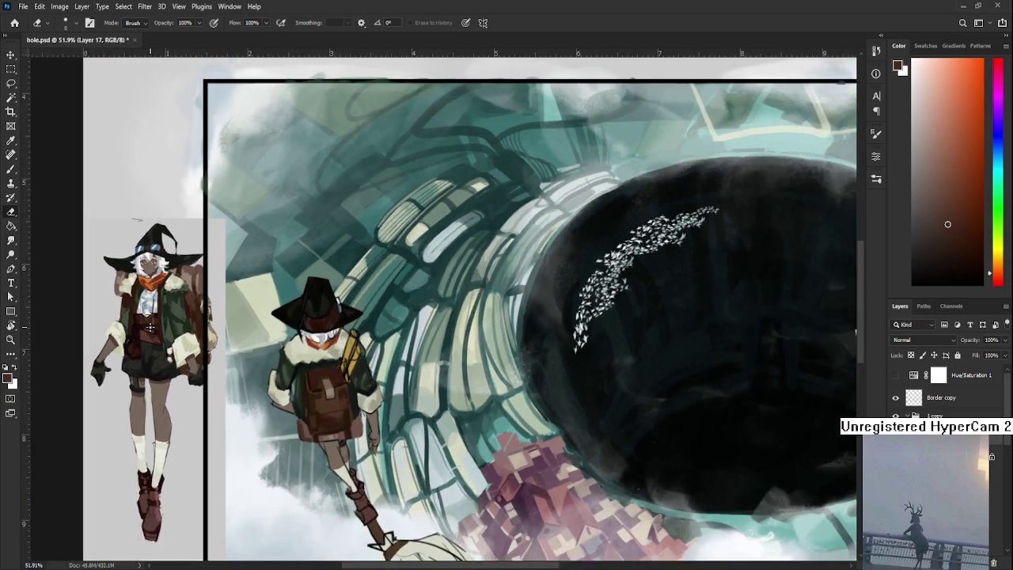
pyautogui.scroll(-1, 148, 327)
pyautogui.scroll(-1, 149, 326)
pyautogui.scroll(-1, 150, 326)
pyautogui.scroll(1, 150, 326)
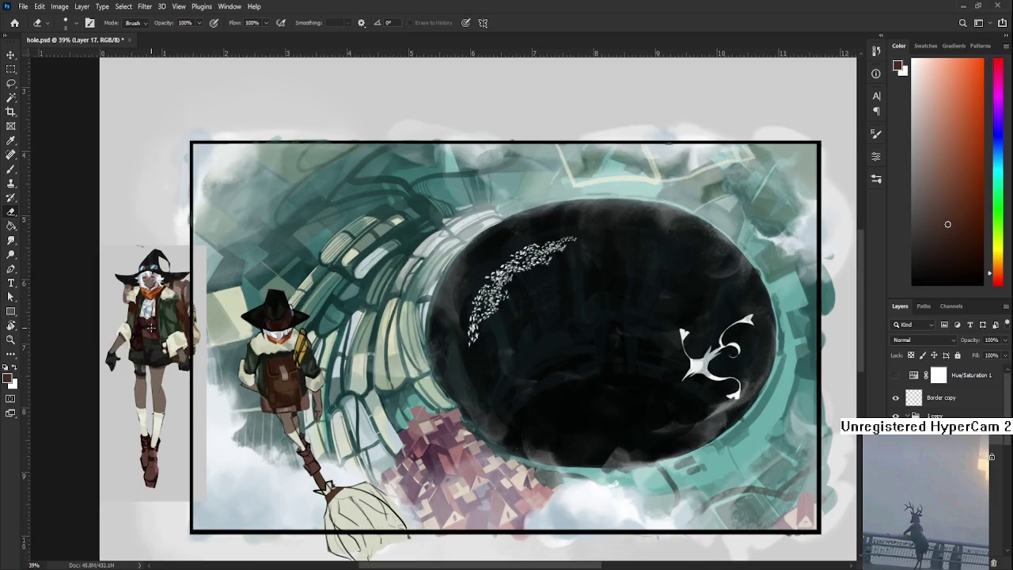
pyautogui.scroll(1, 150, 326)
pyautogui.scroll(1, 150, 327)
pyautogui.scroll(1, 151, 328)
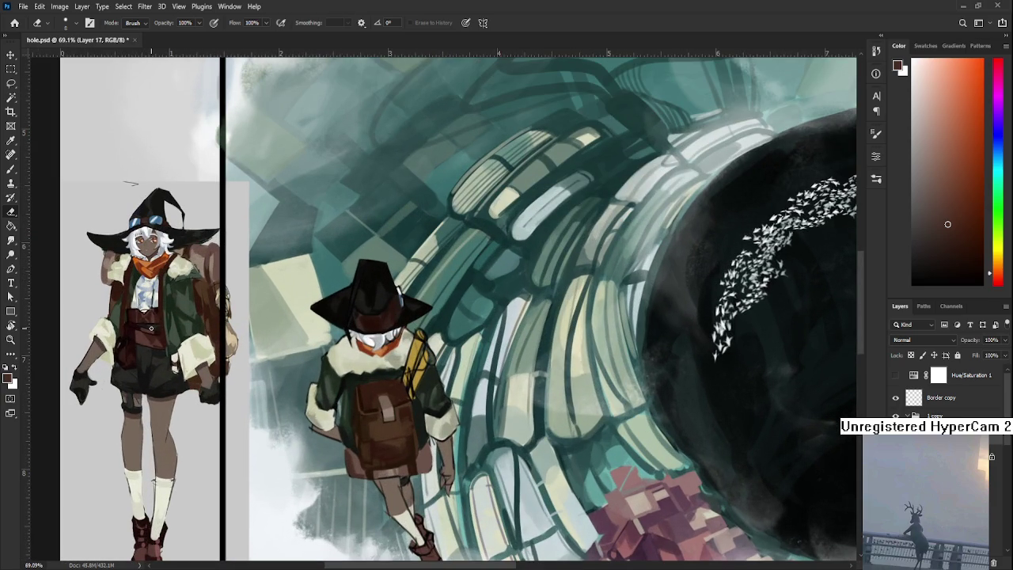
pyautogui.scroll(-1, 152, 328)
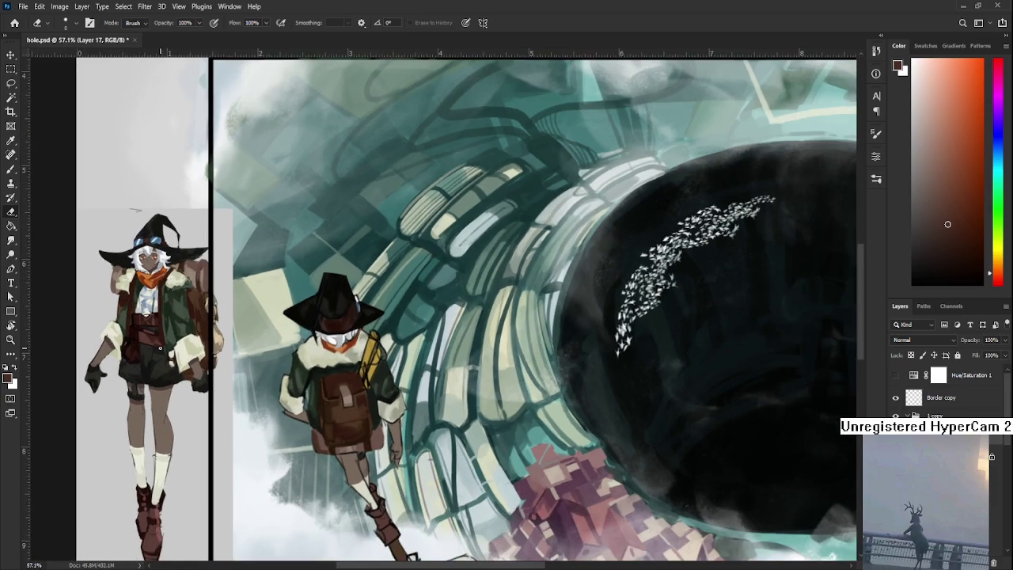
pyautogui.scroll(-1, 154, 332)
pyautogui.scroll(-1, 158, 342)
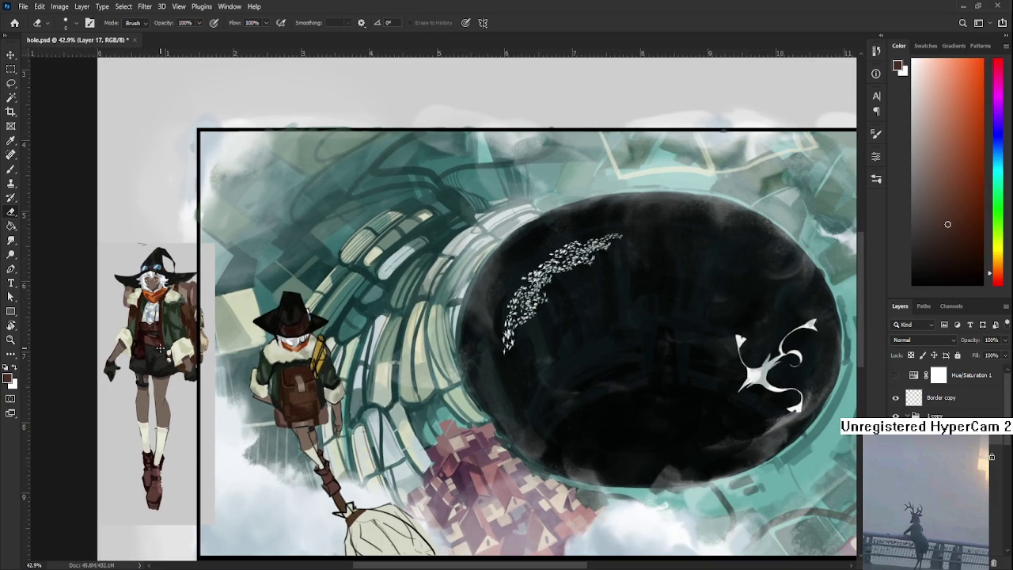
pyautogui.scroll(-1, 436, 474)
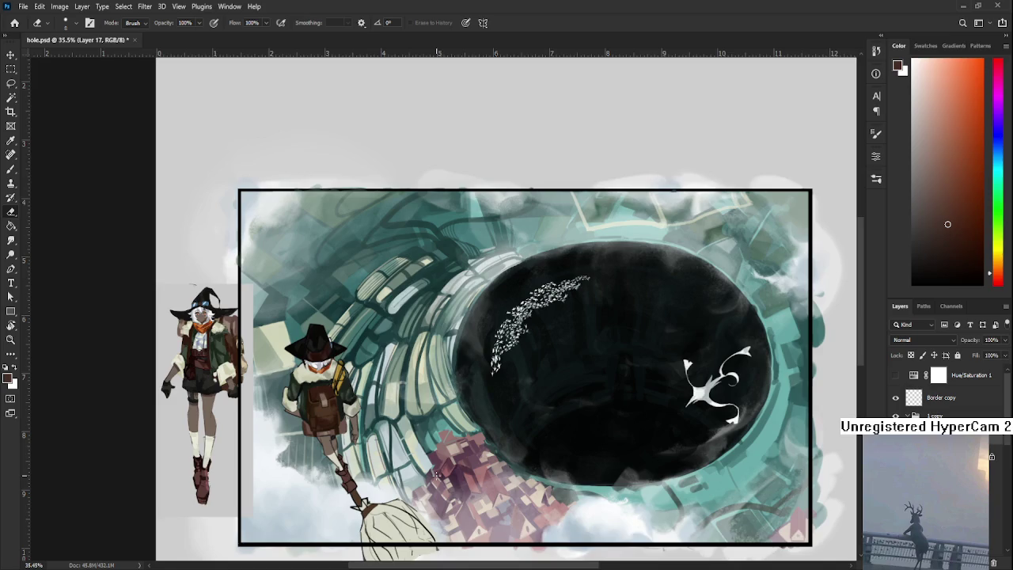
pyautogui.scroll(-1, 436, 474)
pyautogui.scroll(1, 360, 447)
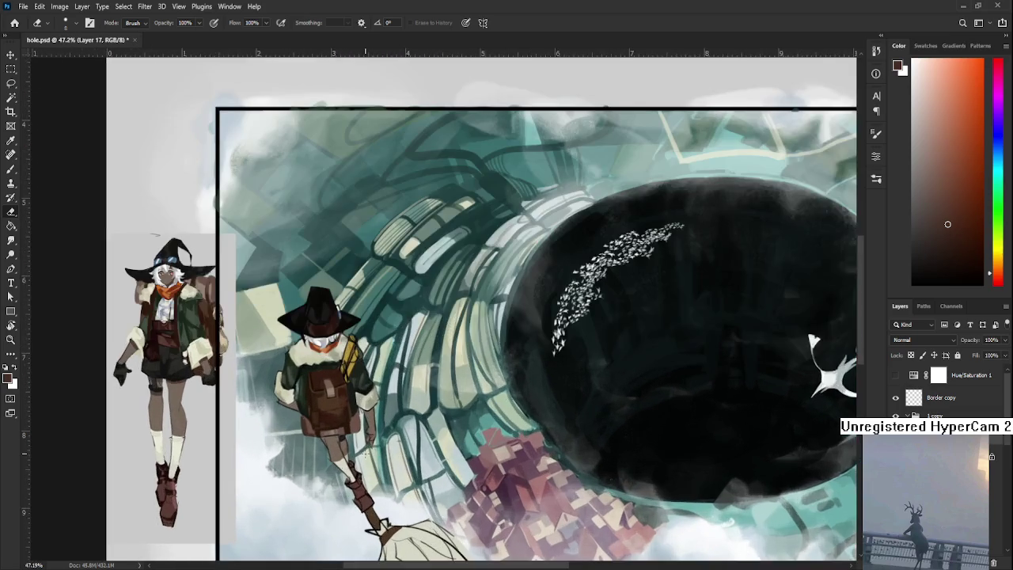
pyautogui.scroll(1, 364, 451)
pyautogui.scroll(-1, 362, 455)
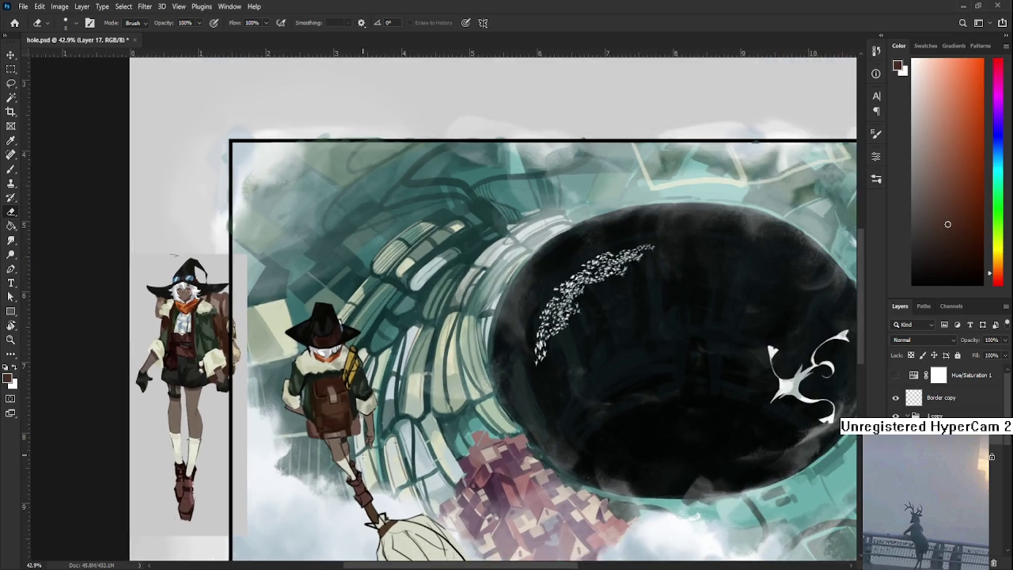
pyautogui.scroll(-1, 363, 455)
pyautogui.scroll(-1, 362, 455)
pyautogui.scroll(-1, 361, 447)
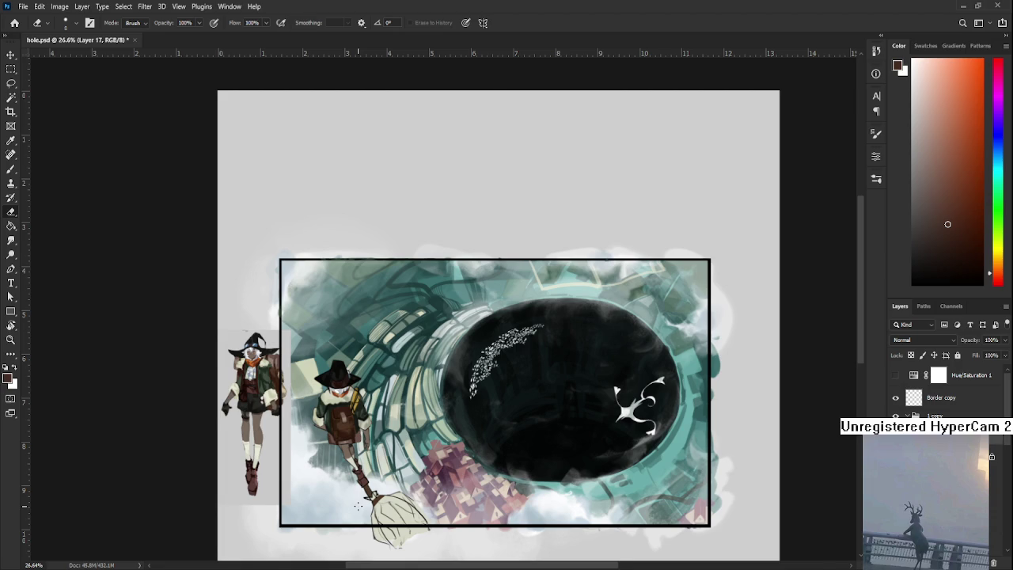
pyautogui.scroll(1, 546, 490)
pyautogui.scroll(2, 546, 489)
pyautogui.scroll(1, 546, 490)
pyautogui.scroll(-3, 599, 486)
pyautogui.scroll(-1, 543, 481)
pyautogui.scroll(2, 200, 344)
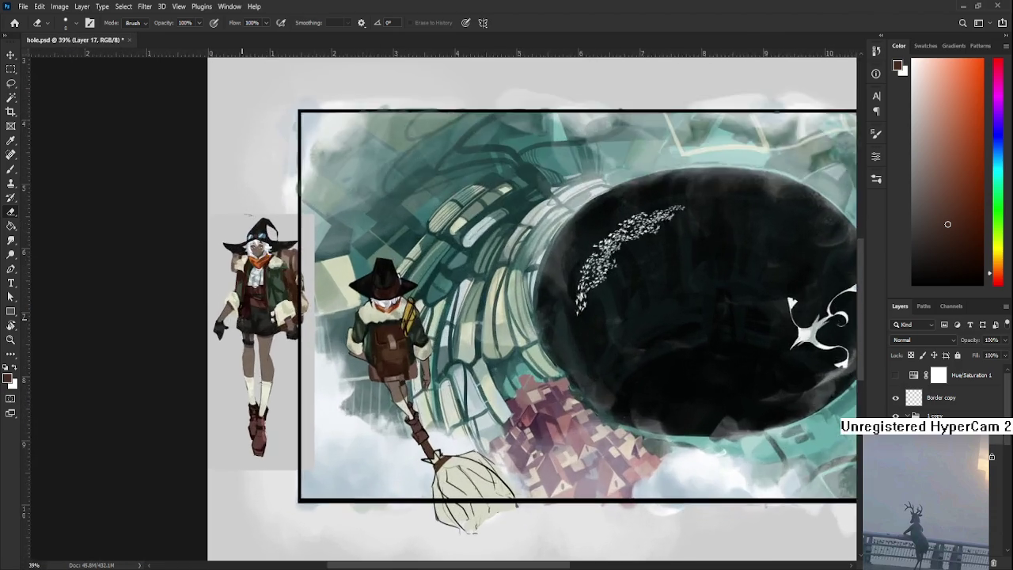
pyautogui.scroll(1, 237, 356)
pyautogui.scroll(1, 277, 367)
pyautogui.scroll(1, 305, 379)
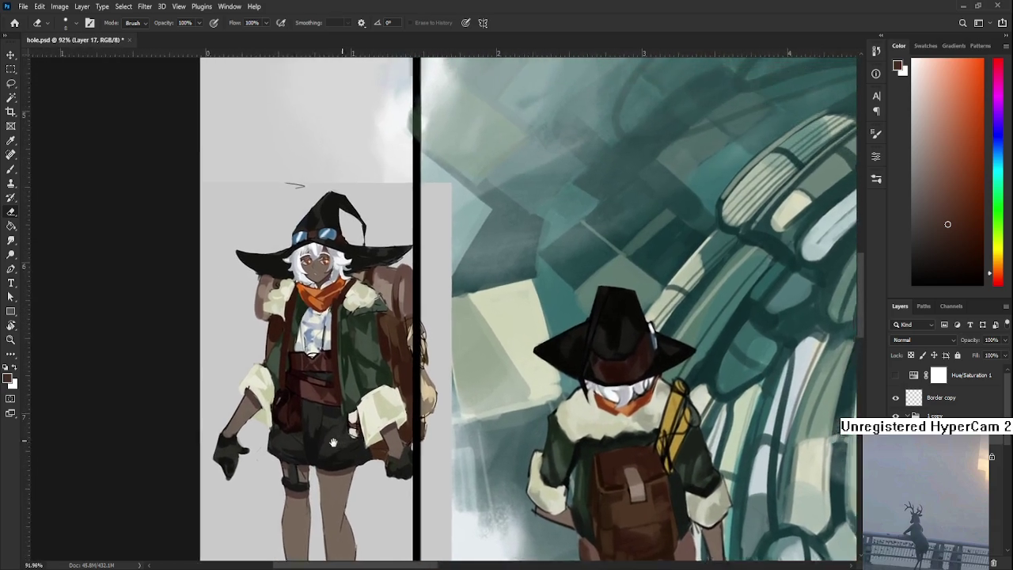
pyautogui.moveTo(306, 378); pyautogui.dragTo(367, 427)
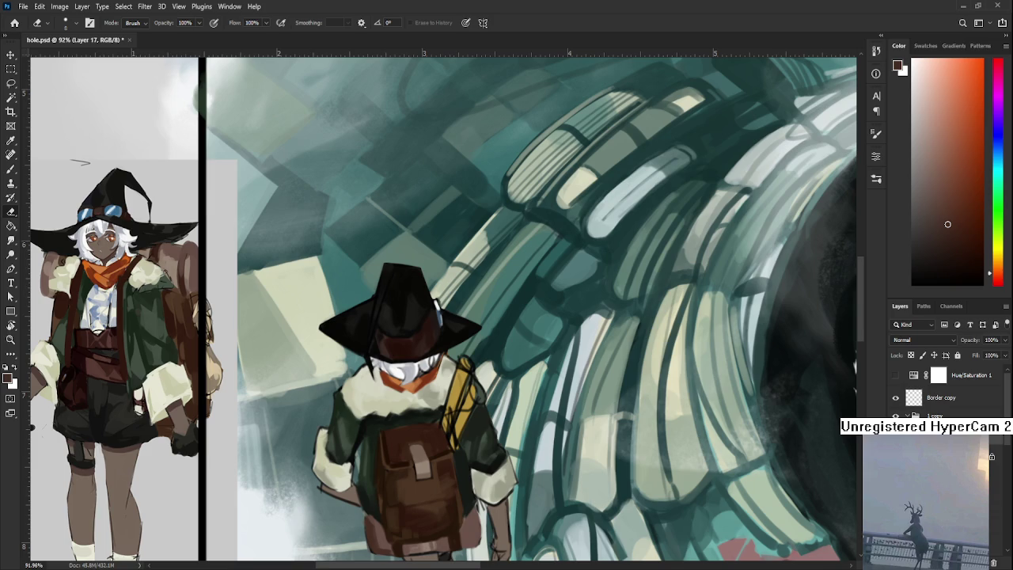
# Step: Return to the Brush and sample dark browns from the witch's backpack and collar
pyautogui.moveTo(396, 490); pyautogui.dragTo(355, 396)
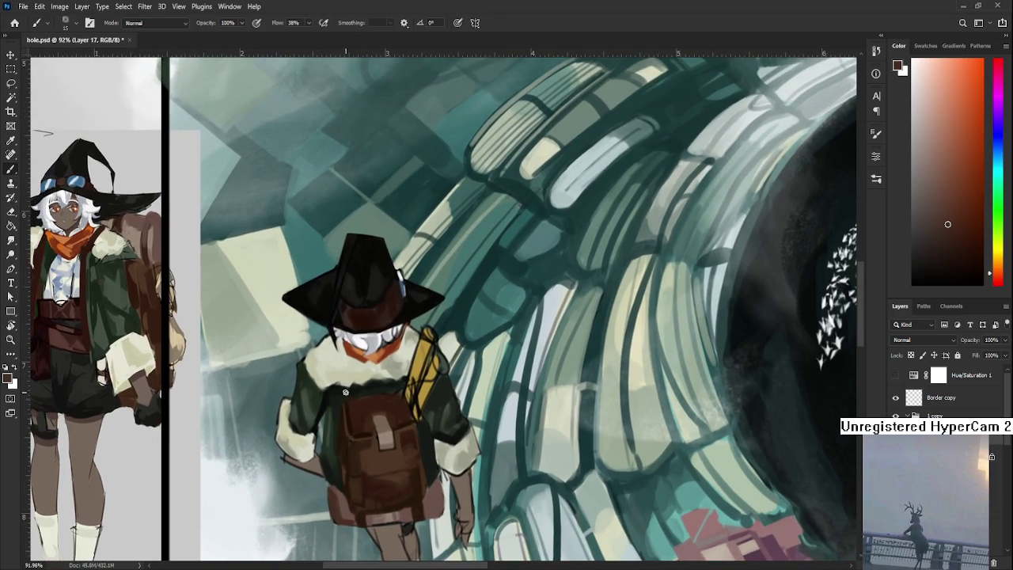
pyautogui.press('b')
pyautogui.keyDown('alt'); pyautogui.click(349, 402); pyautogui.keyUp('alt')
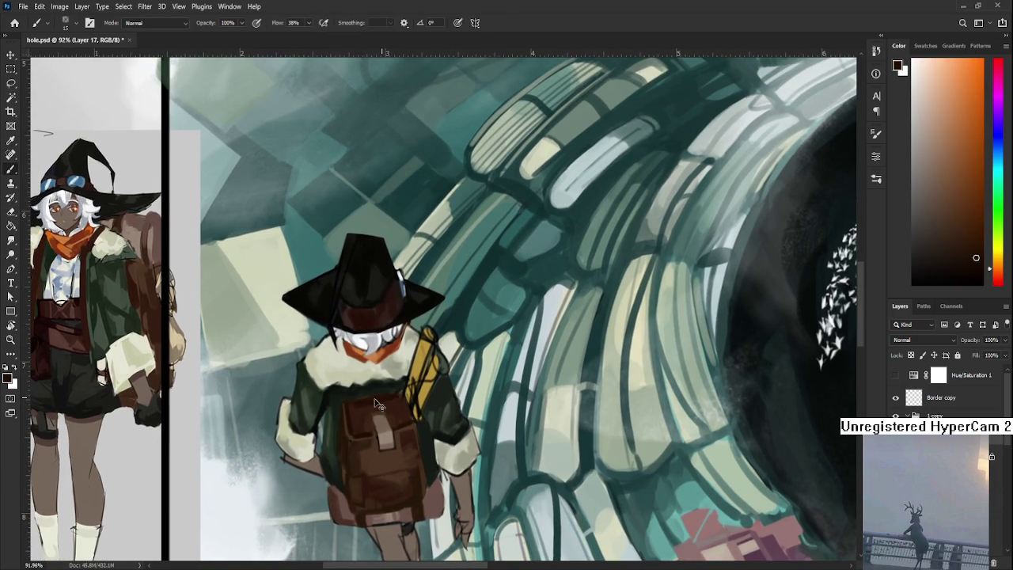
pyautogui.keyDown('alt'); pyautogui.click(371, 396); pyautogui.keyUp('alt')
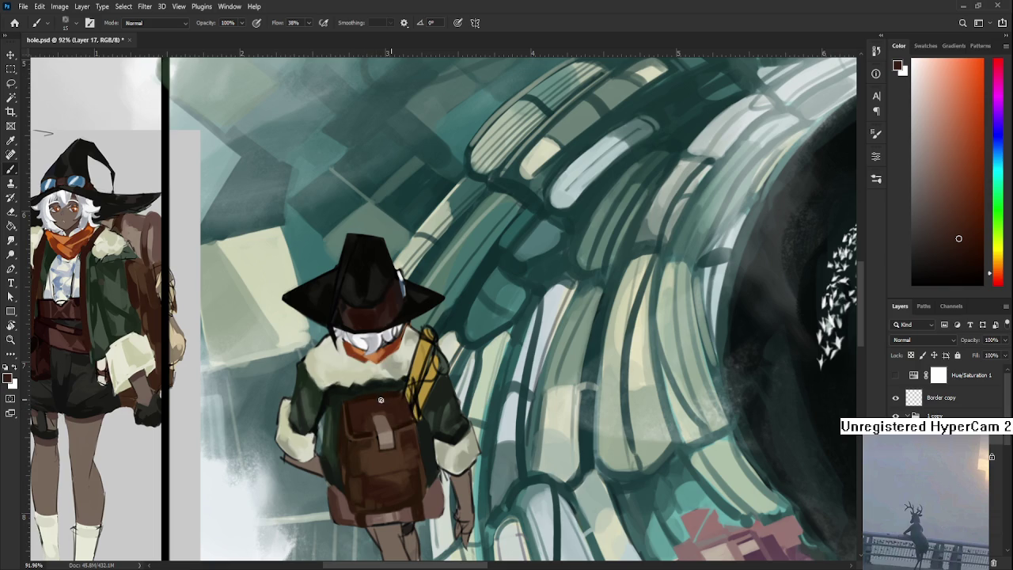
pyautogui.keyDown('alt'); pyautogui.click(372, 395); pyautogui.keyUp('alt')
pyautogui.keyDown('alt'); pyautogui.click(407, 401); pyautogui.keyUp('alt')
pyautogui.keyDown('alt'); pyautogui.click(402, 383); pyautogui.keyUp('alt')
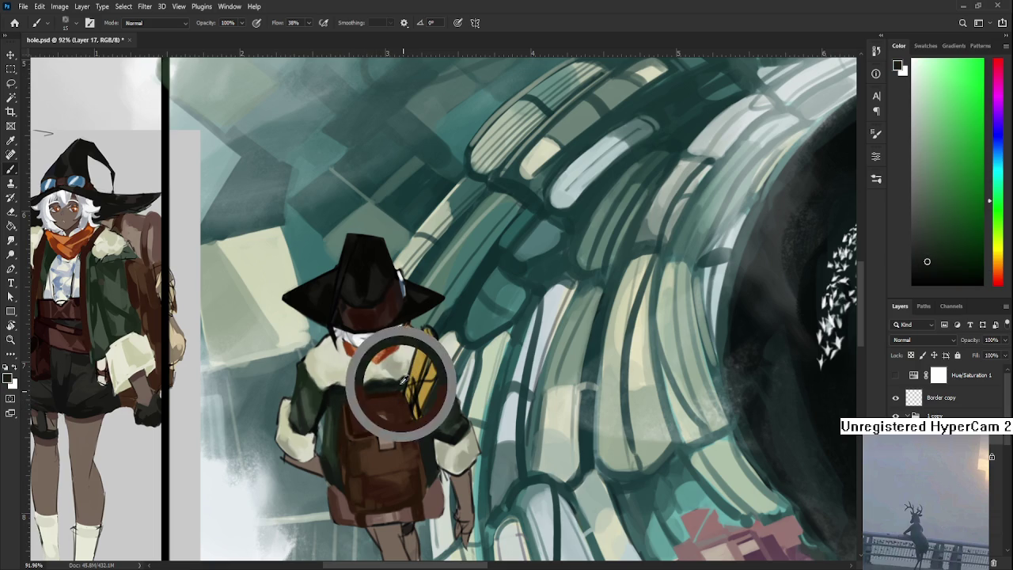
# Step: Sample reddish and muted browns from the backpack bottom, bringing the legs and boots into view
pyautogui.moveTo(404, 380); pyautogui.dragTo(409, 300)
pyautogui.keyDown('alt'); pyautogui.click(347, 435); pyautogui.keyUp('alt')
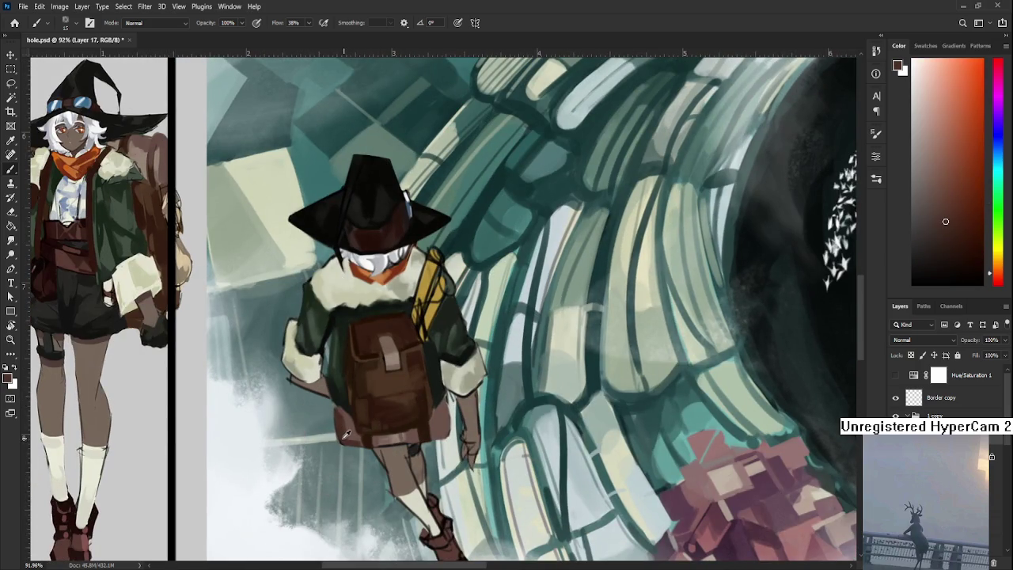
pyautogui.keyDown('alt'); pyautogui.click(346, 425); pyautogui.keyUp('alt')
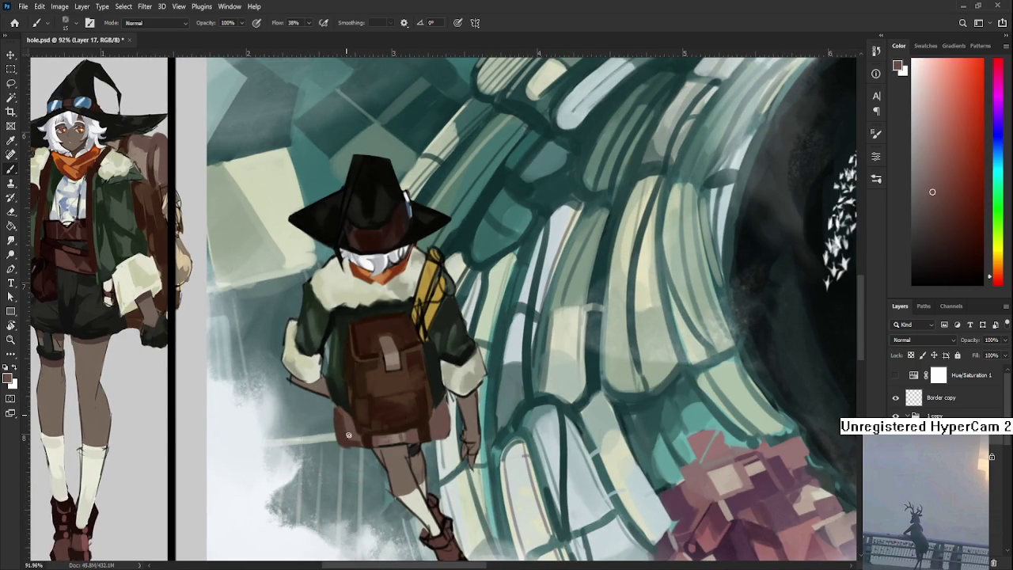
pyautogui.keyDown('alt'); pyautogui.click(341, 409); pyautogui.keyUp('alt')
pyautogui.keyDown('alt'); pyautogui.click(349, 424); pyautogui.keyUp('alt')
pyautogui.keyDown('alt'); pyautogui.click(349, 443); pyautogui.keyUp('alt')
pyautogui.keyDown('alt'); pyautogui.click(357, 436); pyautogui.keyUp('alt')
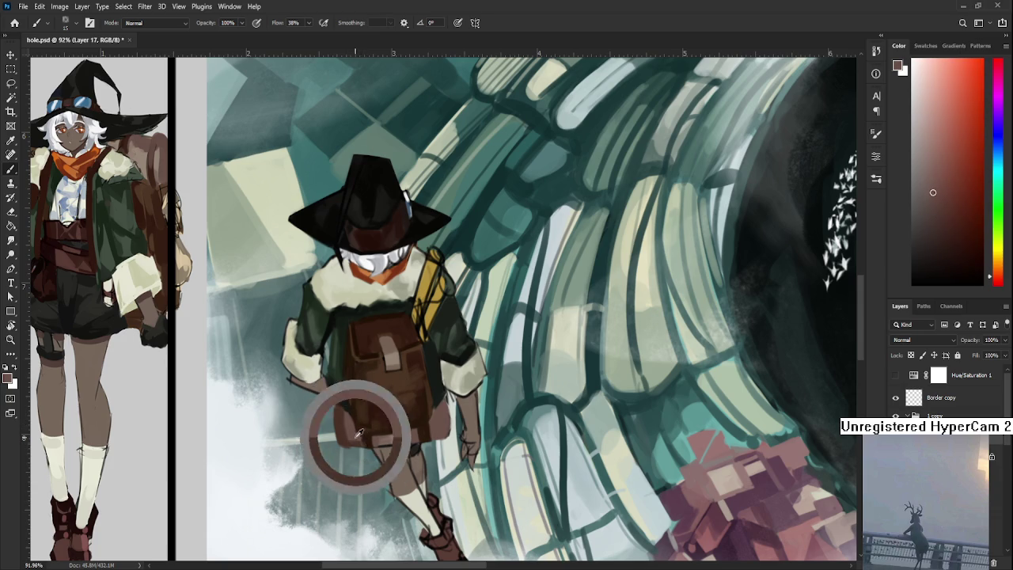
pyautogui.keyDown('alt'); pyautogui.click(368, 437); pyautogui.keyUp('alt')
pyautogui.moveTo(368, 435); pyautogui.dragTo(361, 443)
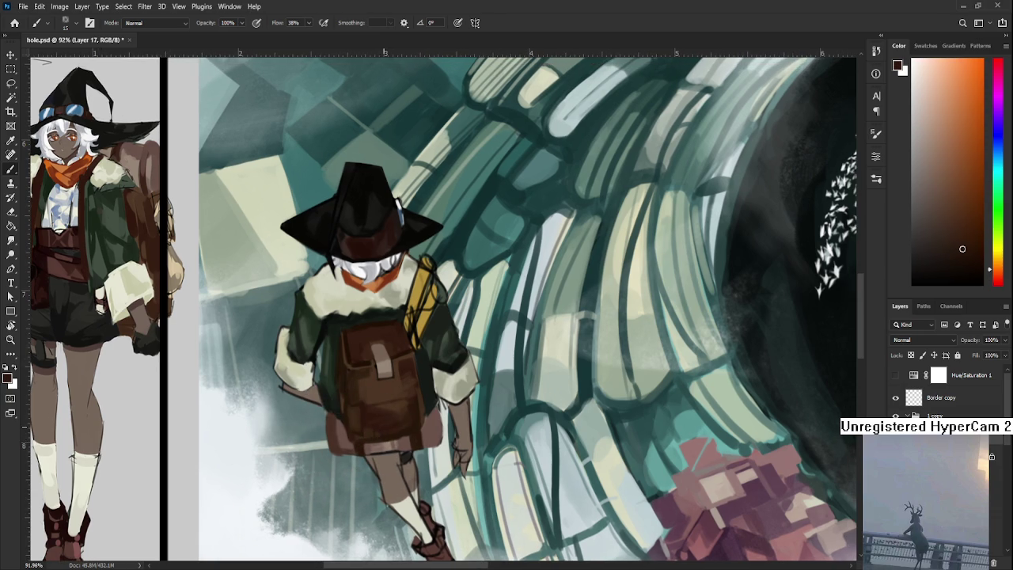
pyautogui.scroll(-5, 382, 423)
pyautogui.scroll(6, 396, 427)
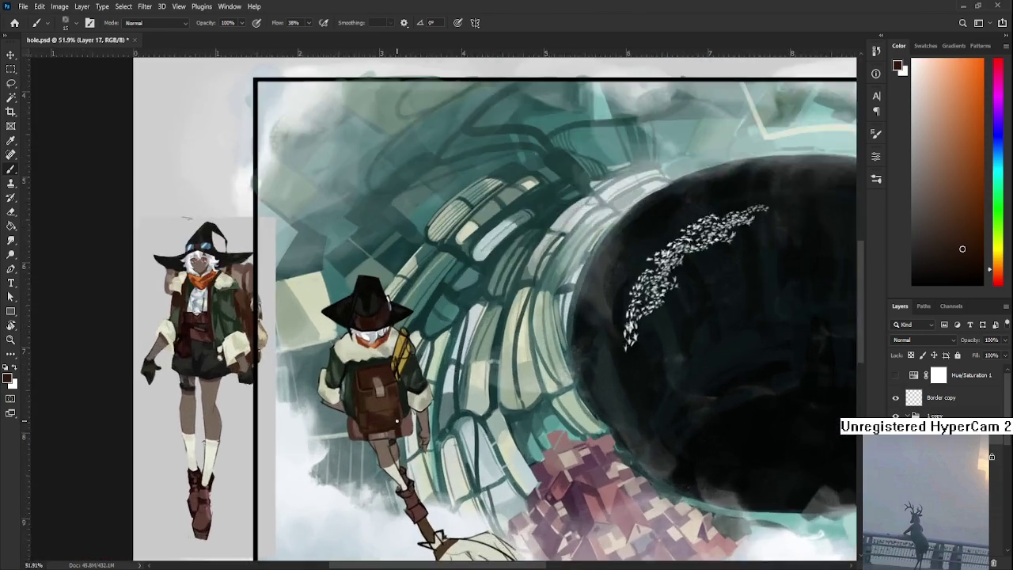
pyautogui.scroll(4, 400, 431)
pyautogui.keyDown('alt'); pyautogui.click(269, 402); pyautogui.keyUp('alt')
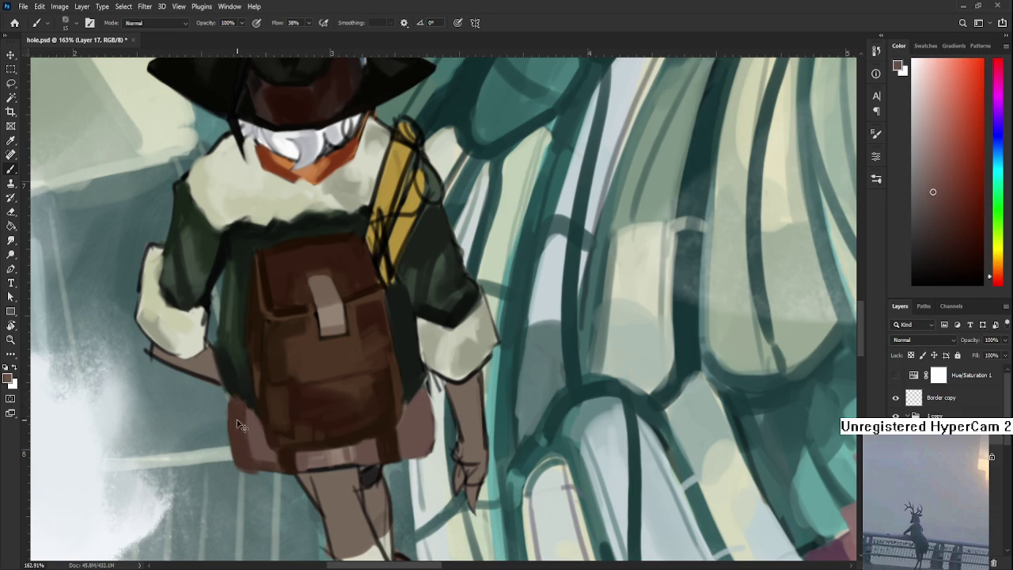
# Step: Shade the backpack bottom with darker browns resampled from the backpack
pyautogui.moveTo(353, 440); pyautogui.dragTo(337, 465)
pyautogui.keyDown('alt'); pyautogui.click(338, 457); pyautogui.keyUp('alt')
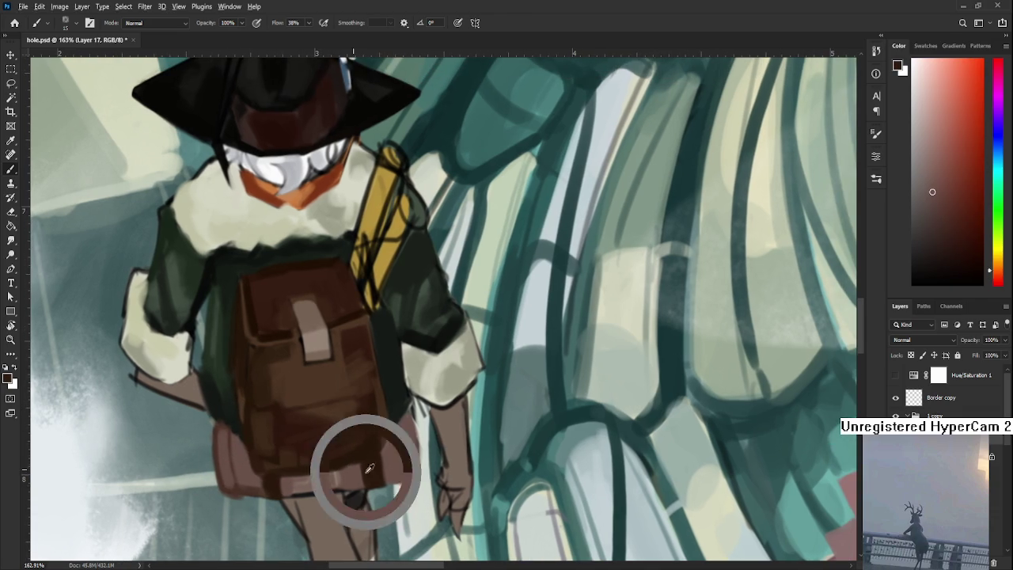
pyautogui.keyDown('alt'); pyautogui.click(379, 469); pyautogui.keyUp('alt')
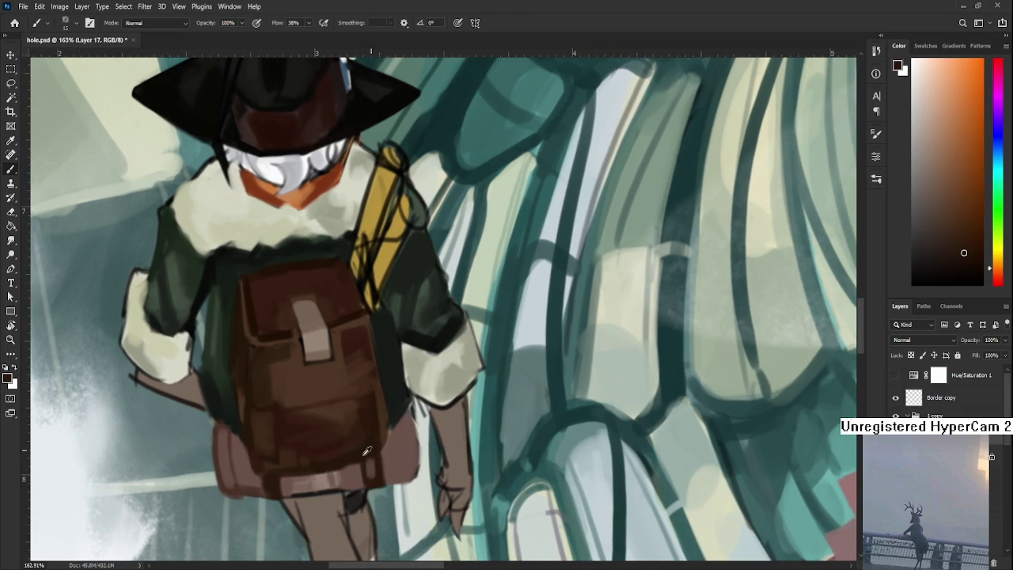
pyautogui.keyDown('alt'); pyautogui.click(372, 463); pyautogui.keyUp('alt')
pyautogui.keyDown('alt'); pyautogui.click(372, 459); pyautogui.keyUp('alt')
pyautogui.keyDown('alt'); pyautogui.click(372, 461); pyautogui.keyUp('alt')
pyautogui.keyDown('alt'); pyautogui.click(373, 467); pyautogui.keyUp('alt')
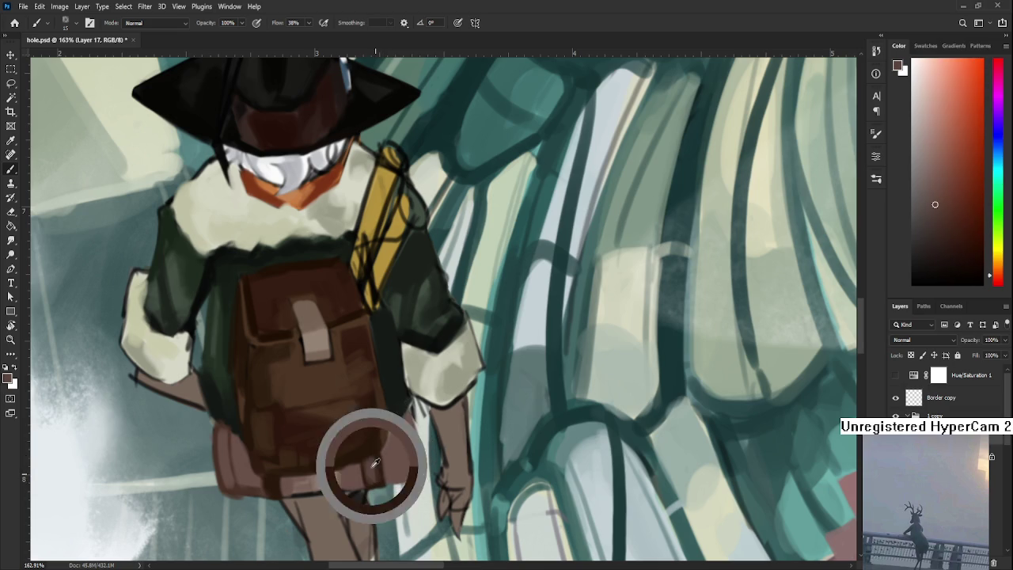
pyautogui.keyDown('alt'); pyautogui.click(372, 467); pyautogui.keyUp('alt')
pyautogui.keyDown('alt'); pyautogui.click(373, 448); pyautogui.keyUp('alt')
pyautogui.keyDown('alt'); pyautogui.click(369, 453); pyautogui.keyUp('alt')
pyautogui.moveTo(333, 461)
pyautogui.mouseDown()
pyautogui.moveTo(383, 446)
pyautogui.moveTo(356, 452)
pyautogui.mouseUp()
pyautogui.keyDown('alt'); pyautogui.click(297, 462); pyautogui.keyUp('alt')
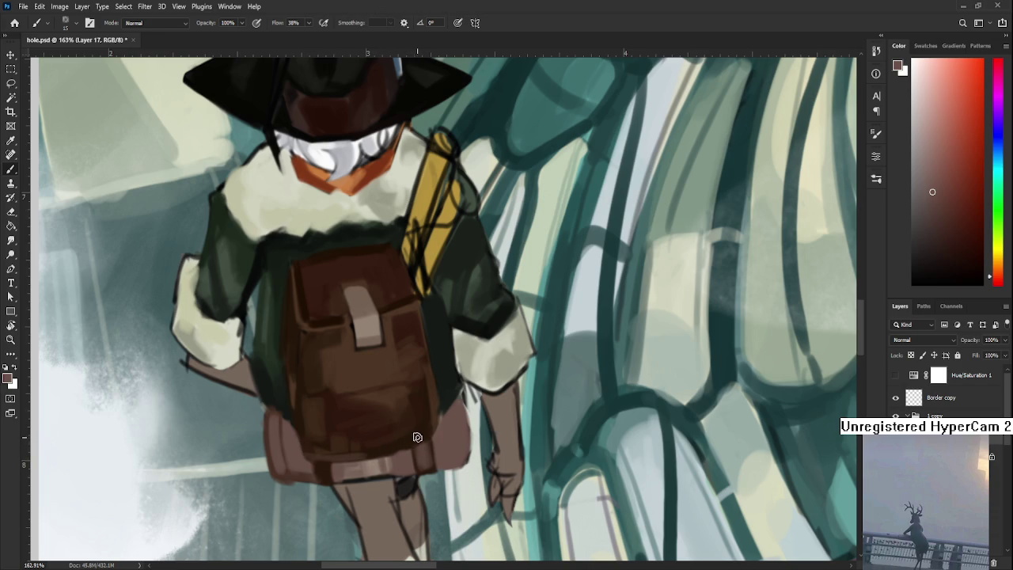
# Step: Zoom out to review the whole witch-and-hole composition and return to the Home screen
pyautogui.moveTo(452, 423); pyautogui.dragTo(437, 401)
pyautogui.scroll(-1, 443, 362)
pyautogui.scroll(-2, 443, 362)
pyautogui.scroll(-3, 443, 363)
pyautogui.scroll(-2, 443, 363)
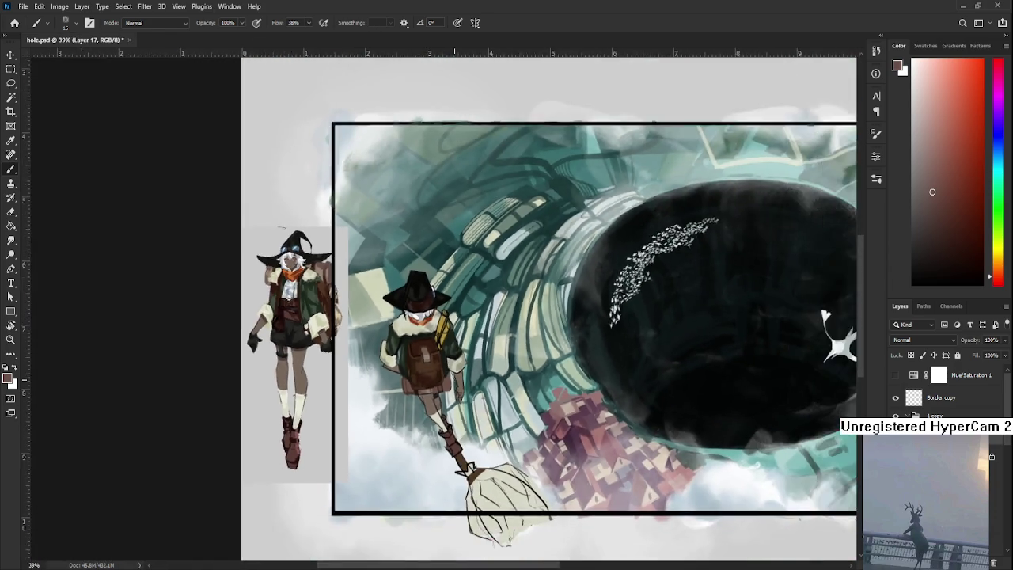
pyautogui.scroll(-2, 454, 379)
pyautogui.scroll(-1, 454, 379)
pyautogui.scroll(2, 432, 353)
pyautogui.scroll(2, 382, 320)
pyautogui.moveTo(369, 314); pyautogui.dragTo(369, 335)
pyautogui.scroll(-1, 369, 335)
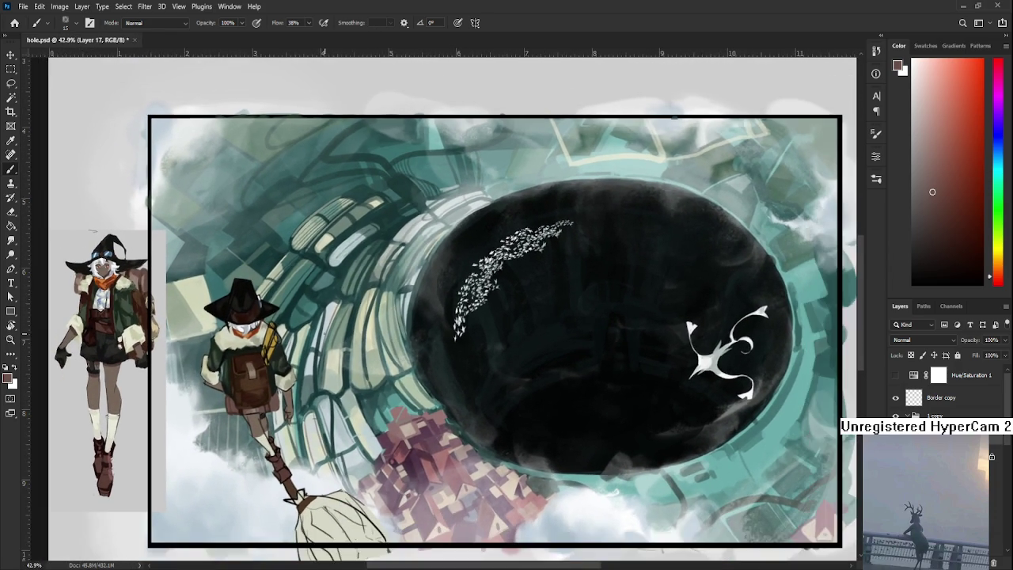
pyautogui.scroll(-1, 335, 360)
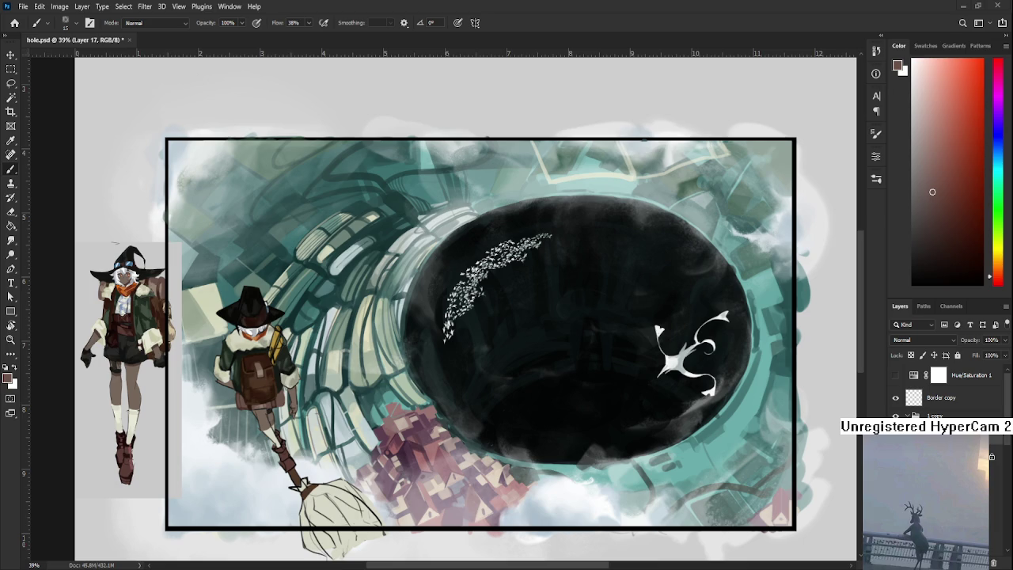
pyautogui.click(16, 23)
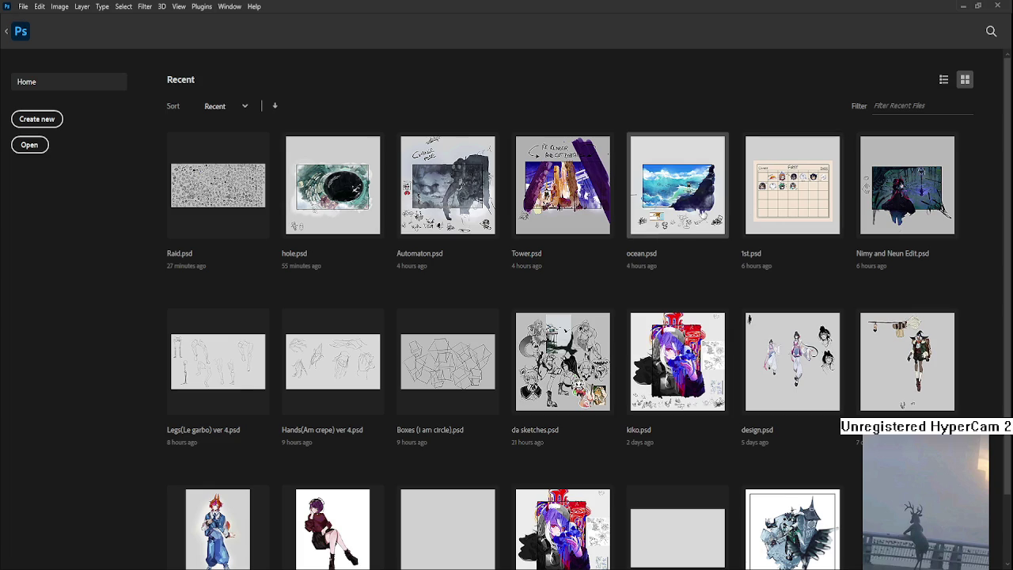
# Step: Open ocean.psd from the recent files and zoom around the wave painting
pyautogui.click(700, 208)
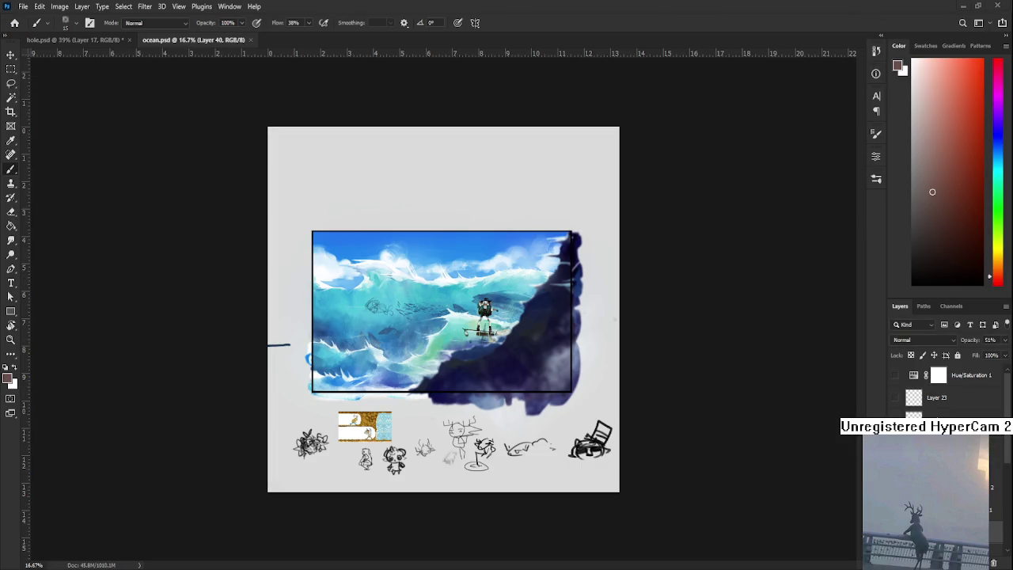
pyautogui.scroll(2, 445, 304)
pyautogui.scroll(2, 445, 303)
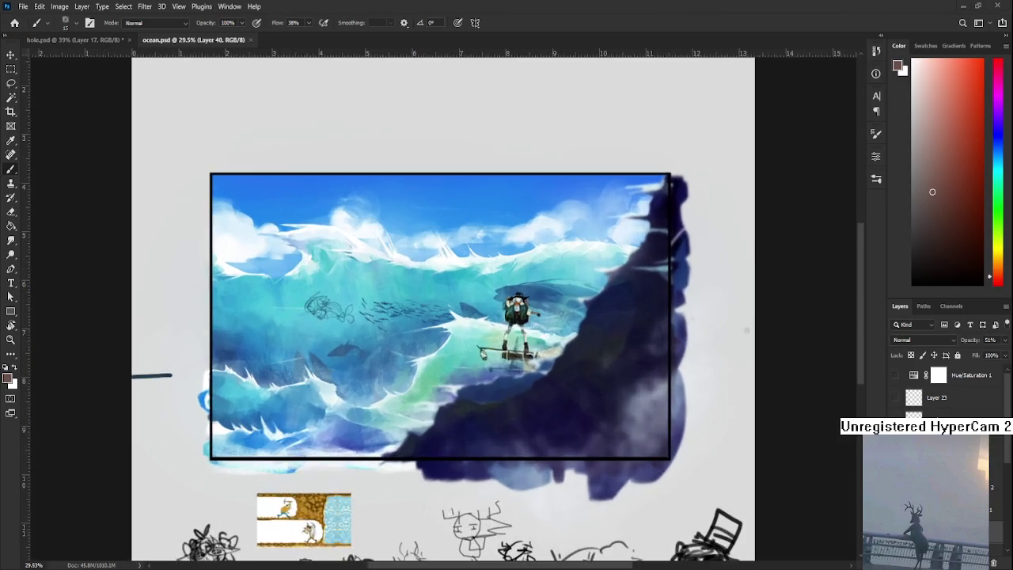
pyautogui.scroll(3, 445, 304)
pyautogui.scroll(-1, 448, 333)
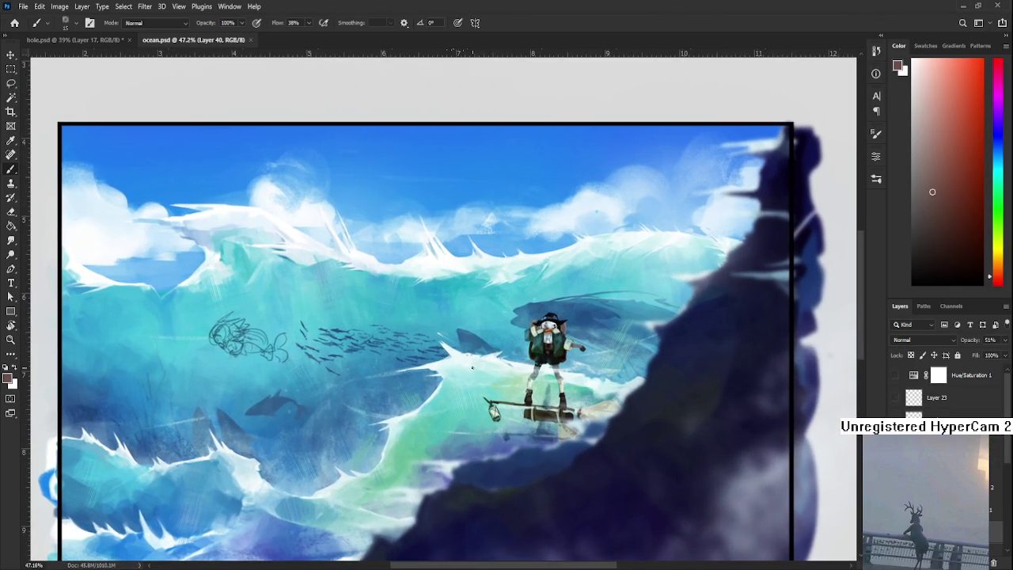
pyautogui.scroll(-1, 457, 340)
pyautogui.scroll(-5, 942, 388)
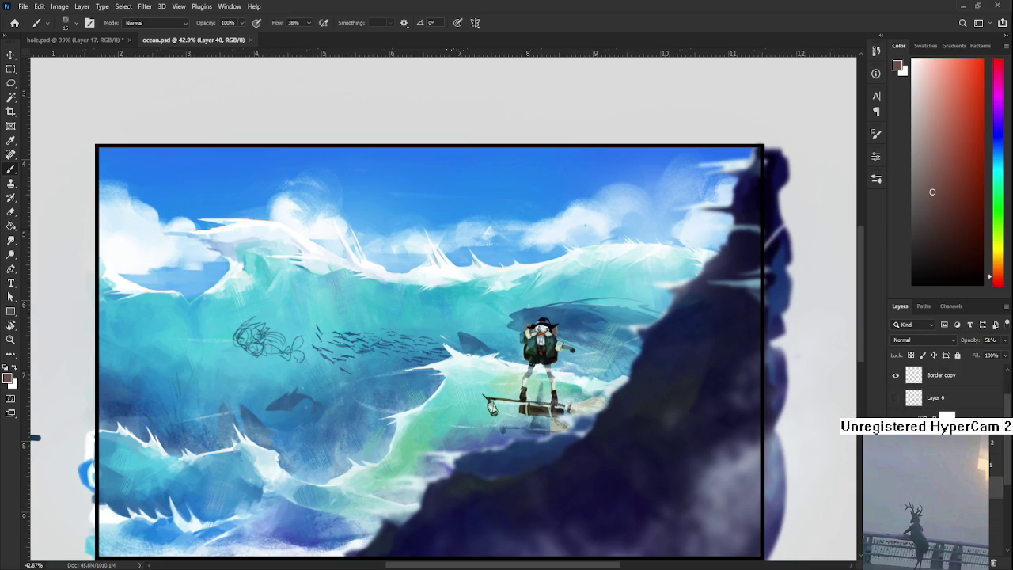
# Step: Hide the swimming figure's line sketch and pan across the waves to check the result
pyautogui.hotkey('ctrl', ',')
pyautogui.moveTo(529, 420); pyautogui.dragTo(496, 419)
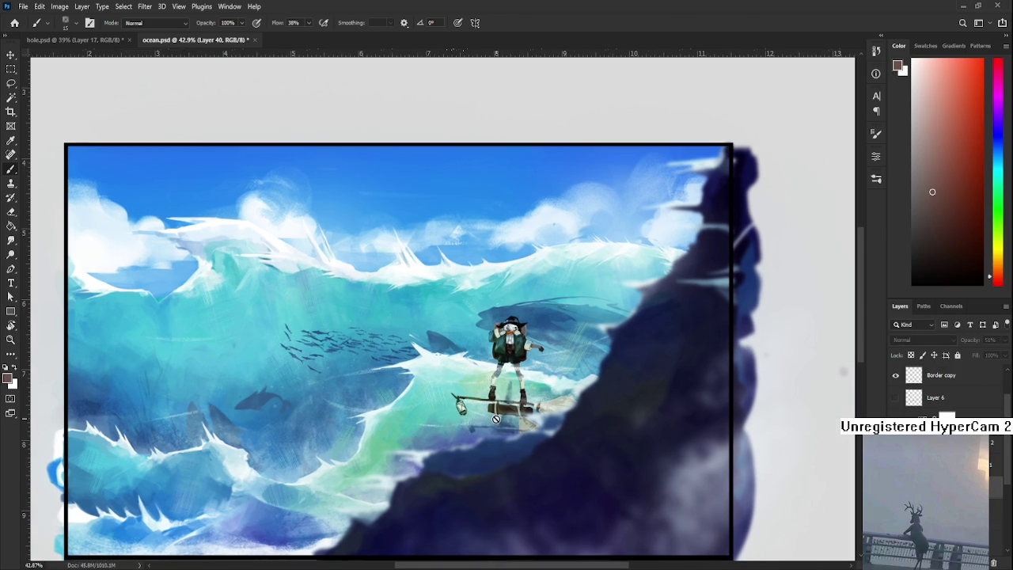
pyautogui.scroll(-2, 496, 419)
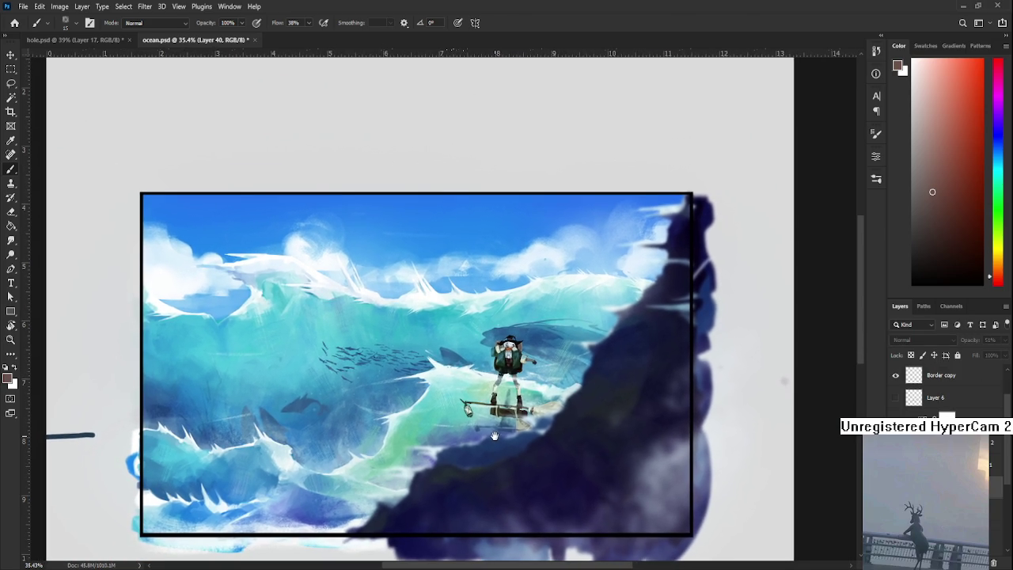
pyautogui.moveTo(493, 434); pyautogui.dragTo(493, 428)
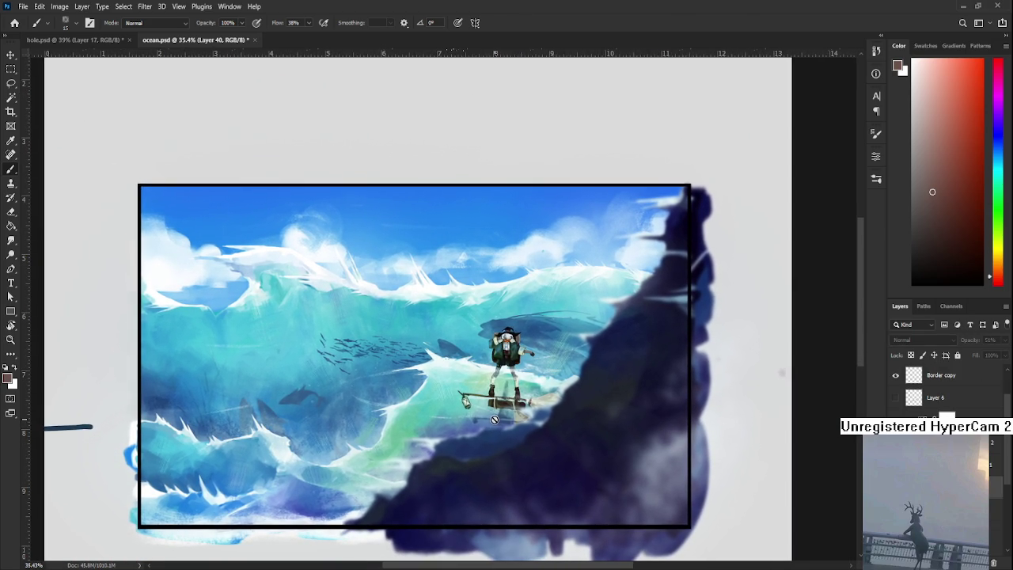
pyautogui.scroll(-1, 488, 403)
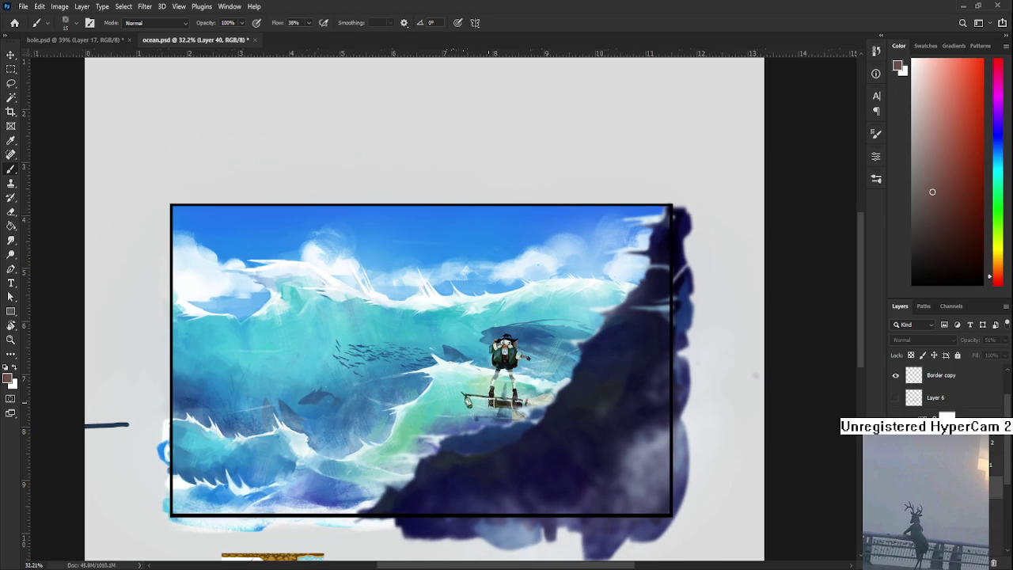
pyautogui.moveTo(489, 405); pyautogui.dragTo(477, 421)
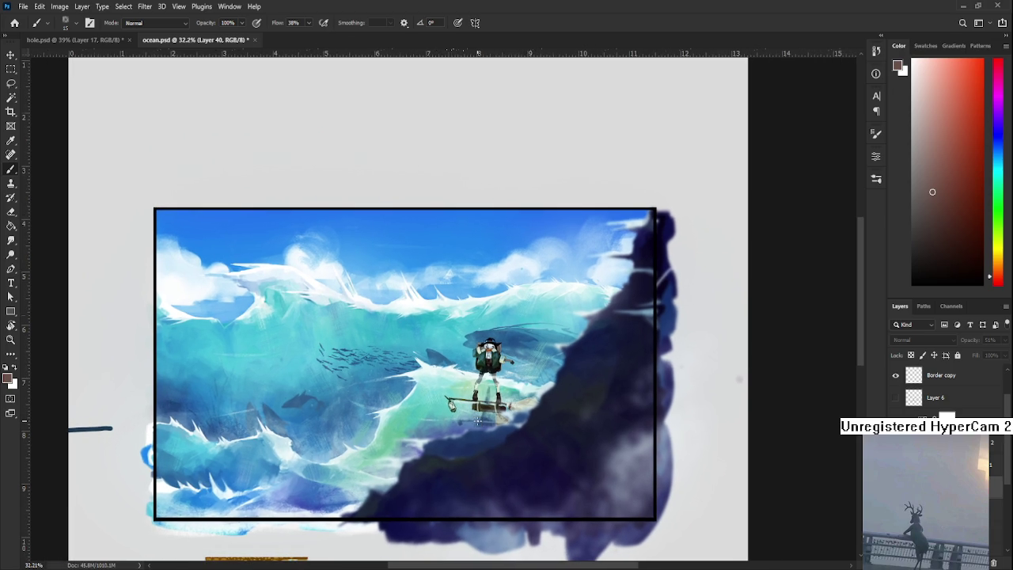
pyautogui.scroll(4, 477, 422)
pyautogui.scroll(-1, 477, 409)
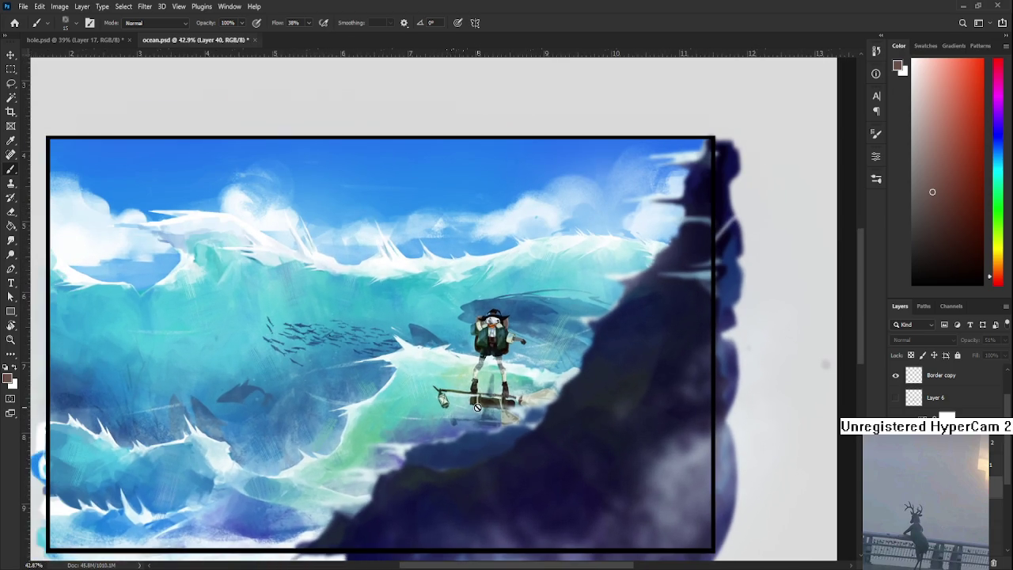
pyautogui.scroll(-3, 476, 409)
pyautogui.scroll(-2, 476, 409)
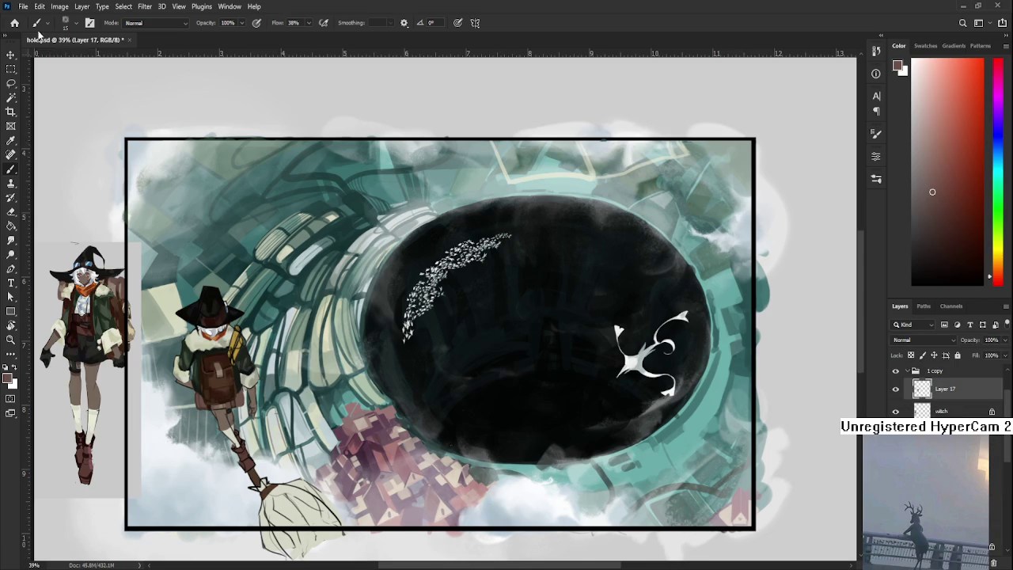
# Step: Open Tower.psd, zoom in and out to inspect it, then close it and return Home
pyautogui.click(14, 23)
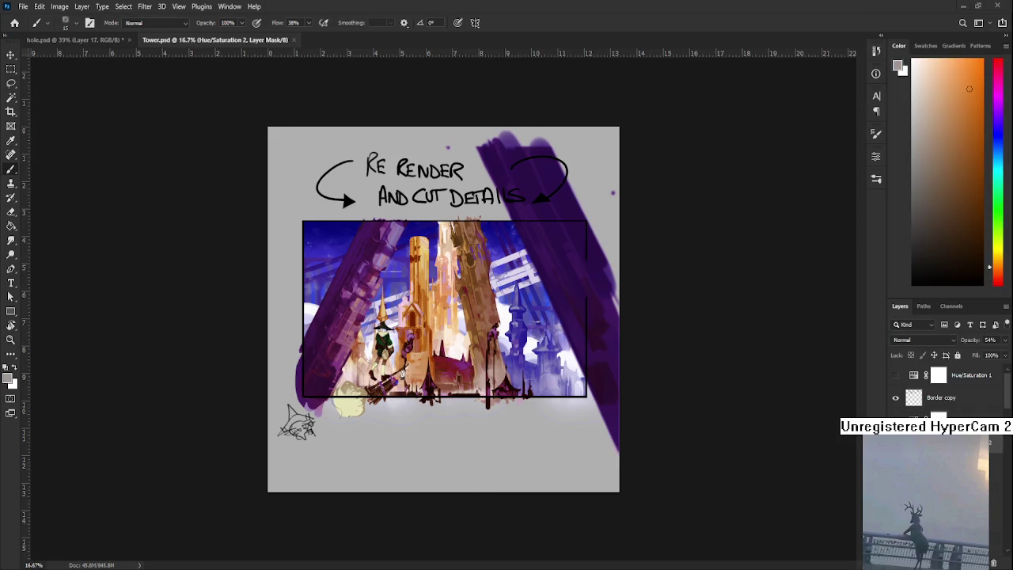
pyautogui.scroll(1, 435, 326)
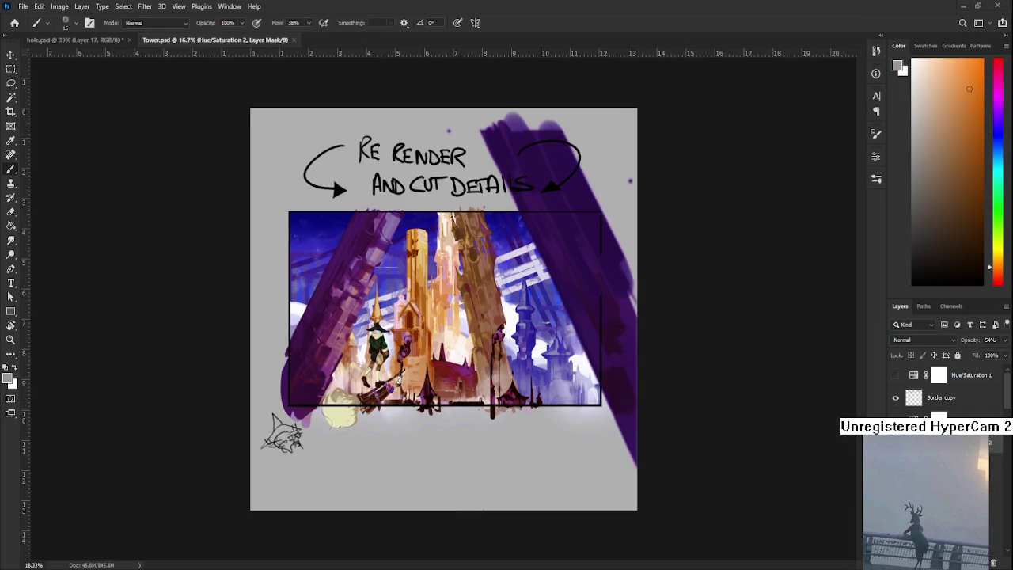
pyautogui.scroll(1, 435, 326)
pyautogui.scroll(1, 484, 473)
pyautogui.scroll(1, 483, 472)
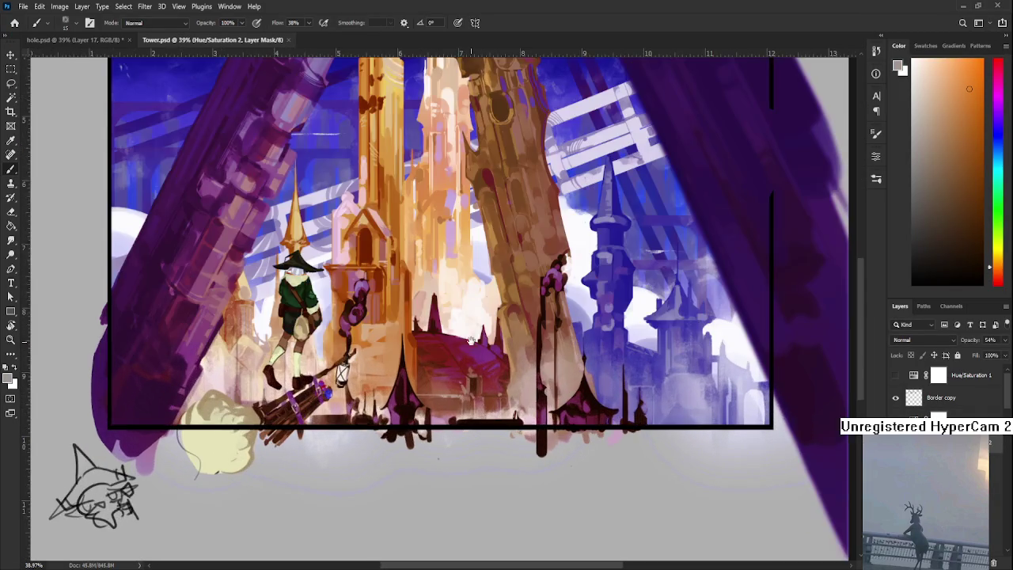
pyautogui.scroll(-1, 537, 436)
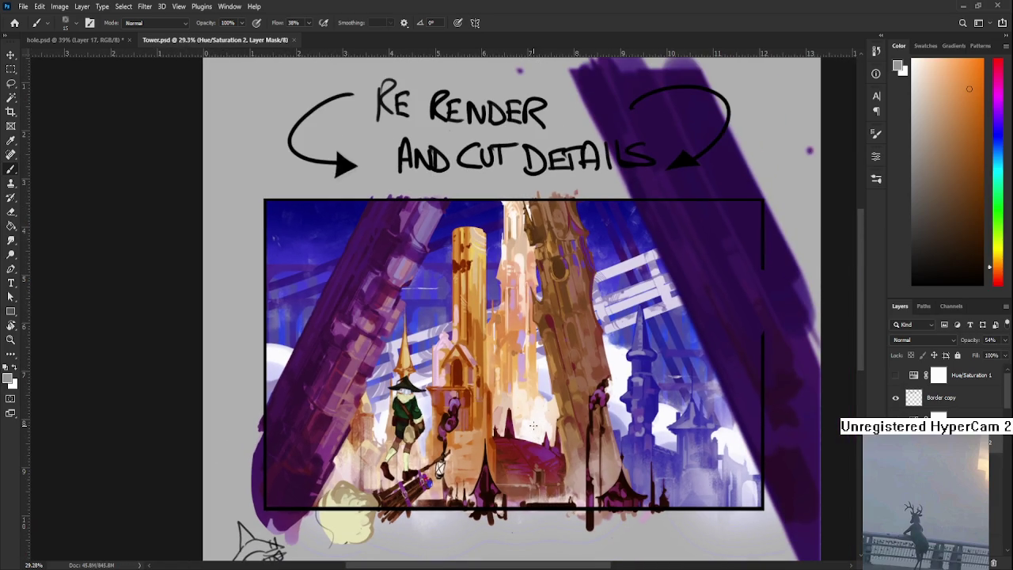
pyautogui.scroll(1, 533, 425)
pyautogui.scroll(-1, 533, 425)
pyautogui.scroll(-1, 533, 426)
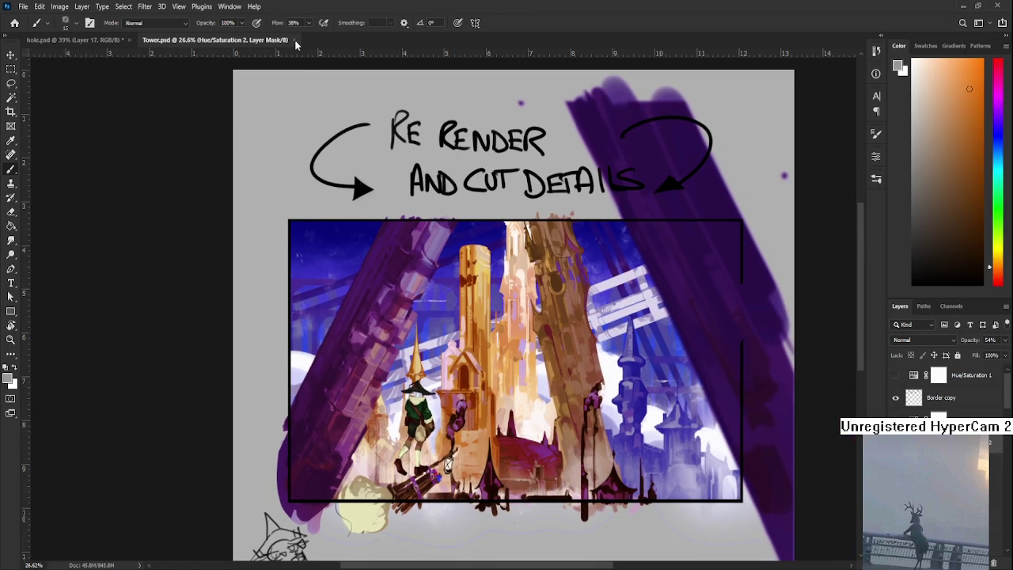
pyautogui.click(293, 39)
pyautogui.click(14, 23)
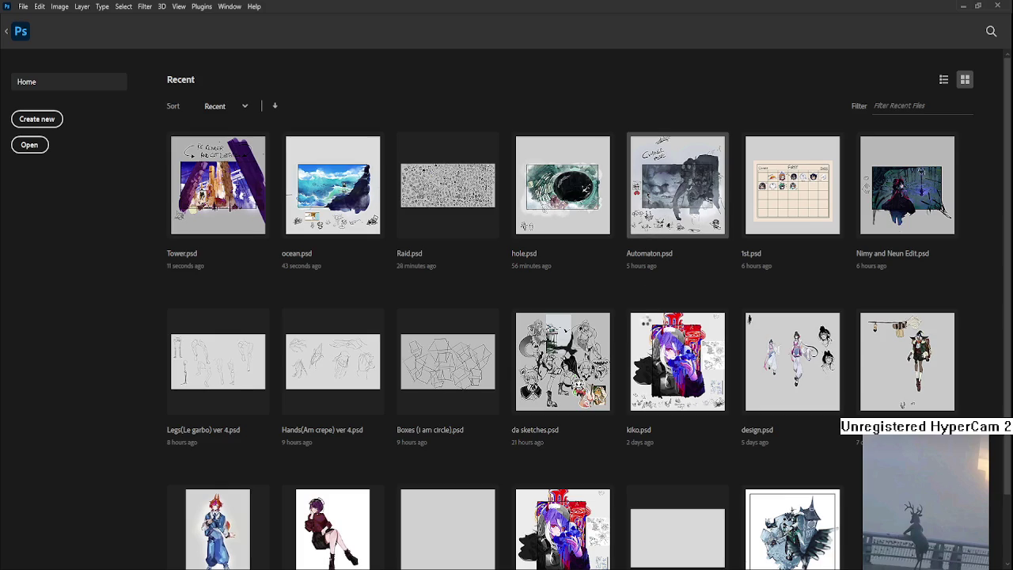
# Step: Open Automaton.psd and pan over to its CHANGE POSE note
pyautogui.click(677, 186)
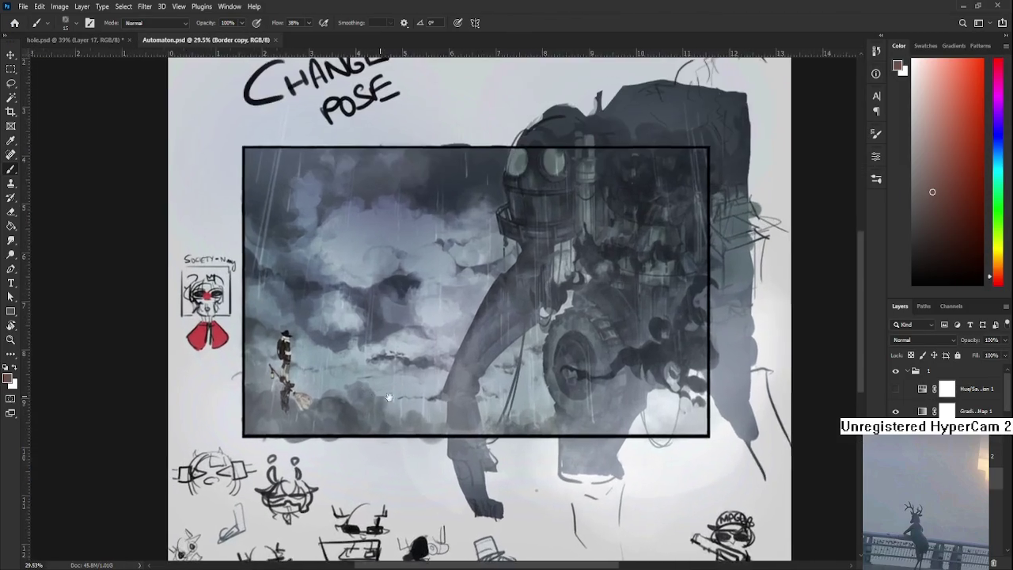
pyautogui.scroll(2, 378, 396)
pyautogui.scroll(2, 377, 395)
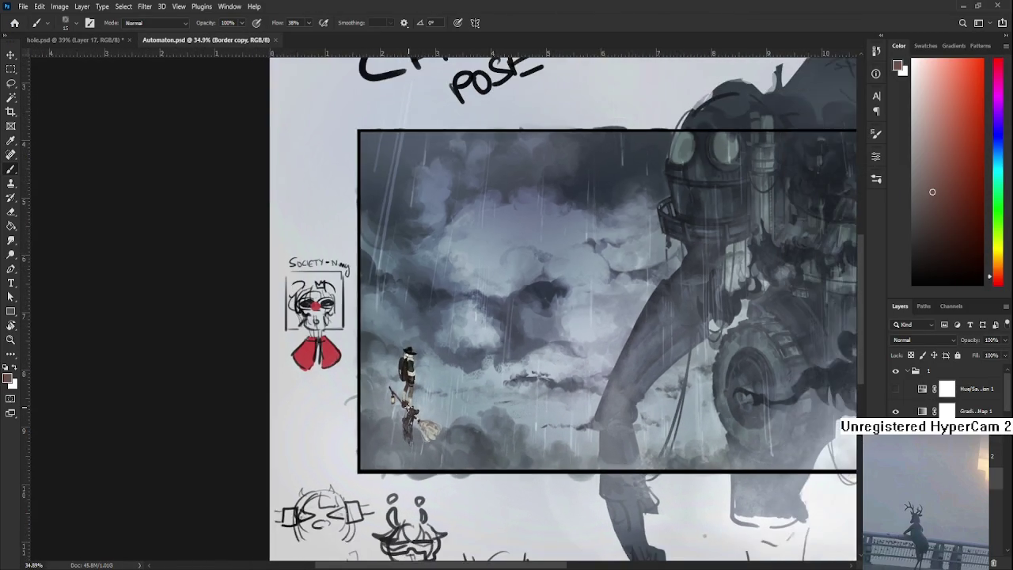
pyautogui.scroll(-2, 533, 467)
pyautogui.moveTo(643, 459)
pyautogui.mouseDown()
pyautogui.moveTo(533, 466)
pyautogui.moveTo(550, 451)
pyautogui.mouseUp()
pyautogui.scroll(-3, 550, 451)
pyautogui.scroll(2, 548, 450)
pyautogui.scroll(1, 546, 448)
pyautogui.moveTo(546, 448); pyautogui.dragTo(569, 455)
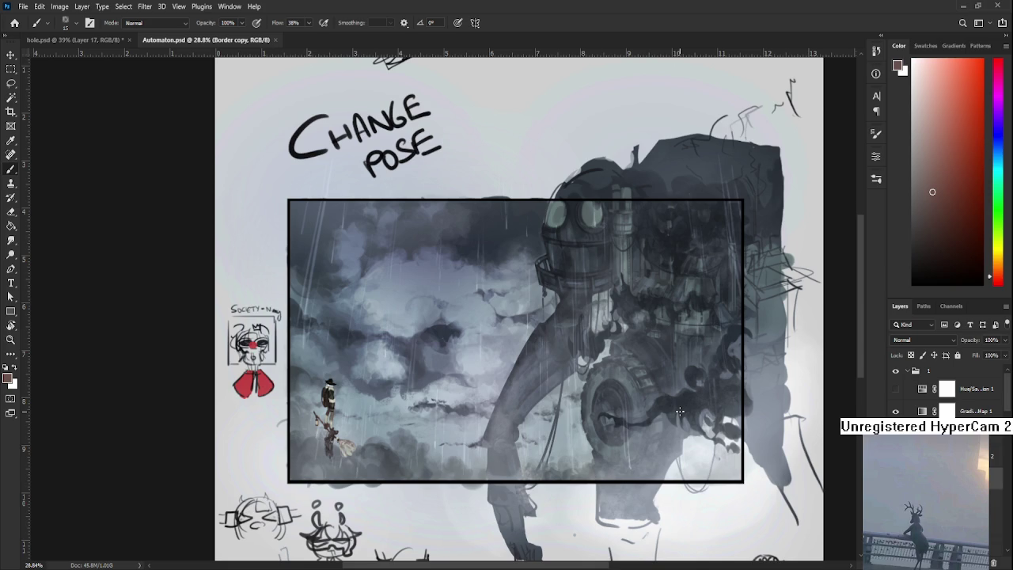
# Step: Zoom and pan around the giant robot and broom-riding witch to study the pose
pyautogui.scroll(-1, 679, 411)
pyautogui.scroll(-2, 679, 411)
pyautogui.scroll(-1, 679, 410)
pyautogui.scroll(2, 491, 427)
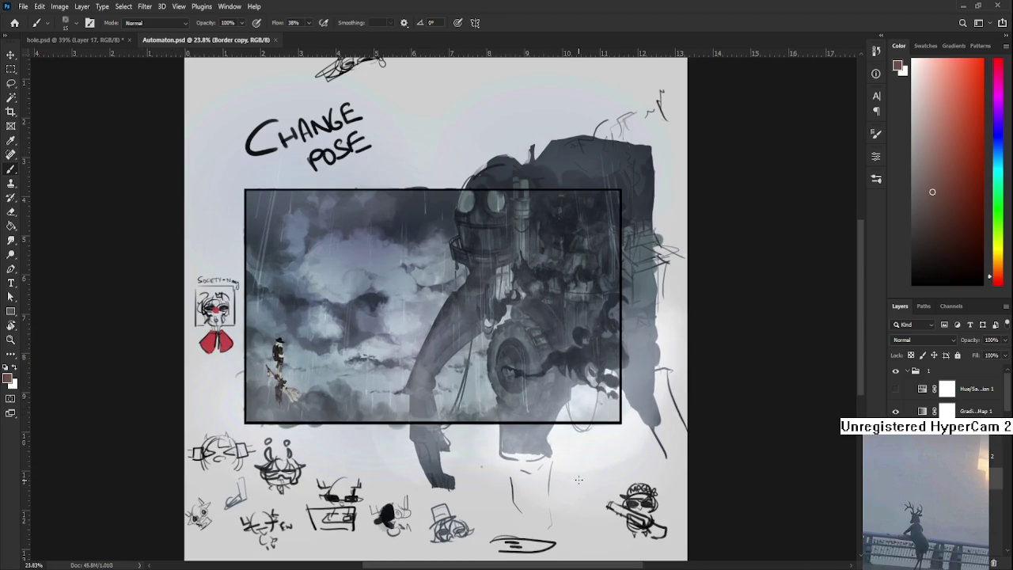
pyautogui.moveTo(502, 437); pyautogui.dragTo(630, 486)
pyautogui.scroll(2, 602, 479)
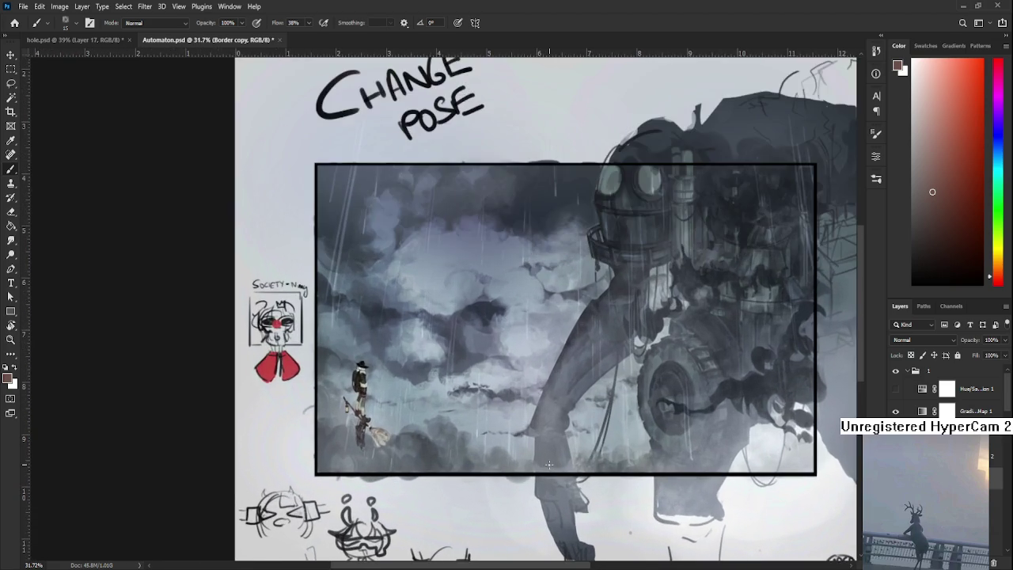
pyautogui.scroll(-2, 554, 467)
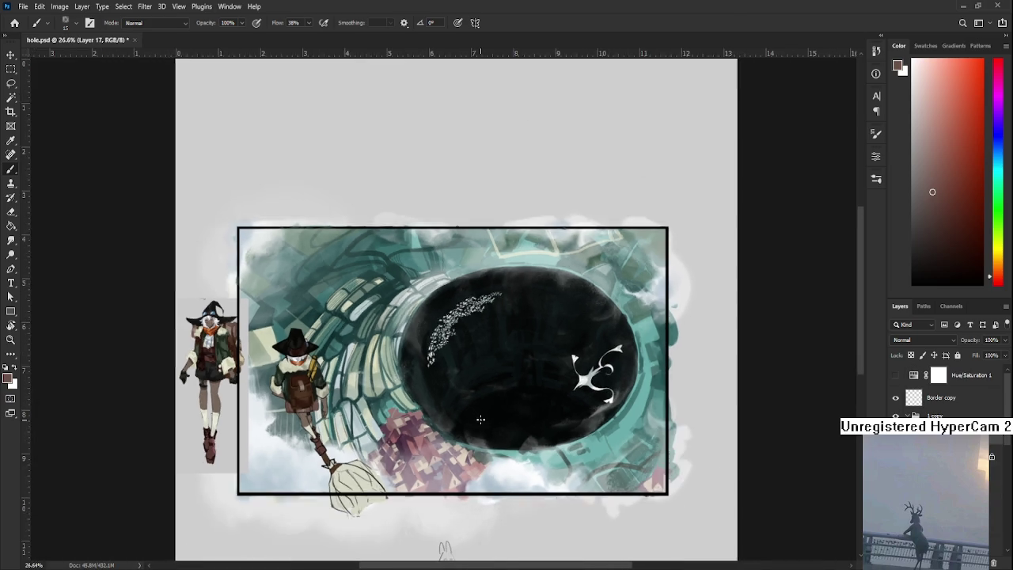
# Step: Zoom and pan the hole painting until the framed hole artwork is centred
pyautogui.scroll(-1, 480, 419)
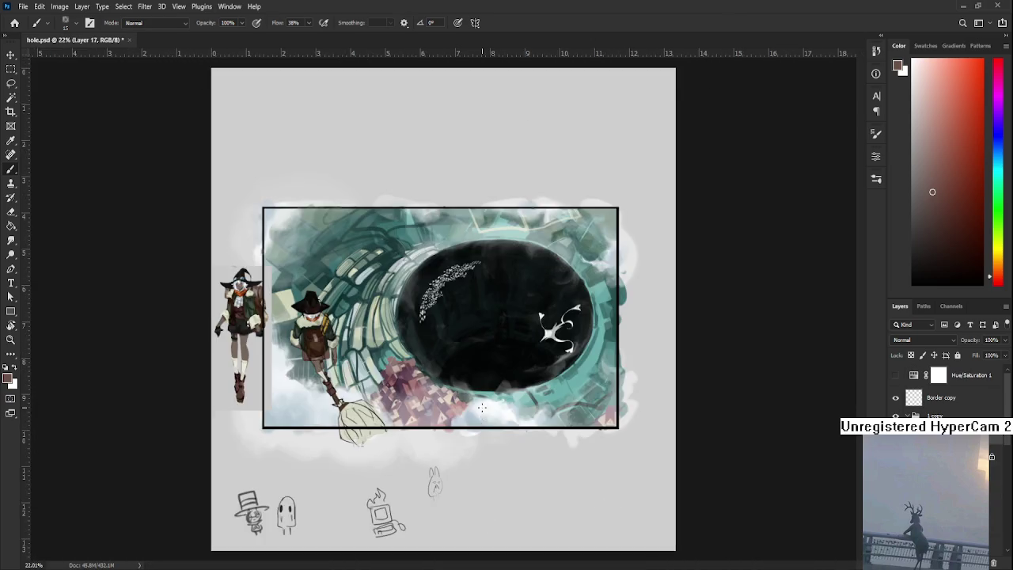
pyautogui.scroll(-2, 481, 412)
pyautogui.scroll(1, 301, 349)
pyautogui.scroll(1, 484, 455)
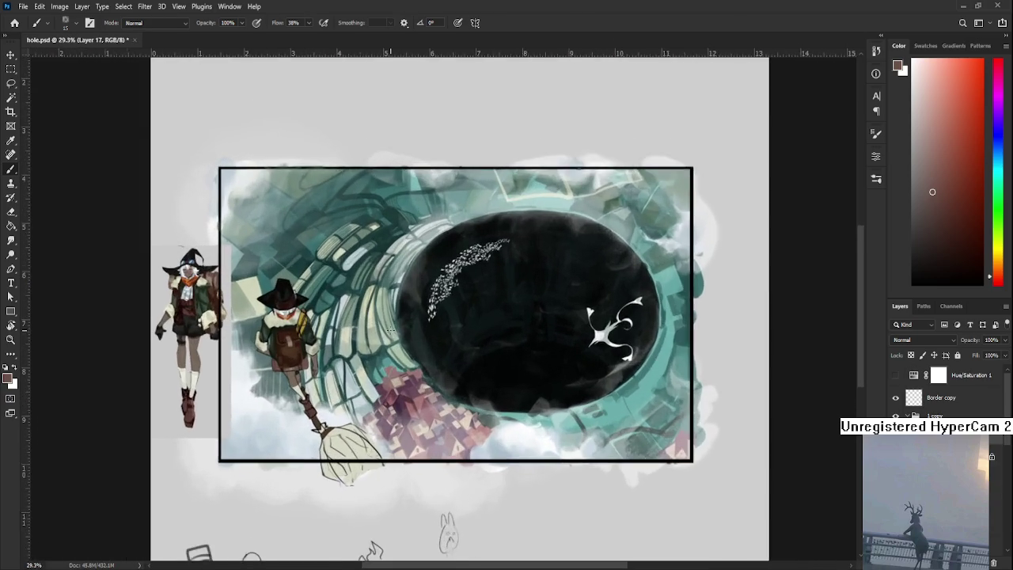
pyautogui.scroll(1, 484, 455)
pyautogui.scroll(1, 483, 455)
pyautogui.moveTo(484, 455); pyautogui.dragTo(506, 459)
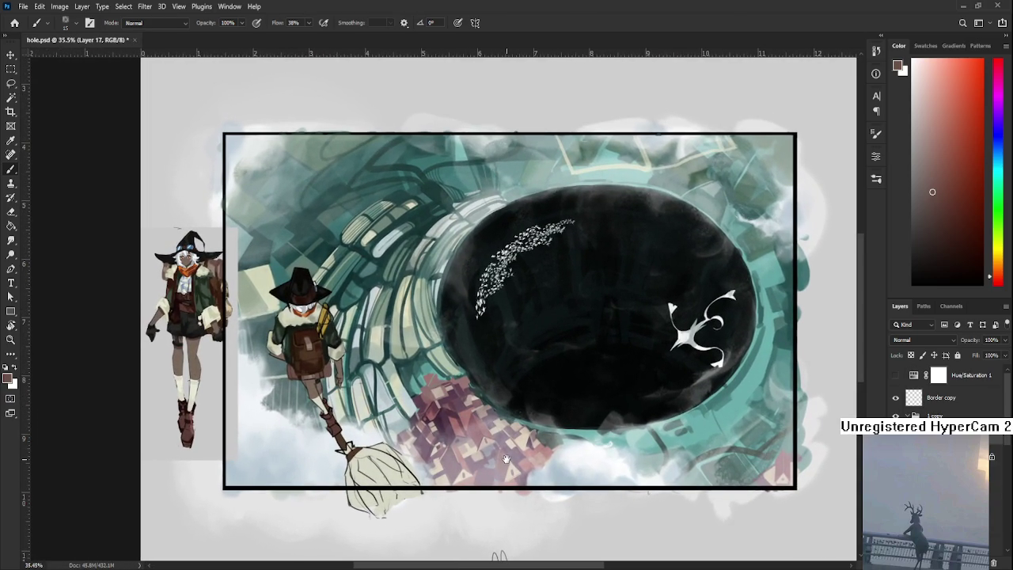
pyautogui.scroll(1, 510, 455)
pyautogui.scroll(-2, 526, 449)
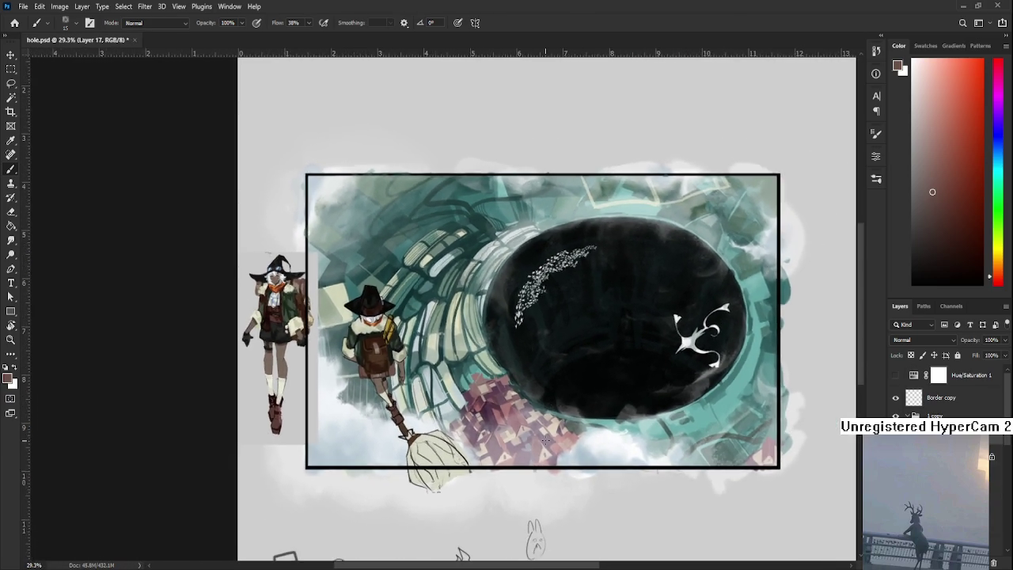
pyautogui.scroll(-2, 546, 440)
pyautogui.scroll(-2, 545, 440)
pyautogui.scroll(-2, 545, 440)
pyautogui.scroll(-1, 545, 440)
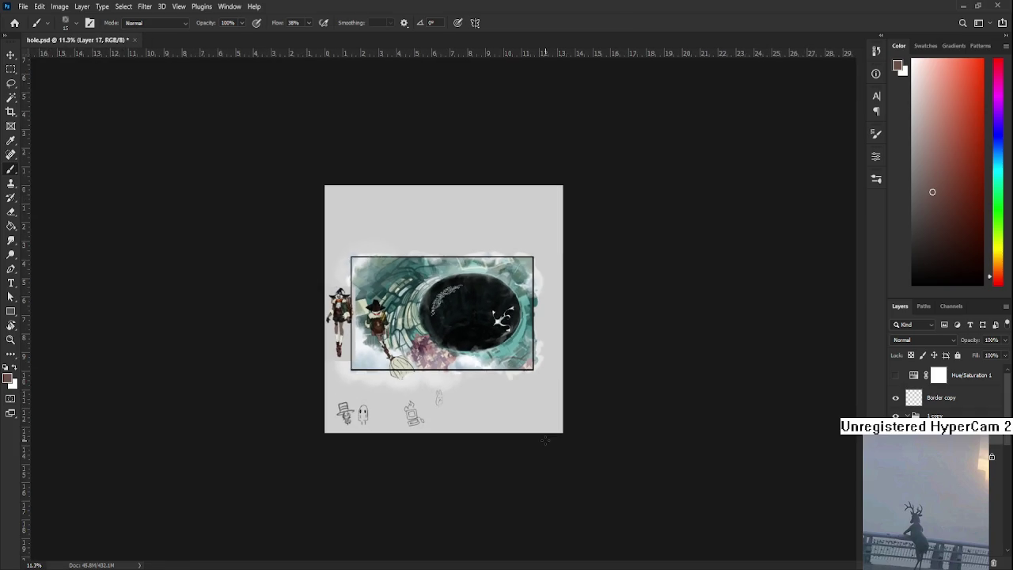
pyautogui.scroll(-1, 545, 440)
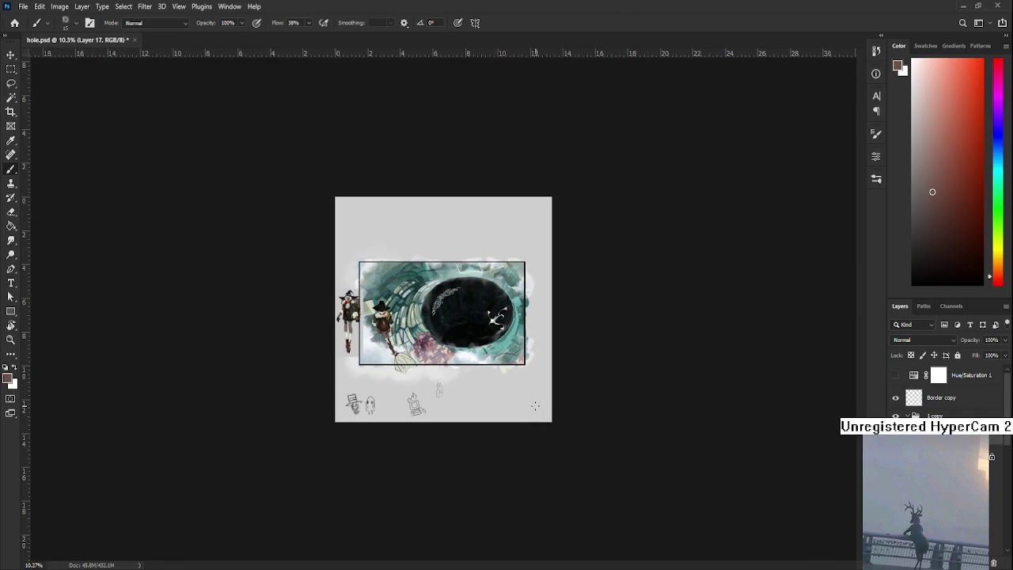
pyautogui.scroll(2, 467, 322)
pyautogui.scroll(2, 467, 340)
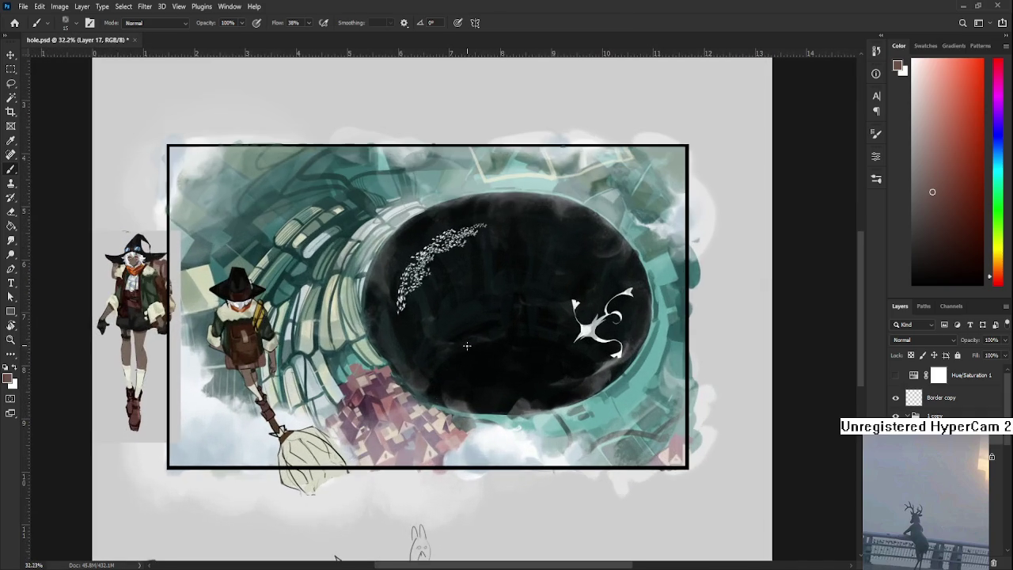
pyautogui.scroll(-1, 554, 371)
pyautogui.scroll(-2, 602, 374)
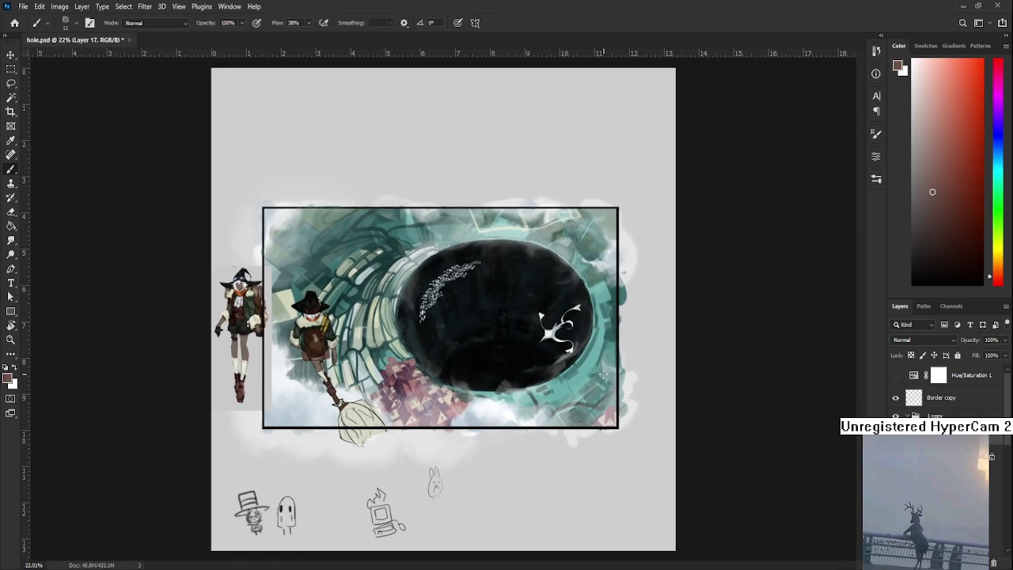
pyautogui.scroll(1, 451, 428)
pyautogui.moveTo(446, 425); pyautogui.dragTo(486, 421)
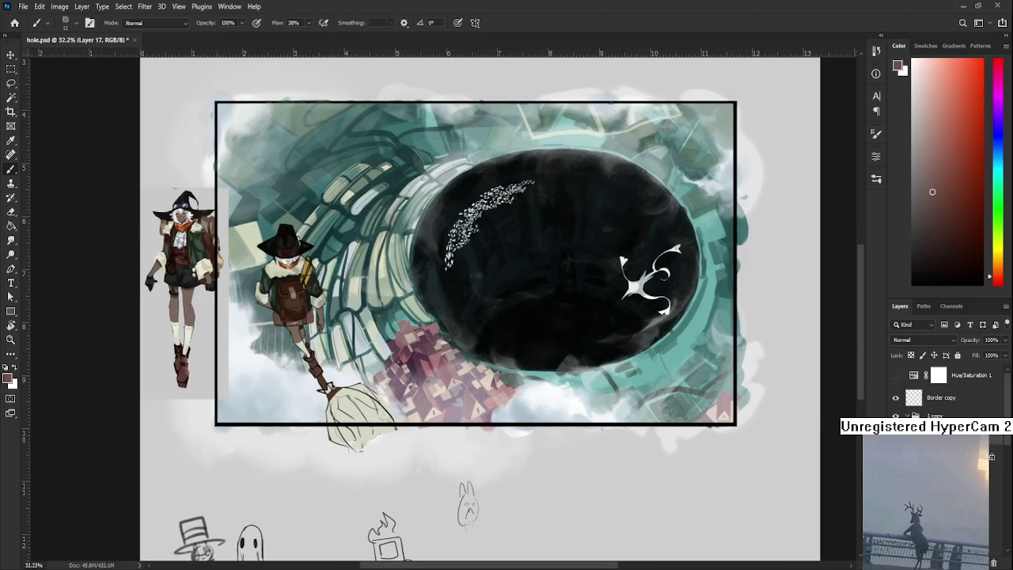
# Step: Zoom into the witch and sample an orange-brown colour from her legs
pyautogui.scroll(2, 411, 389)
pyautogui.scroll(2, 420, 389)
pyautogui.scroll(2, 436, 388)
pyautogui.scroll(2, 447, 387)
pyautogui.moveTo(451, 387); pyautogui.dragTo(467, 396)
pyautogui.moveTo(388, 375)
pyautogui.mouseDown()
pyautogui.moveTo(398, 424)
pyautogui.moveTo(388, 389)
pyautogui.moveTo(427, 471)
pyautogui.mouseUp()
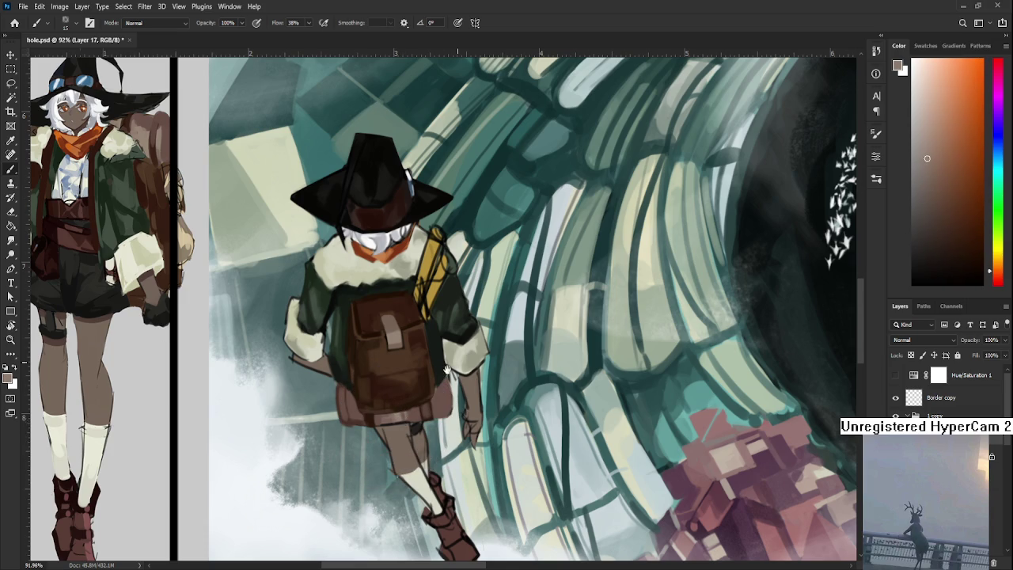
pyautogui.moveTo(458, 361); pyautogui.dragTo(411, 400)
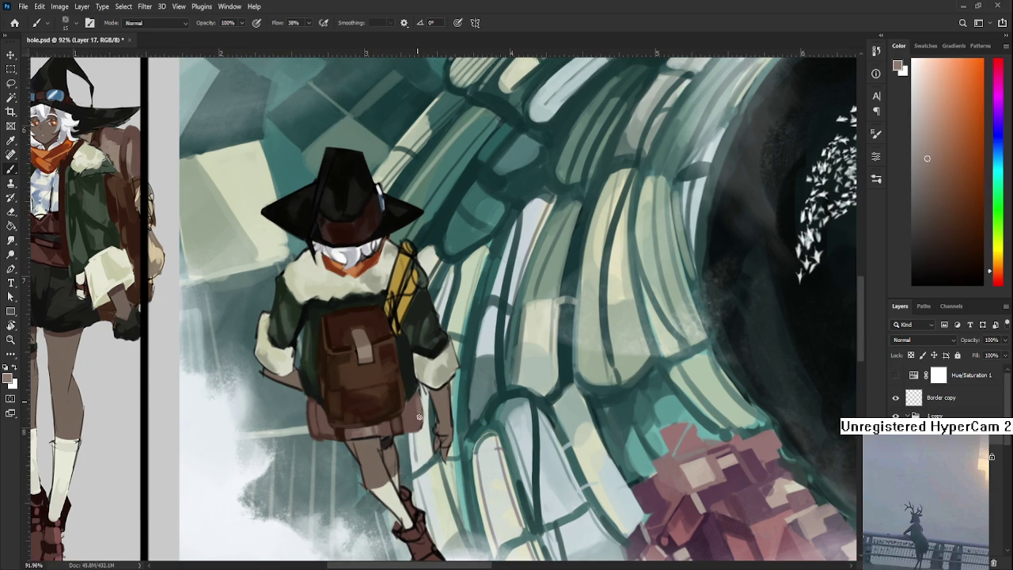
pyautogui.keyDown('alt'); pyautogui.click(414, 403); pyautogui.keyUp('alt')
pyautogui.keyDown('alt'); pyautogui.click(416, 403); pyautogui.keyUp('alt')
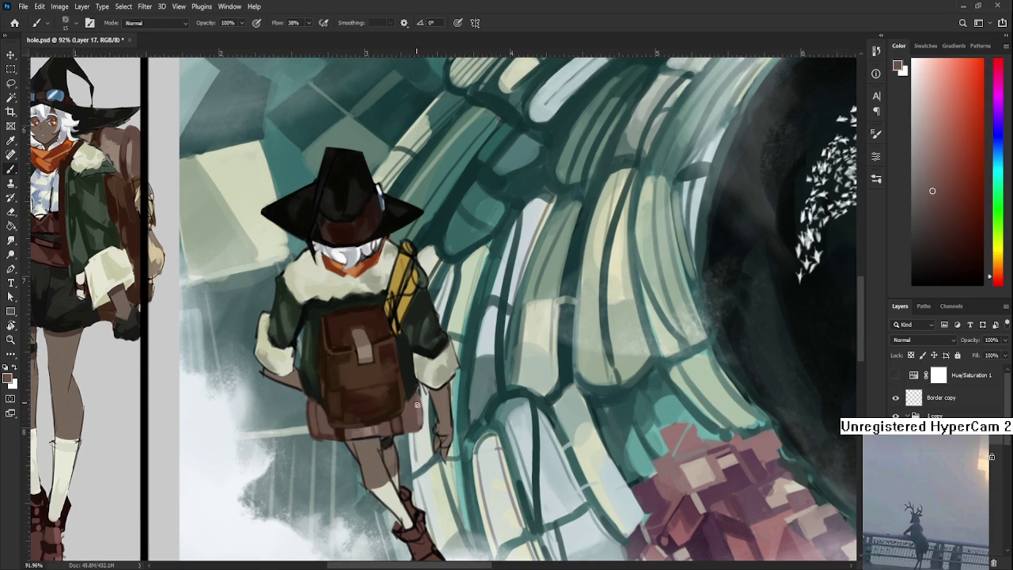
pyautogui.scroll(-5, 657, 306)
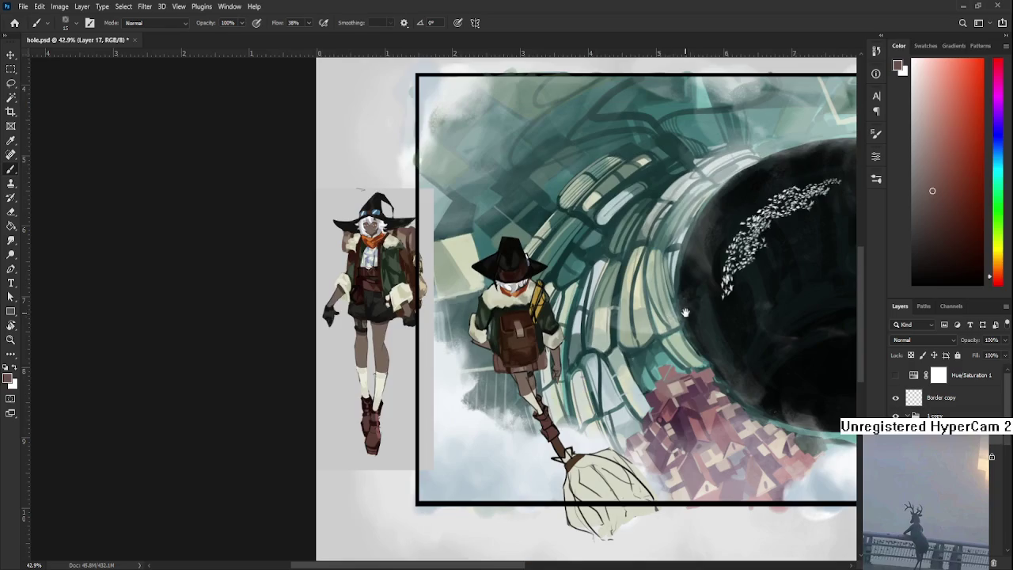
pyautogui.scroll(2, 680, 316)
pyautogui.scroll(2, 766, 361)
pyautogui.scroll(2, 767, 361)
pyautogui.scroll(1, 762, 358)
pyautogui.moveTo(759, 355); pyautogui.dragTo(601, 361)
pyautogui.scroll(-2, 601, 373)
pyautogui.moveTo(551, 411)
pyautogui.mouseDown()
pyautogui.moveTo(611, 409)
pyautogui.moveTo(633, 393)
pyautogui.moveTo(679, 405)
pyautogui.mouseUp()
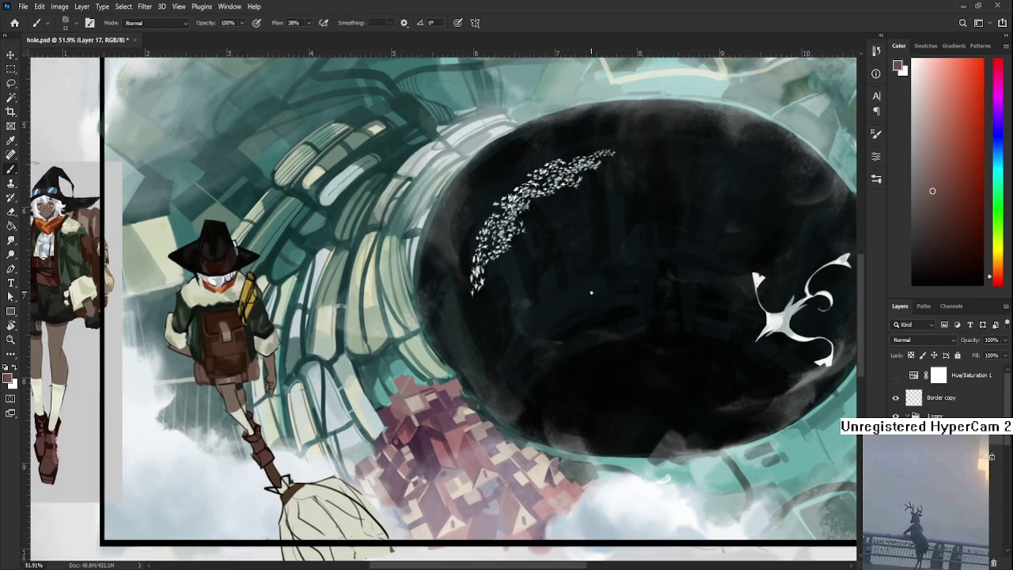
pyautogui.moveTo(518, 433)
pyautogui.mouseDown()
pyautogui.moveTo(554, 466)
pyautogui.moveTo(543, 459)
pyautogui.mouseUp()
pyautogui.scroll(-2, 553, 475)
pyautogui.scroll(-1, 555, 485)
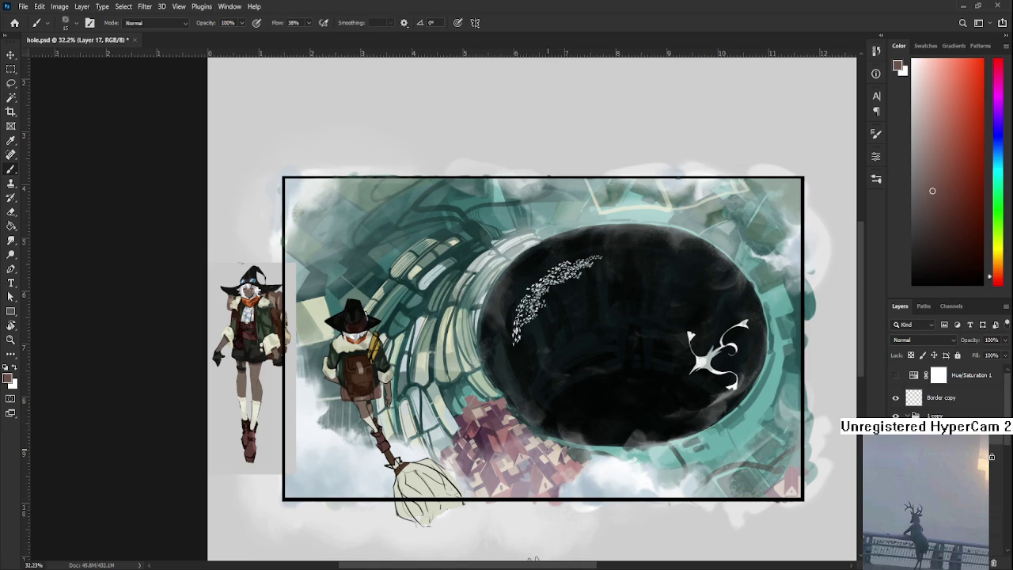
pyautogui.moveTo(688, 412)
pyautogui.mouseDown()
pyautogui.moveTo(592, 425)
pyautogui.moveTo(679, 480)
pyautogui.mouseUp()
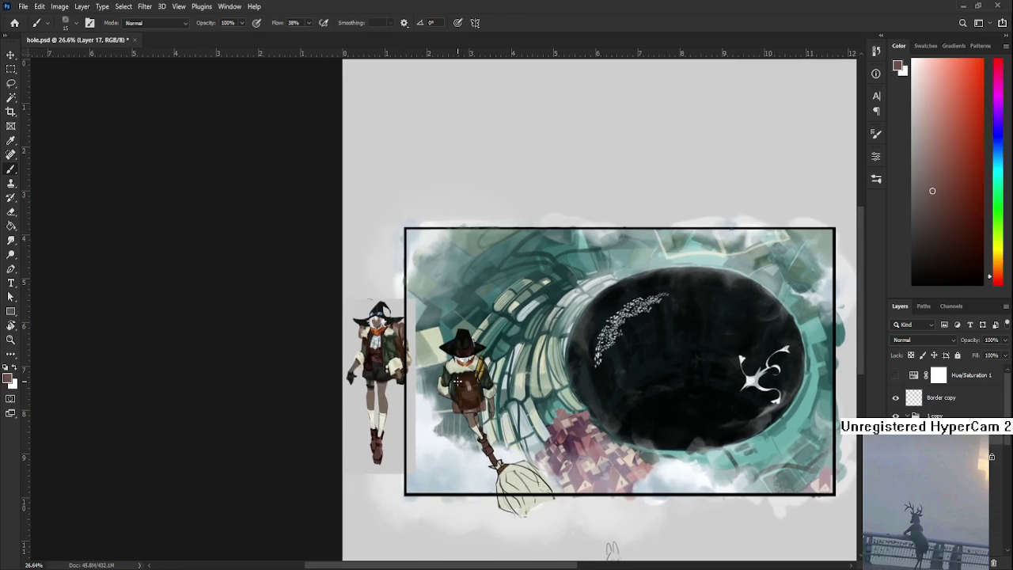
pyautogui.scroll(1, 475, 538)
pyautogui.moveTo(661, 412); pyautogui.dragTo(574, 402)
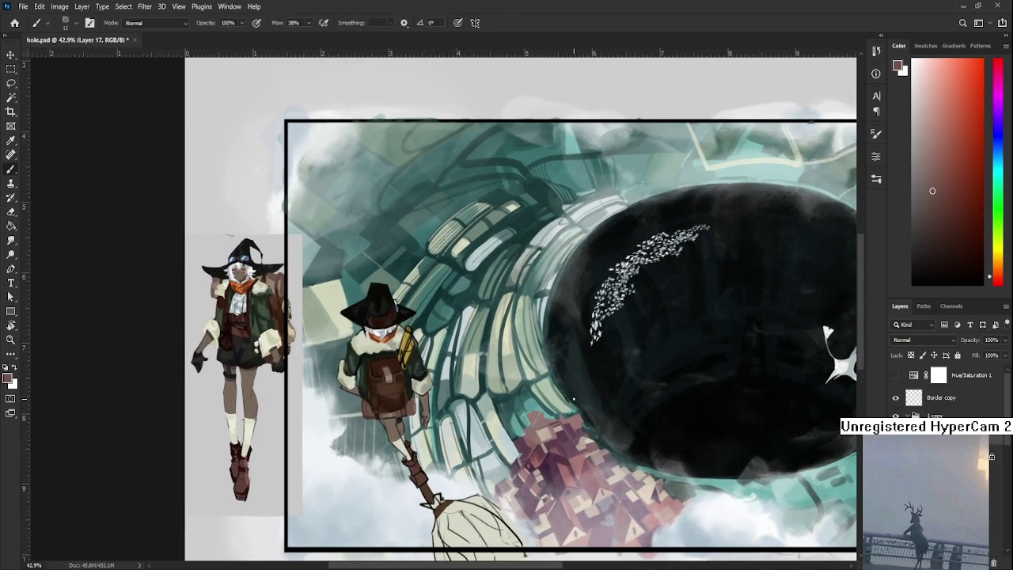
pyautogui.scroll(-2, 575, 402)
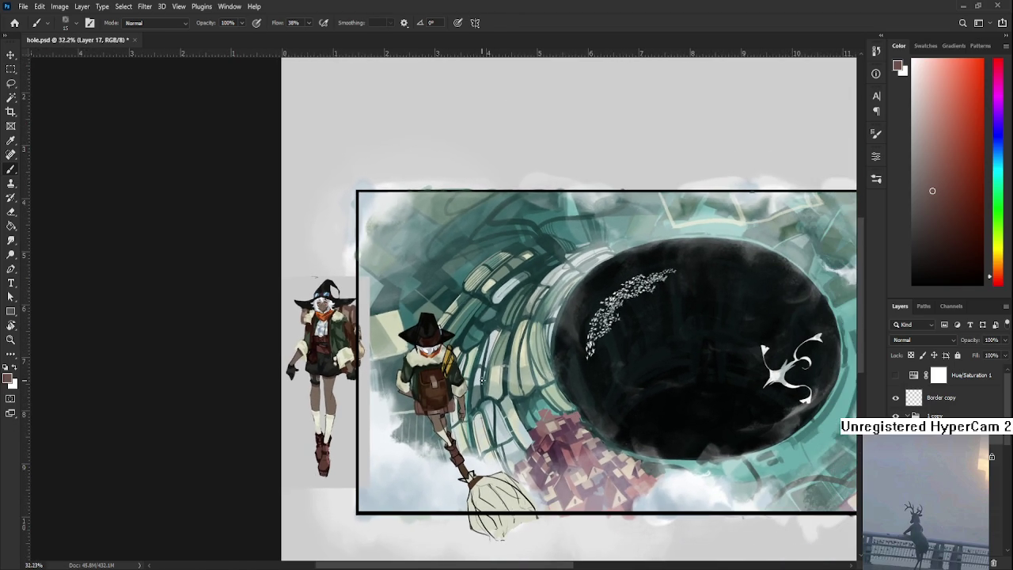
pyautogui.scroll(1, 451, 399)
pyautogui.scroll(1, 452, 403)
pyautogui.scroll(1, 455, 407)
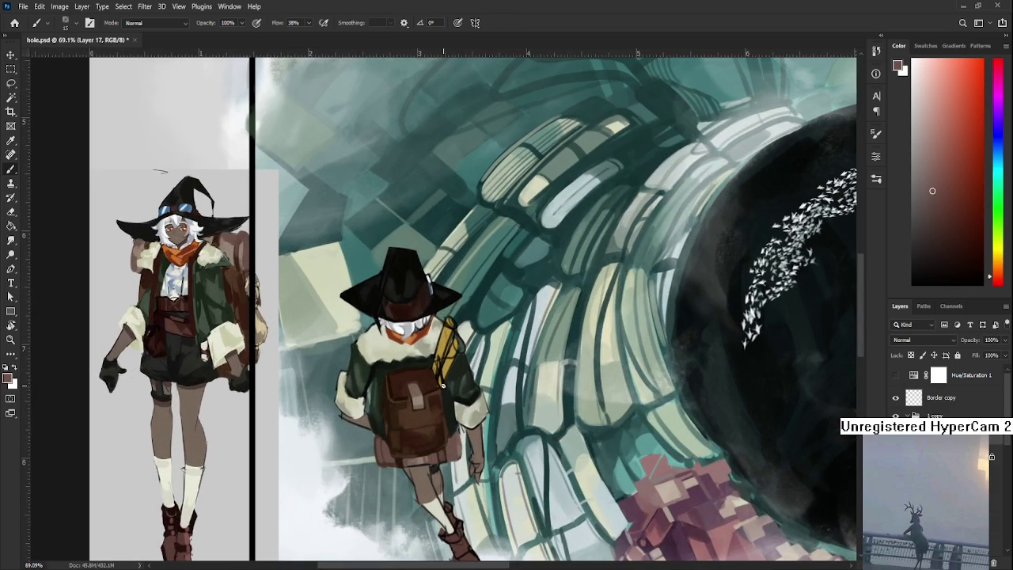
# Step: Paint a dark brown stroke along the witch's skirt hem, sampled from her backpack
pyautogui.scroll(1, 459, 411)
pyautogui.scroll(1, 459, 413)
pyautogui.scroll(1, 443, 415)
pyautogui.keyDown('alt'); pyautogui.click(417, 419); pyautogui.keyUp('alt')
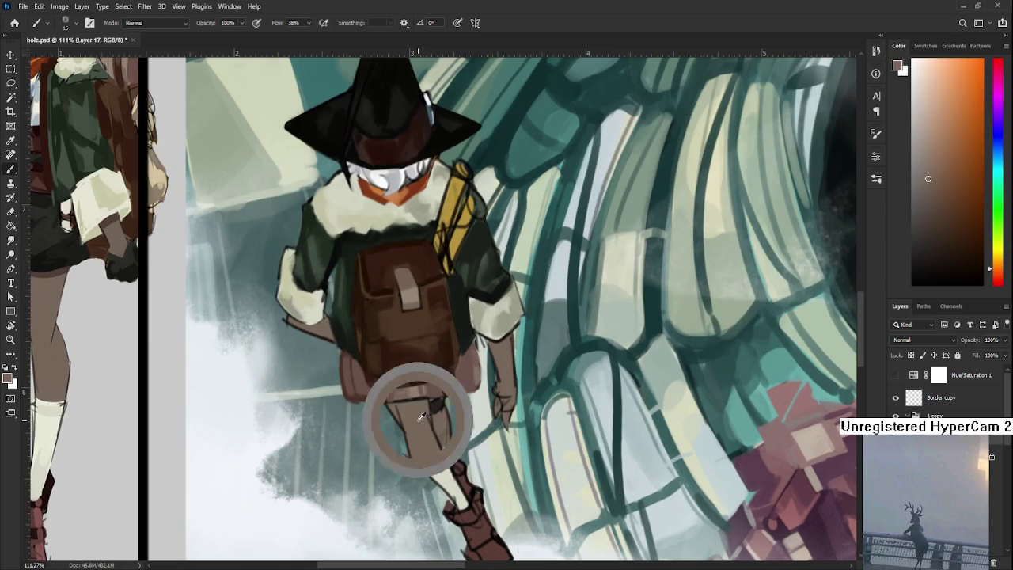
pyautogui.keyDown('alt'); pyautogui.click(451, 362); pyautogui.keyUp('alt')
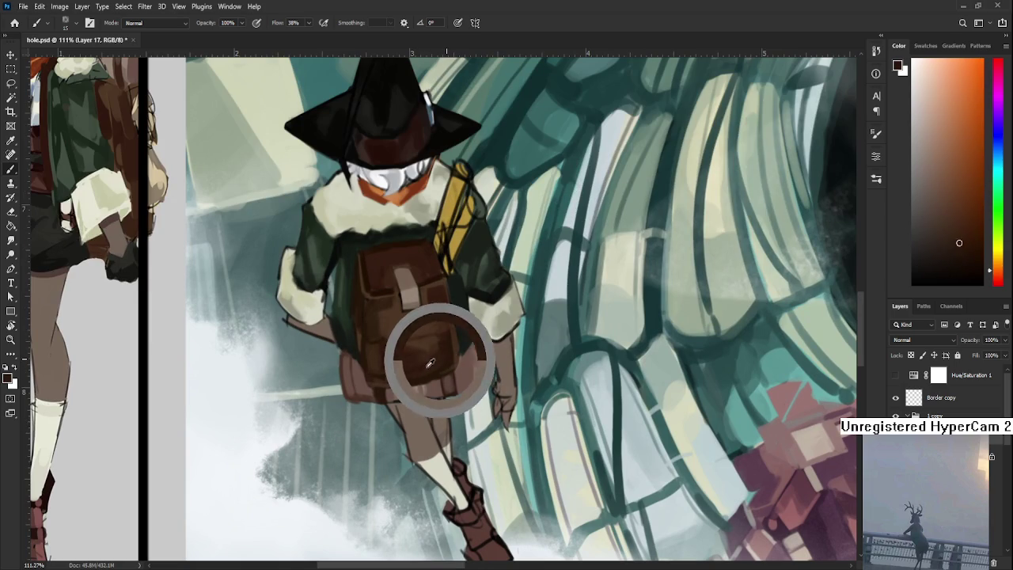
pyautogui.moveTo(386, 395)
pyautogui.mouseDown()
pyautogui.moveTo(430, 402)
pyautogui.moveTo(474, 426)
pyautogui.mouseUp()
pyautogui.press('e')
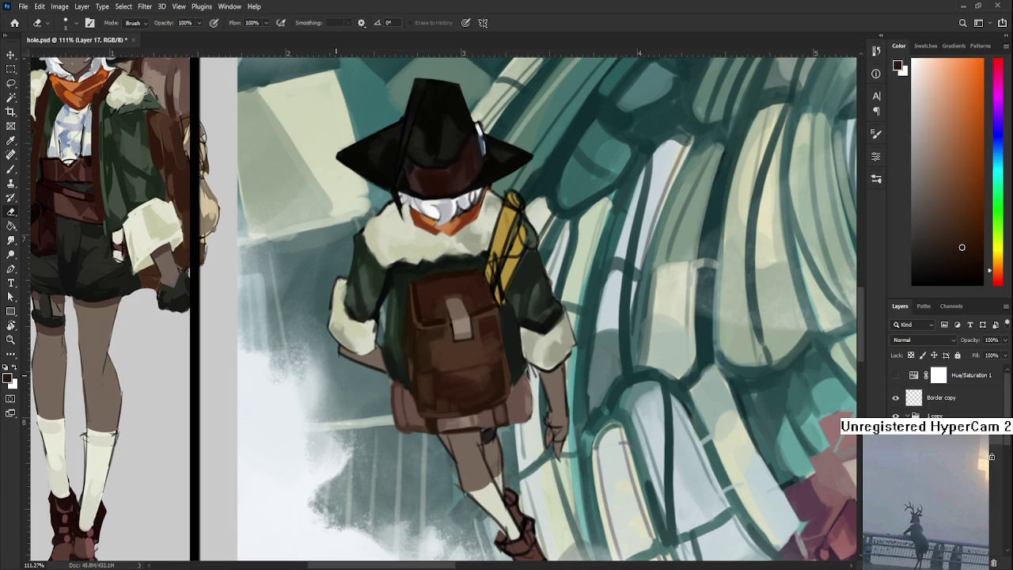
pyautogui.scroll(-3, 508, 375)
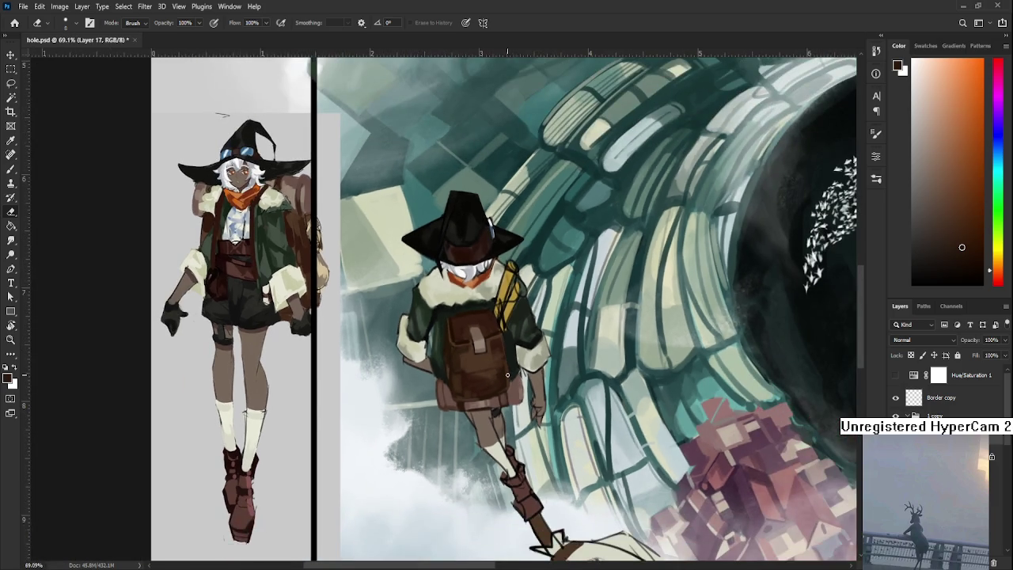
pyautogui.scroll(-1, 507, 375)
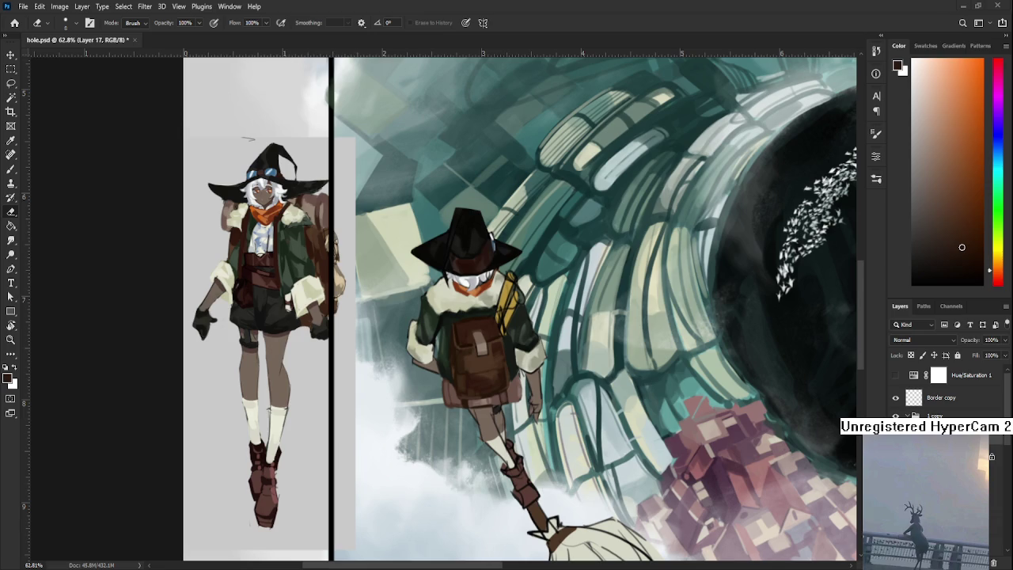
pyautogui.scroll(2, 448, 349)
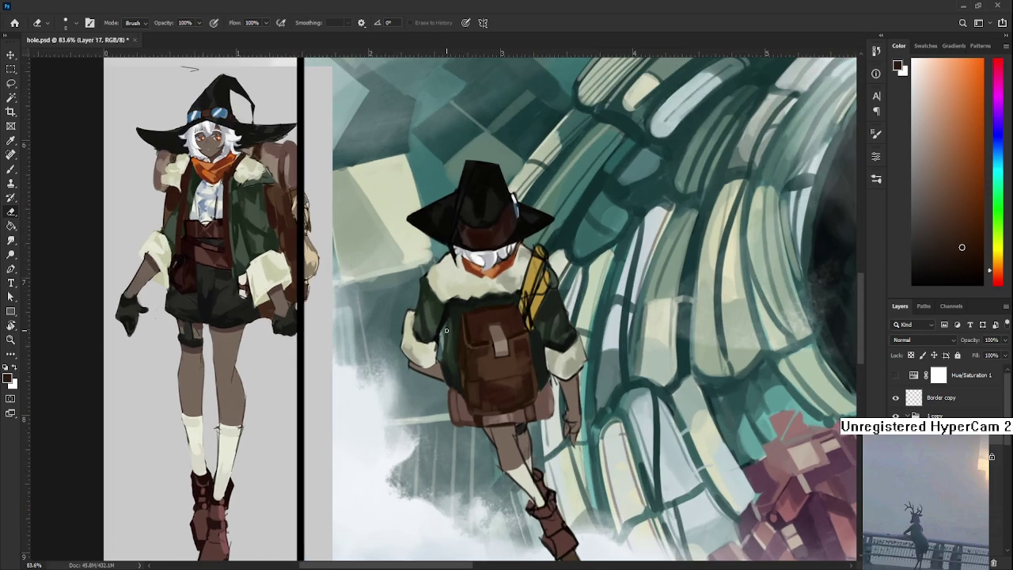
pyautogui.moveTo(440, 364)
pyautogui.mouseDown()
pyautogui.moveTo(447, 393)
pyautogui.moveTo(439, 371)
pyautogui.mouseUp()
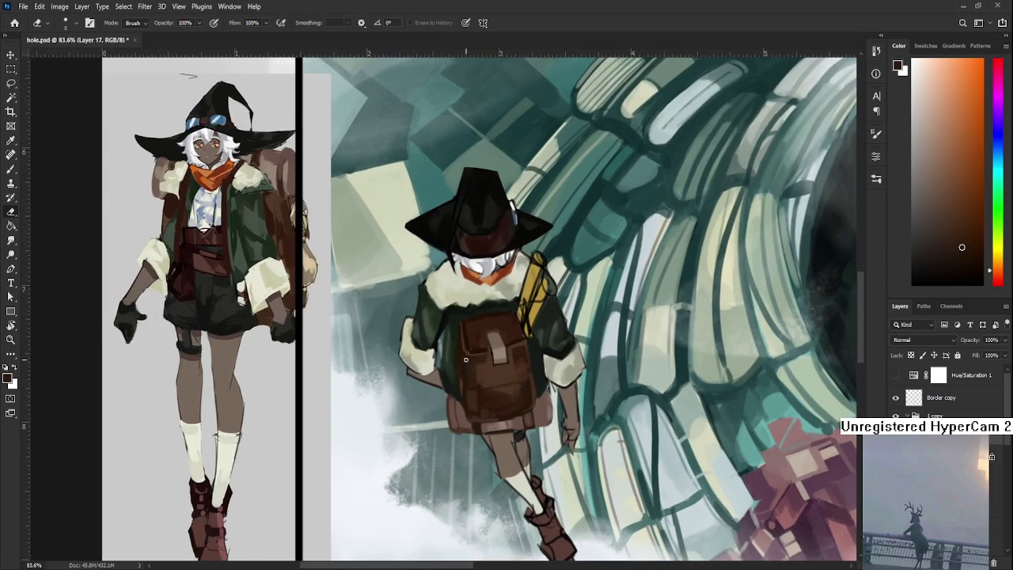
# Step: Bring the witch's arm into view and sample cream tones from the sleeve cuff
pyautogui.press('b')
pyautogui.moveTo(470, 338)
pyautogui.mouseDown()
pyautogui.moveTo(440, 343)
pyautogui.moveTo(457, 422)
pyautogui.moveTo(557, 445)
pyautogui.mouseUp()
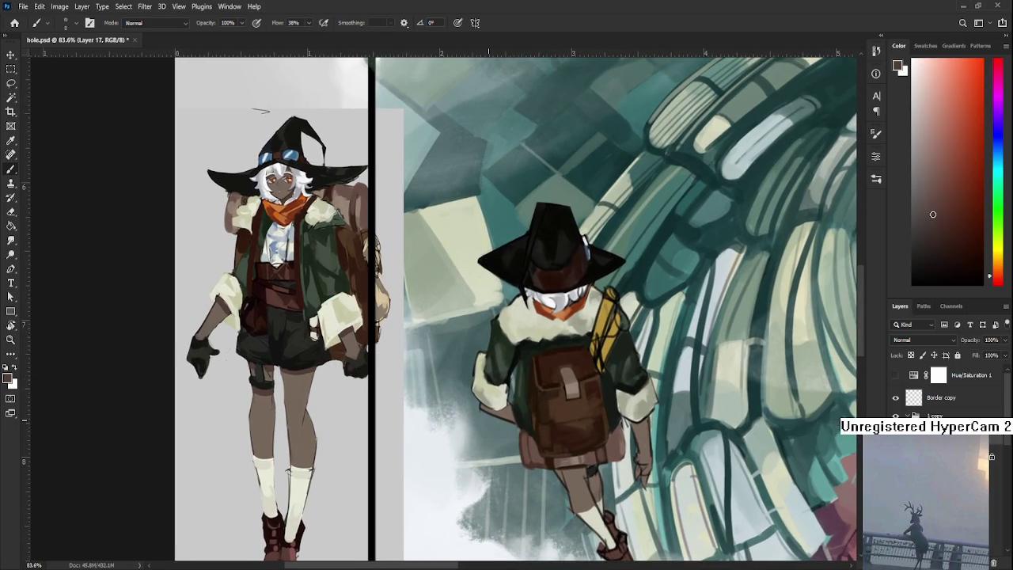
pyautogui.moveTo(480, 416); pyautogui.dragTo(439, 413)
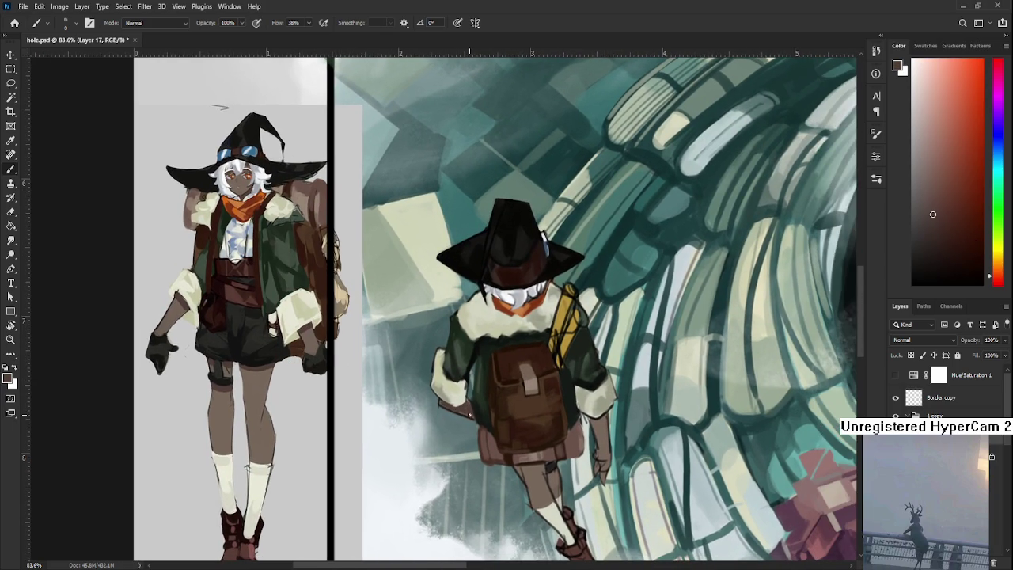
pyautogui.moveTo(463, 415); pyautogui.dragTo(353, 406)
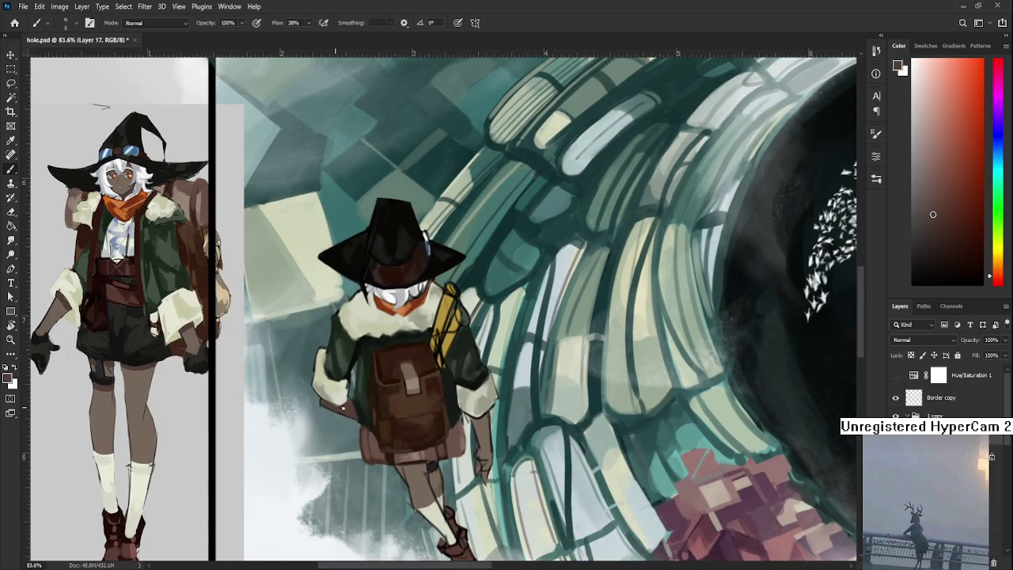
pyautogui.keyDown('alt'); pyautogui.click(344, 392); pyautogui.keyUp('alt')
pyautogui.keyDown('alt'); pyautogui.click(350, 383); pyautogui.keyUp('alt')
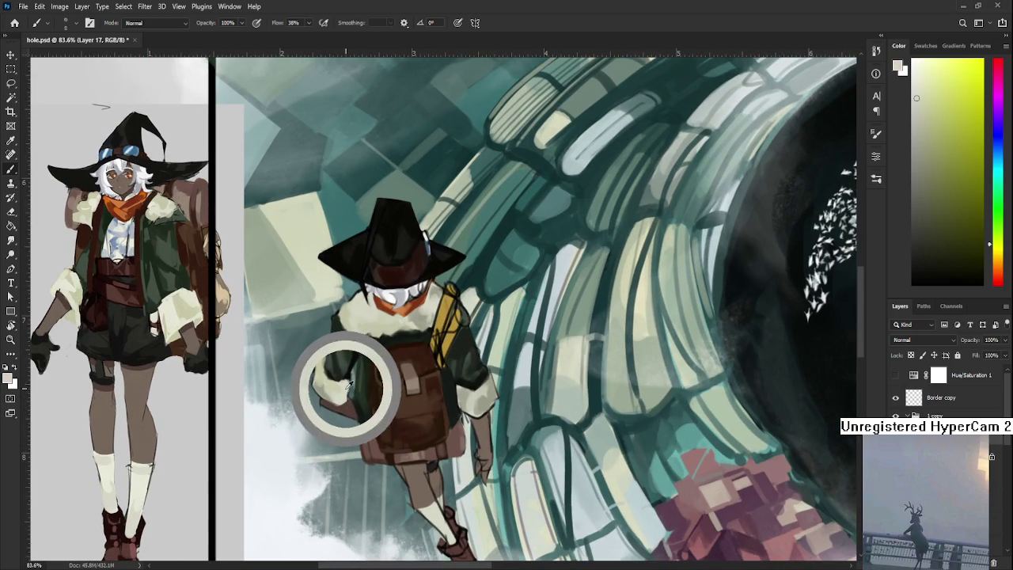
pyautogui.keyDown('alt'); pyautogui.click(348, 381); pyautogui.keyUp('alt')
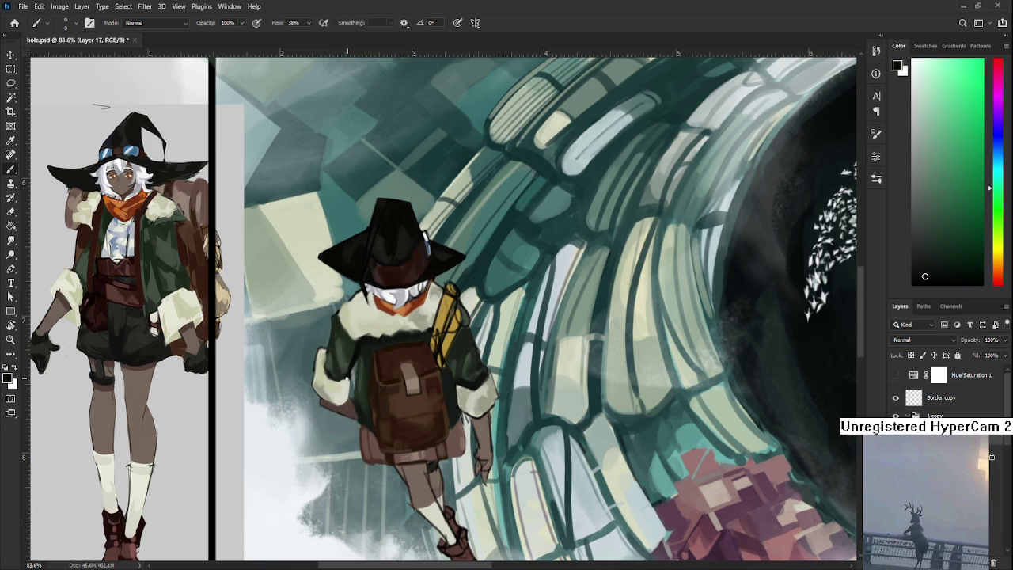
pyautogui.keyDown('alt'); pyautogui.click(343, 387); pyautogui.keyUp('alt')
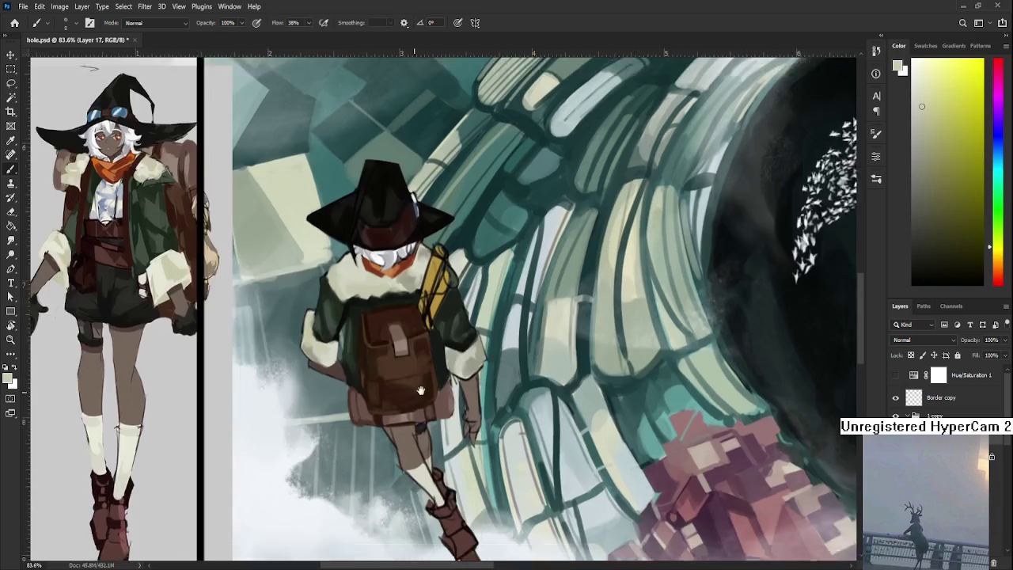
# Step: Sample dark browns from the witch and touch up the shading, alternating eraser and brush
pyautogui.moveTo(366, 398)
pyautogui.mouseDown()
pyautogui.moveTo(376, 346)
pyautogui.moveTo(298, 365)
pyautogui.mouseUp()
pyautogui.keyDown('alt'); pyautogui.click(360, 353); pyautogui.keyUp('alt')
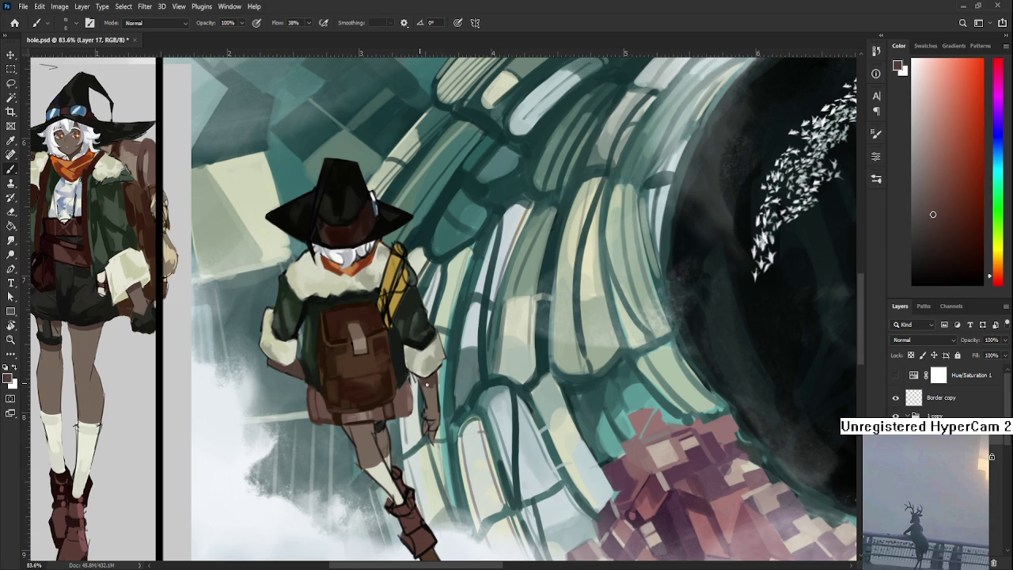
pyautogui.keyDown('alt'); pyautogui.click(428, 383); pyautogui.keyUp('alt')
pyautogui.keyDown('alt'); pyautogui.click(423, 382); pyautogui.keyUp('alt')
pyautogui.press('e')
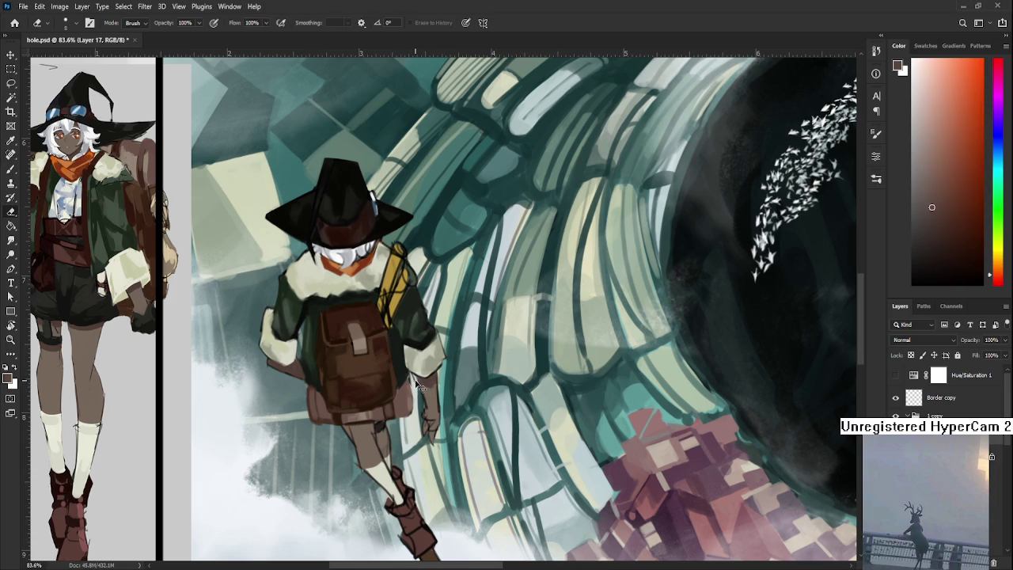
pyautogui.press('b')
pyautogui.keyDown('alt'); pyautogui.click(410, 385); pyautogui.keyUp('alt')
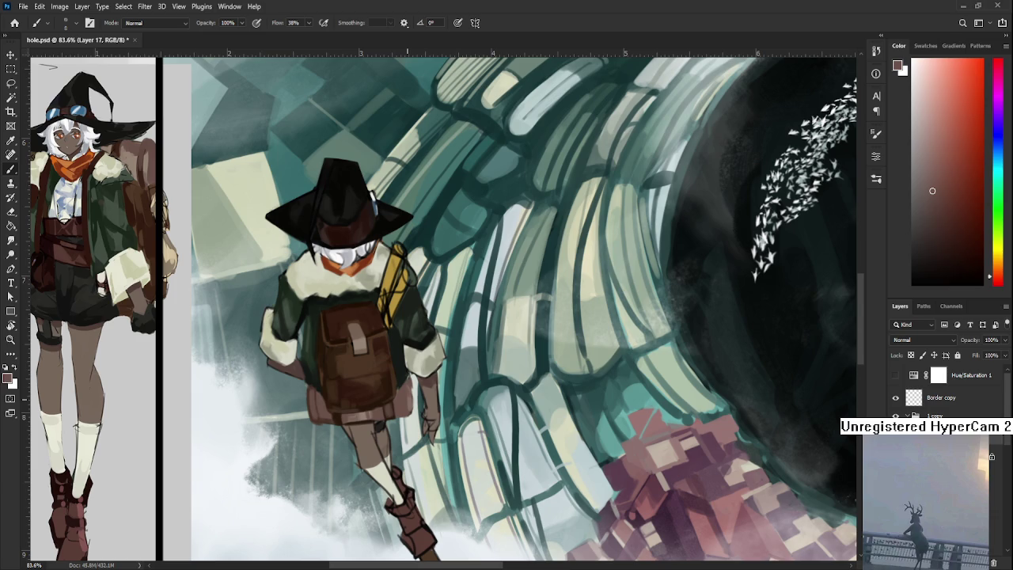
pyautogui.scroll(-3, 425, 349)
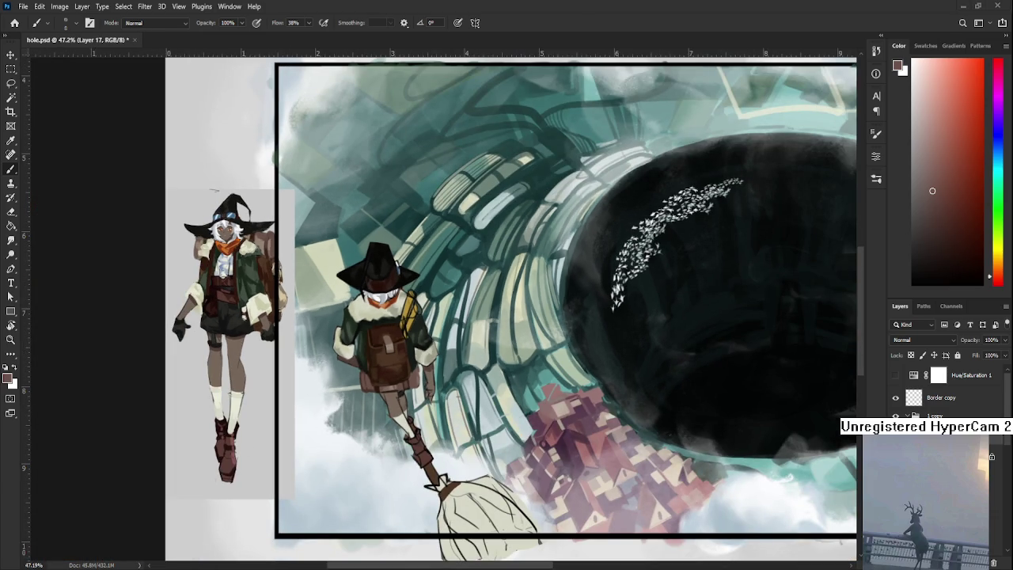
pyautogui.scroll(-2, 633, 356)
pyautogui.scroll(-2, 633, 356)
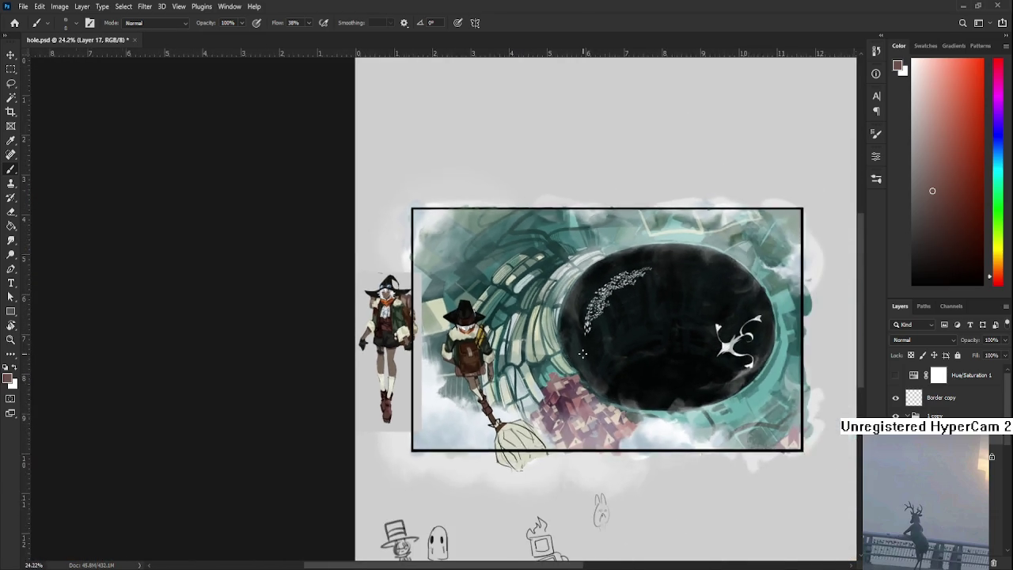
pyautogui.scroll(3, 633, 356)
pyautogui.moveTo(633, 412); pyautogui.dragTo(619, 413)
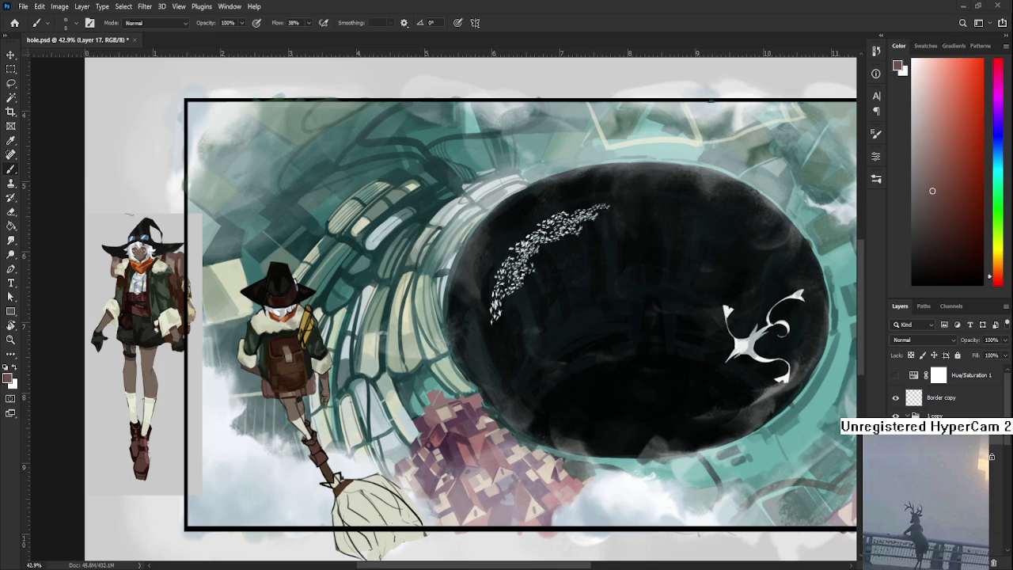
pyautogui.scroll(-2, 551, 354)
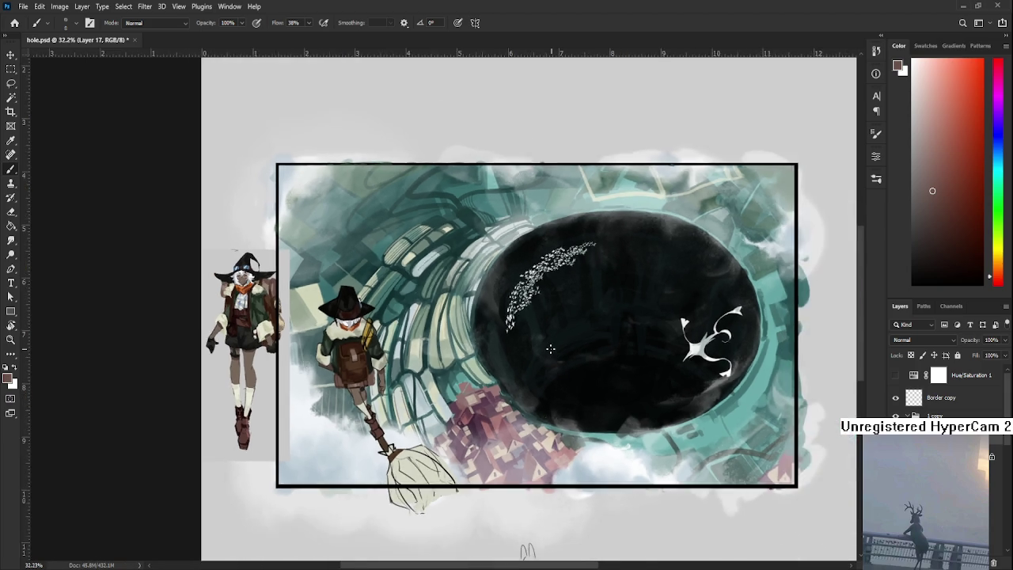
pyautogui.scroll(-2, 551, 353)
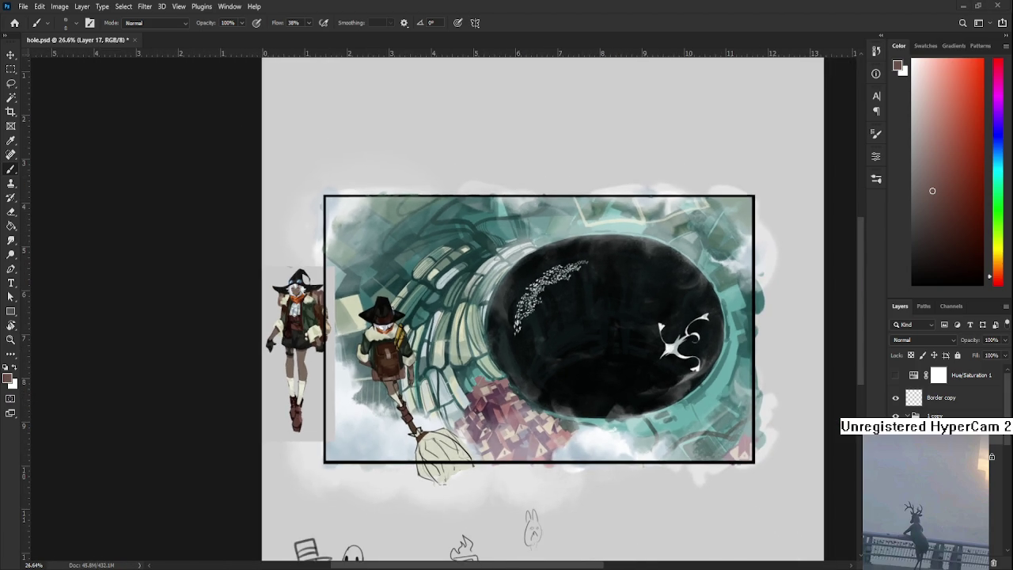
# Step: Open Raid.psd from the Home screen, then go back to the hole.psd painting
pyautogui.click(15, 22)
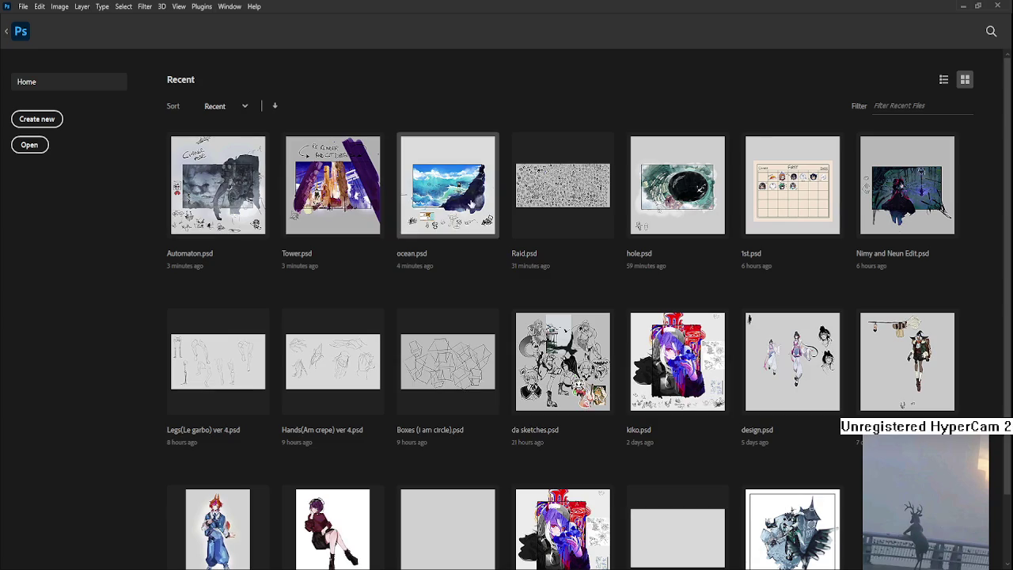
pyautogui.click(541, 196)
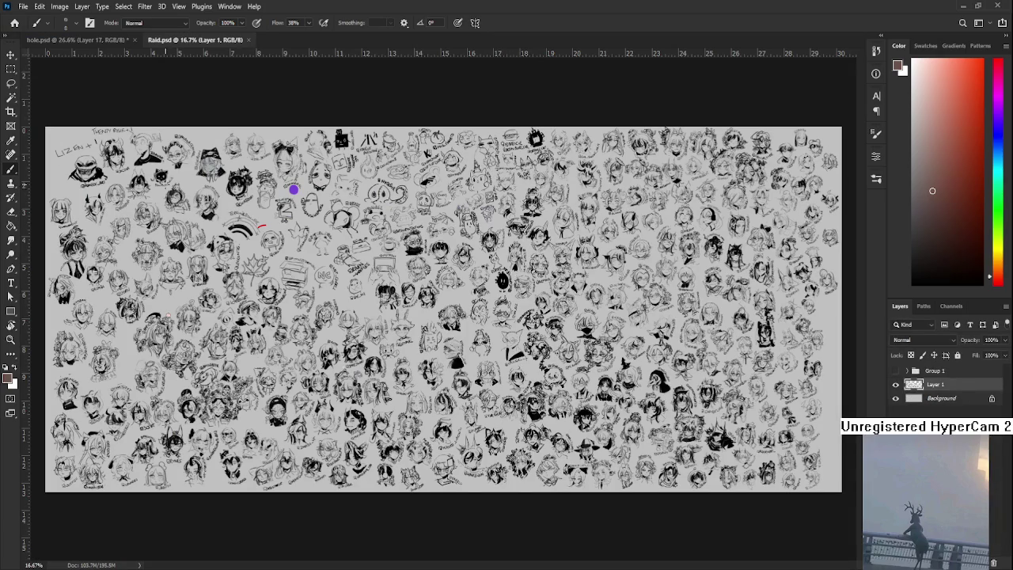
pyautogui.click(40, 41)
pyautogui.scroll(-1, 449, 349)
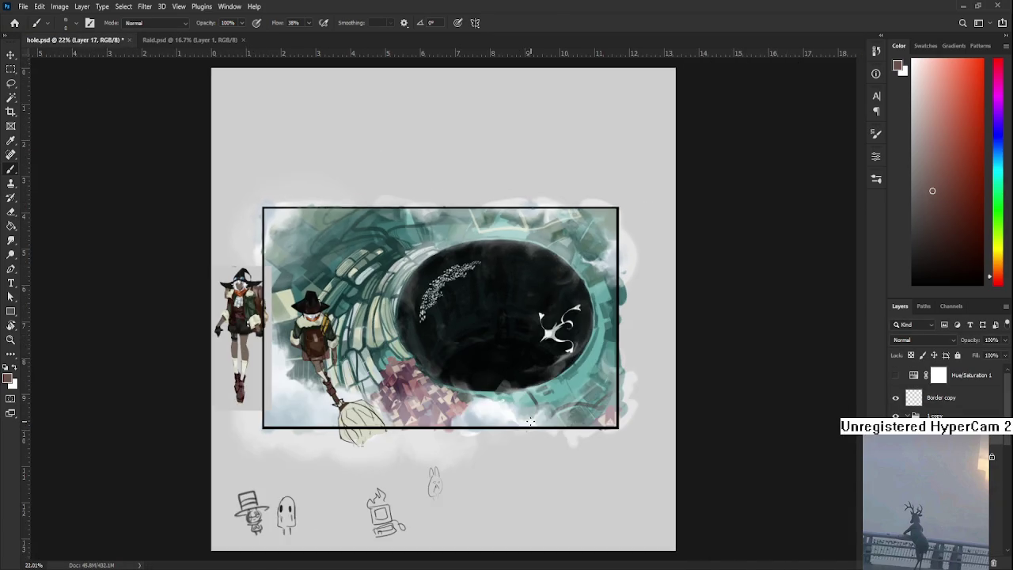
pyautogui.scroll(2, 450, 349)
pyautogui.scroll(1, 509, 380)
pyautogui.scroll(1, 586, 407)
pyautogui.scroll(-2, 586, 406)
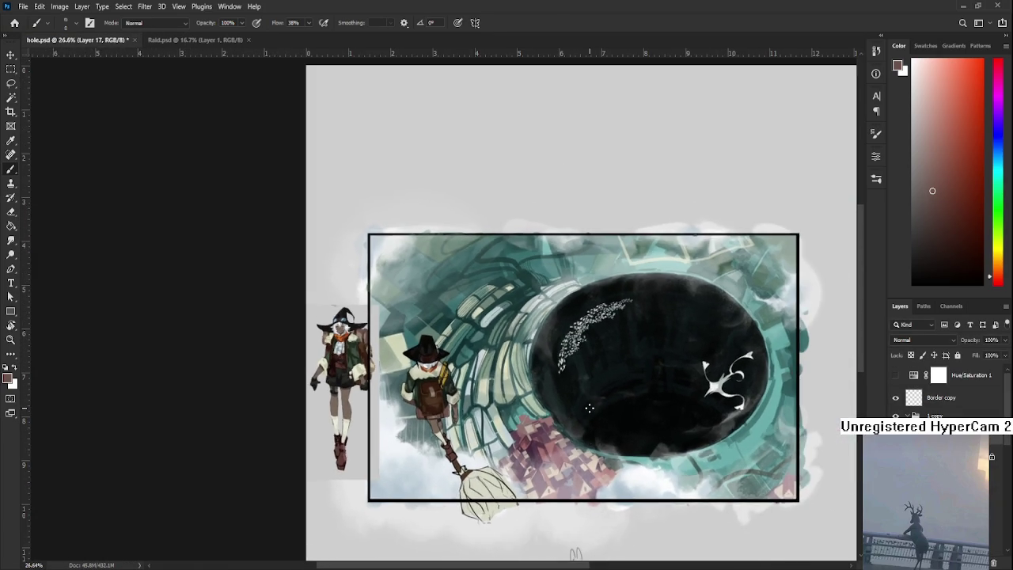
pyautogui.scroll(-1, 586, 406)
pyautogui.scroll(1, 585, 406)
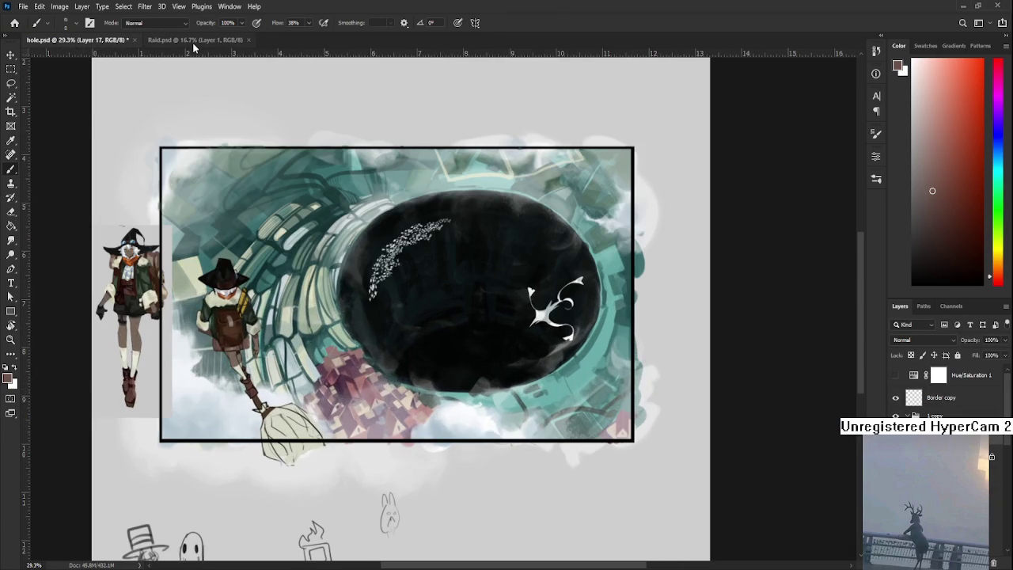
# Step: Switch to Raid.psd and zoom into an empty gap on the right of the sheet
pyautogui.click(193, 41)
pyautogui.scroll(1, 474, 332)
pyautogui.scroll(1, 475, 333)
pyautogui.moveTo(568, 383); pyautogui.dragTo(380, 392)
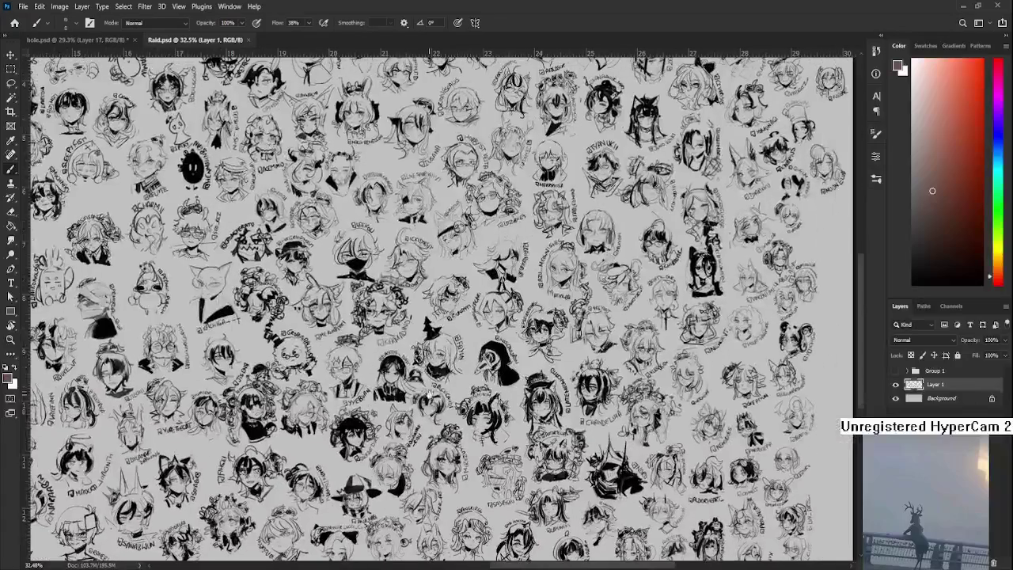
pyautogui.scroll(1, 383, 393)
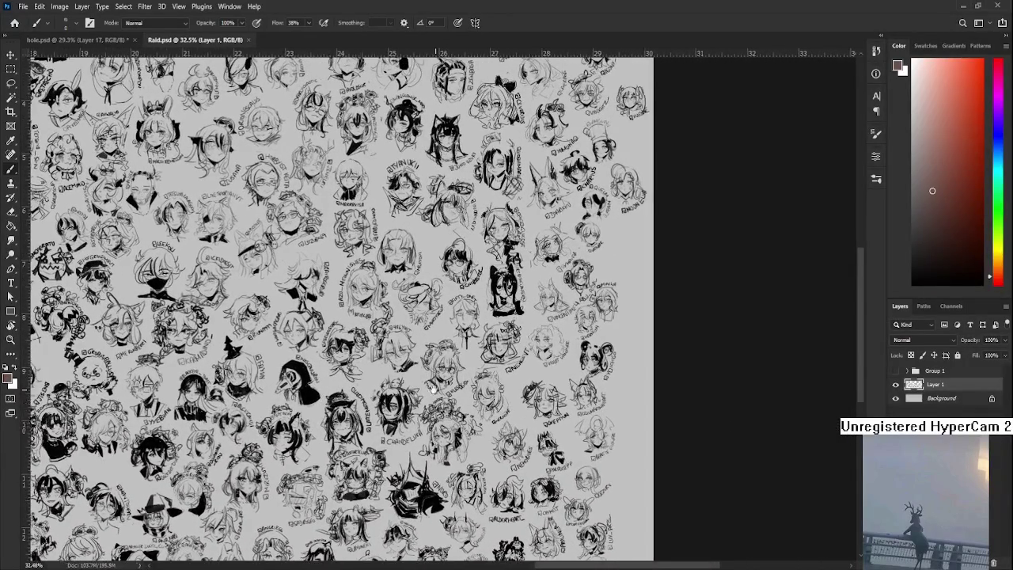
pyautogui.scroll(1, 427, 396)
pyautogui.scroll(1, 467, 396)
pyautogui.scroll(1, 554, 402)
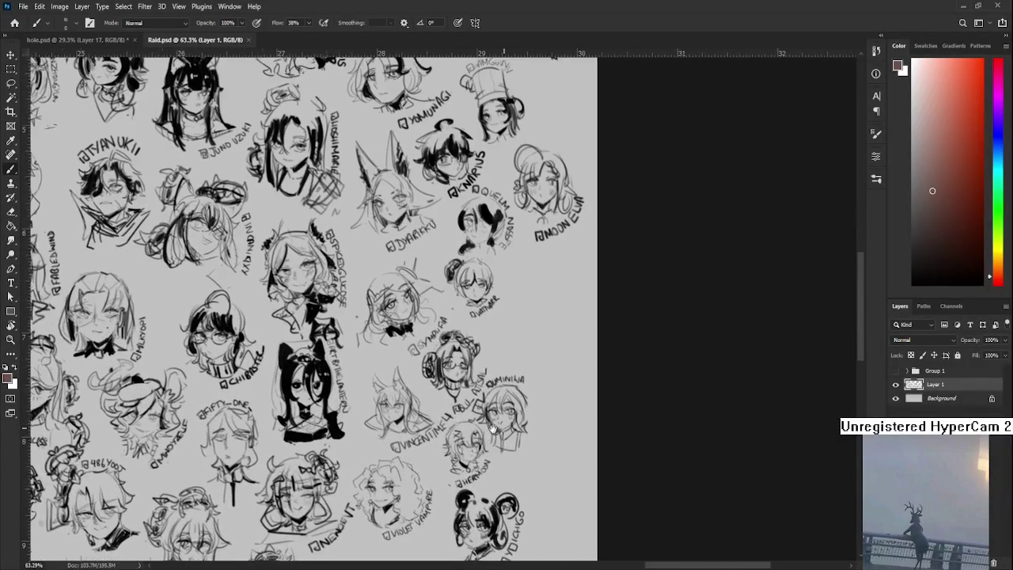
pyautogui.scroll(1, 589, 403)
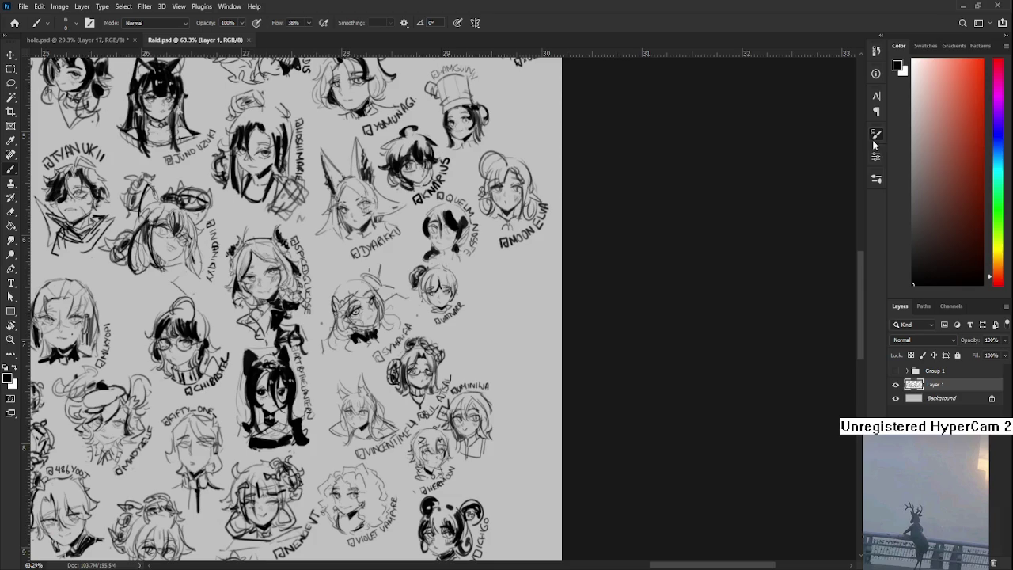
# Step: Resize the brush and draw a small dark mark in the gap, then return to Home
pyautogui.press(']')
pyautogui.press(']')
pyautogui.press(']')
pyautogui.scroll(2, 435, 346)
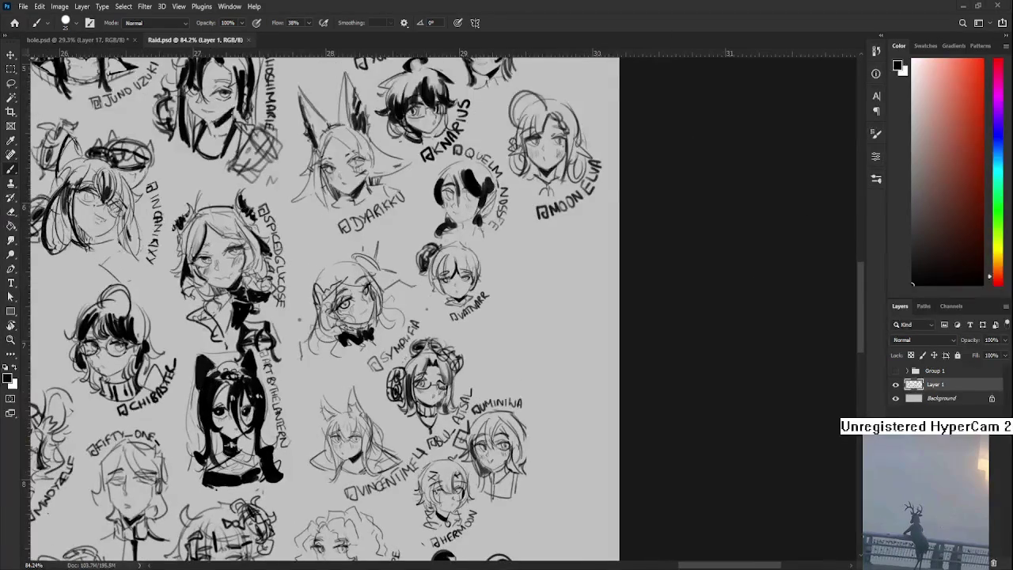
pyautogui.scroll(-1, 435, 346)
pyautogui.press('[')
pyautogui.press('[')
pyautogui.press('[')
pyautogui.moveTo(414, 323)
pyautogui.mouseDown()
pyautogui.moveTo(439, 316)
pyautogui.moveTo(429, 330)
pyautogui.moveTo(440, 317)
pyautogui.mouseUp()
pyautogui.hotkey('ctrl', 'z')
pyautogui.hotkey('ctrl', 'z')
pyautogui.moveTo(428, 319)
pyautogui.mouseDown()
pyautogui.moveTo(438, 315)
pyautogui.moveTo(436, 332)
pyautogui.moveTo(443, 318)
pyautogui.moveTo(413, 338)
pyautogui.mouseUp()
pyautogui.hotkey('ctrl', 'z')
pyautogui.hotkey('ctrl', 'z')
pyautogui.hotkey('ctrl', 'z')
pyautogui.hotkey('ctrl', 'z')
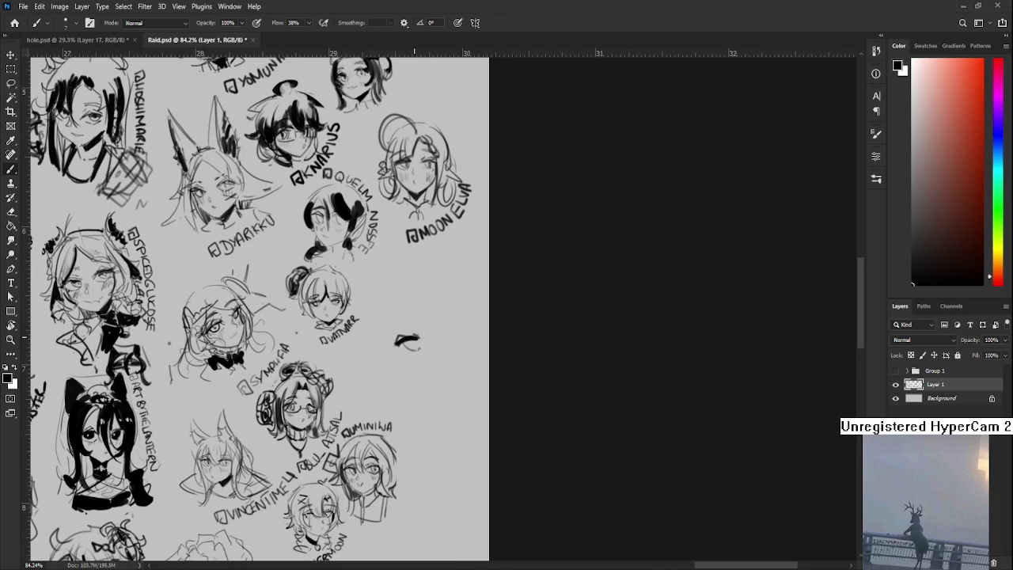
pyautogui.scroll(-3, 459, 356)
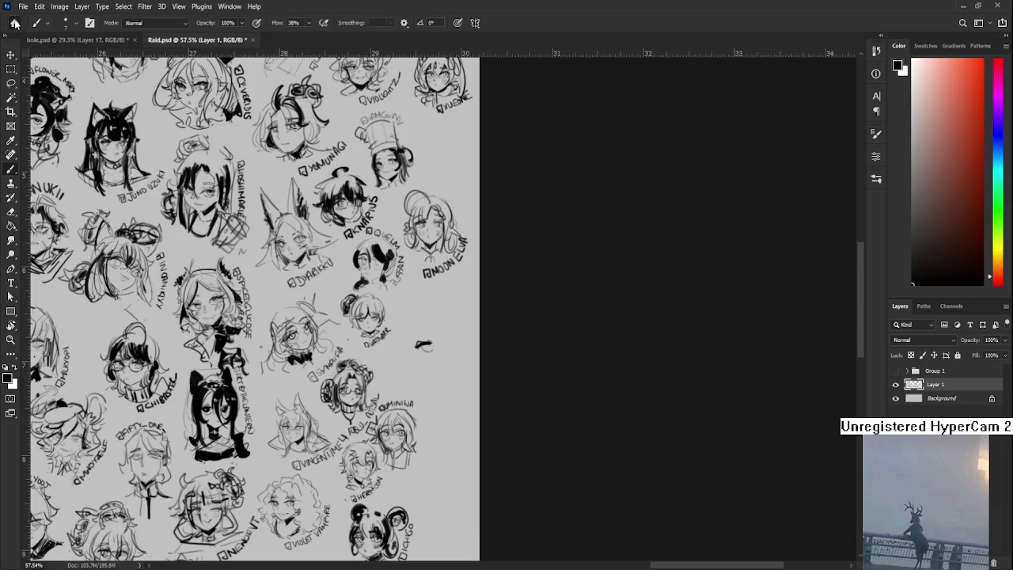
pyautogui.click(14, 22)
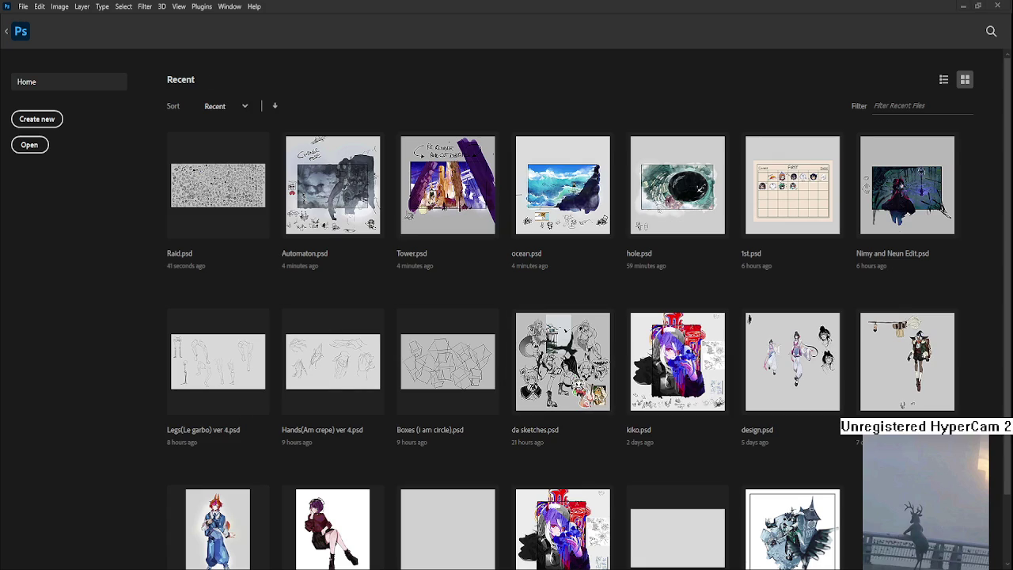
# Step: Open 1st.psd, zoom around its October 2025 chibi calendar, then close it to return to Raid.psd
pyautogui.click(792, 186)
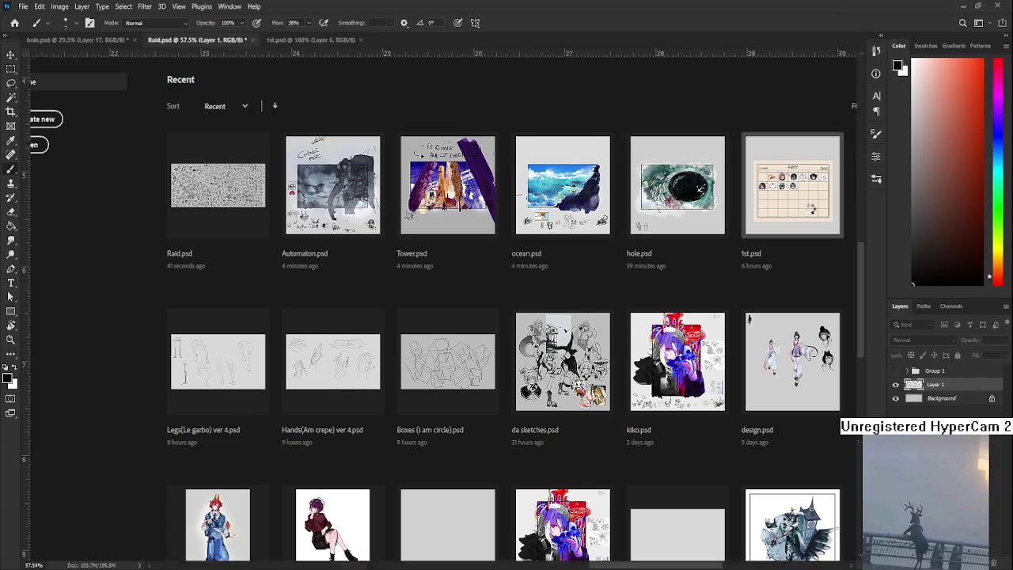
pyautogui.scroll(5, 438, 275)
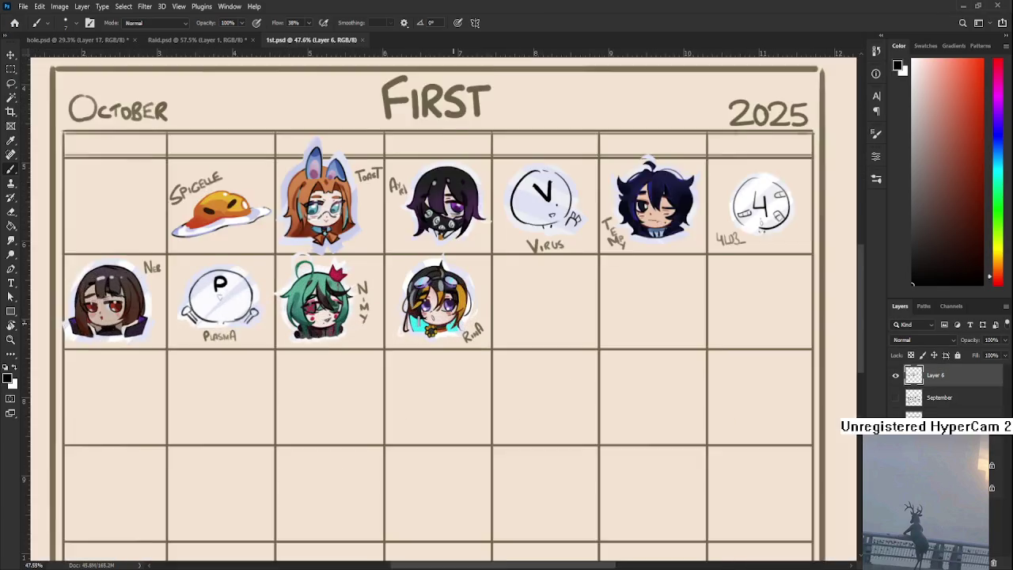
pyautogui.scroll(-2, 471, 406)
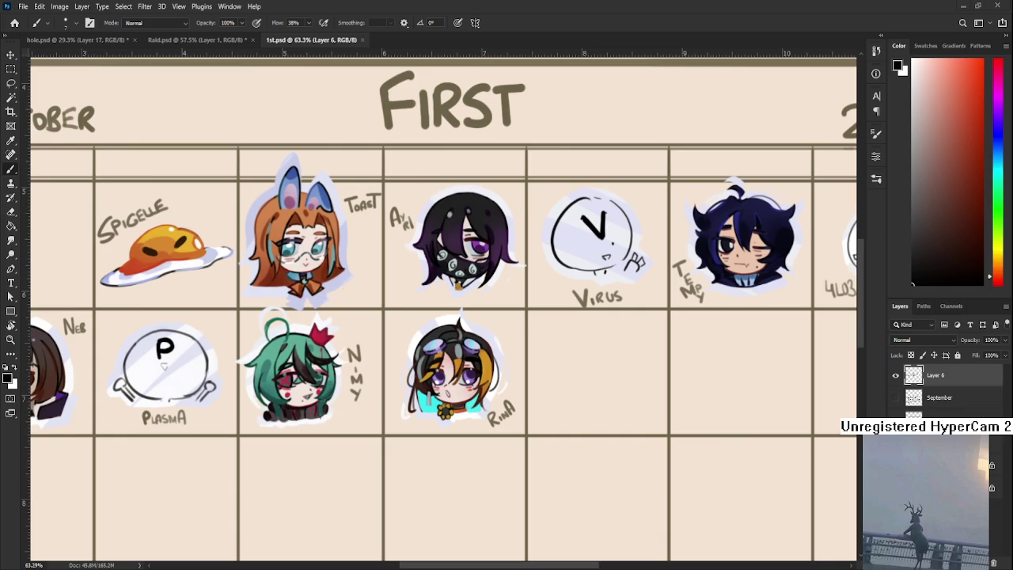
pyautogui.scroll(-1, 598, 424)
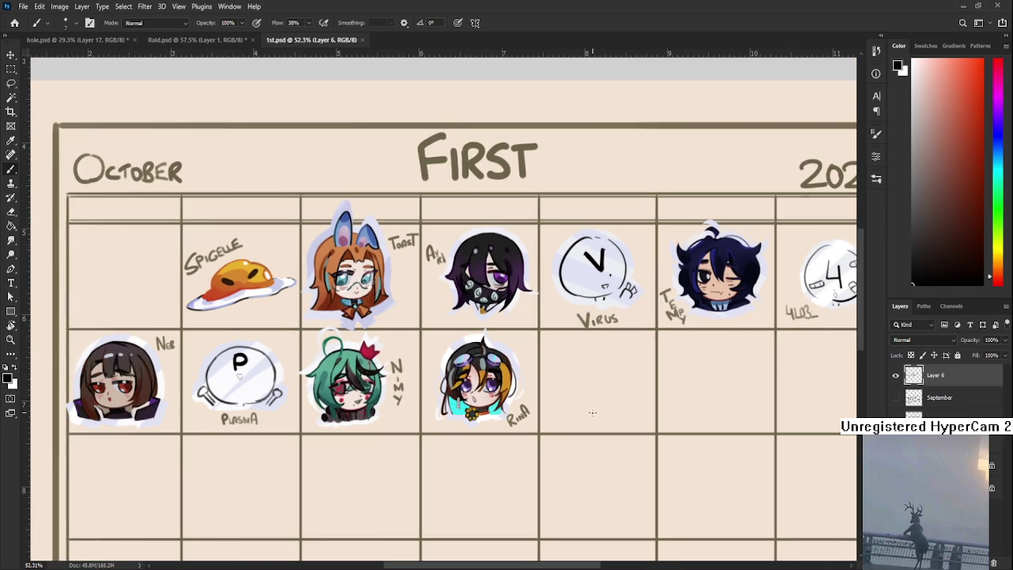
pyautogui.scroll(1, 586, 405)
pyautogui.scroll(1, 586, 405)
pyautogui.scroll(1, 582, 406)
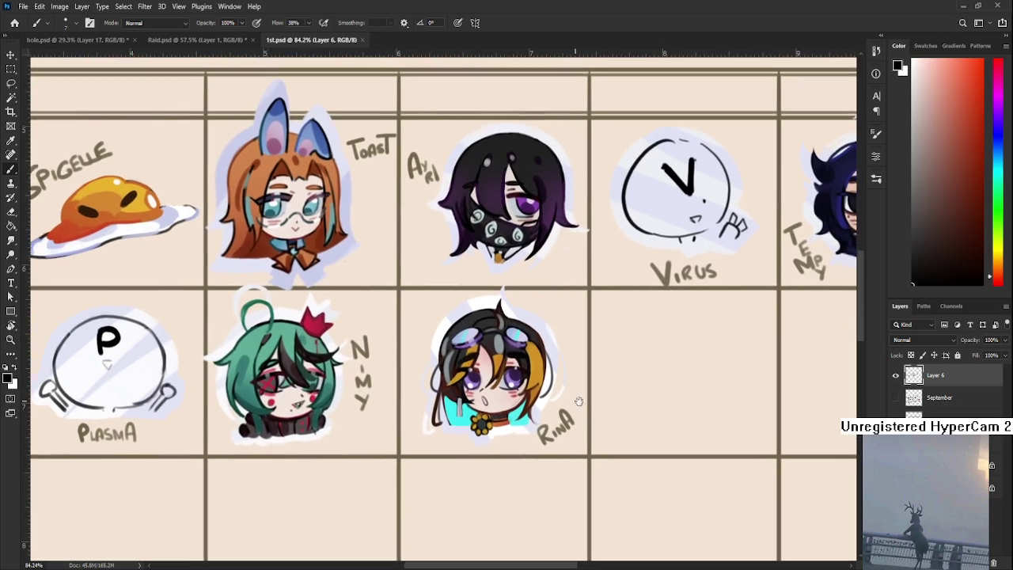
pyautogui.scroll(-1, 577, 407)
pyautogui.scroll(-2, 577, 407)
pyautogui.scroll(-2, 577, 407)
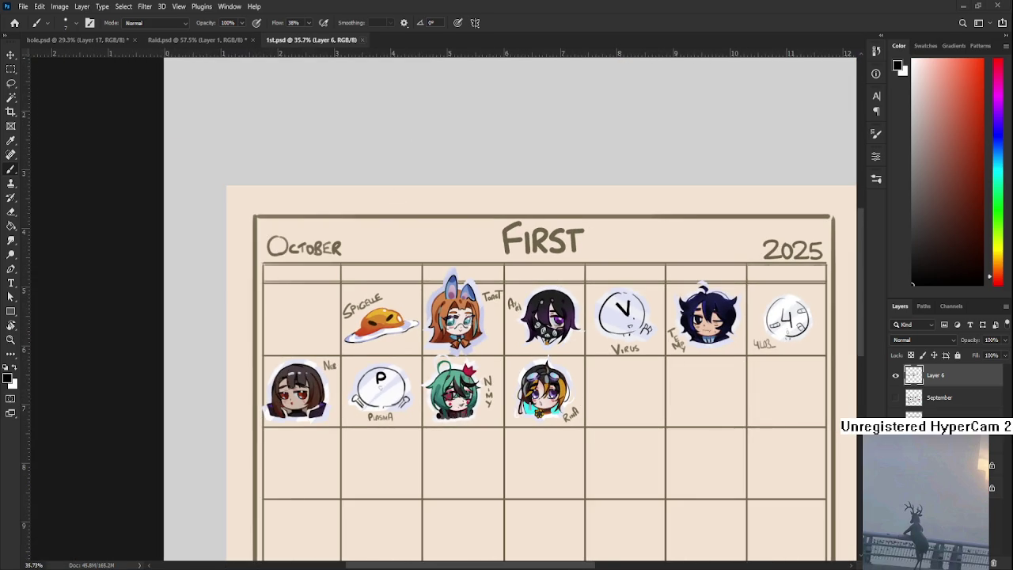
pyautogui.click(361, 40)
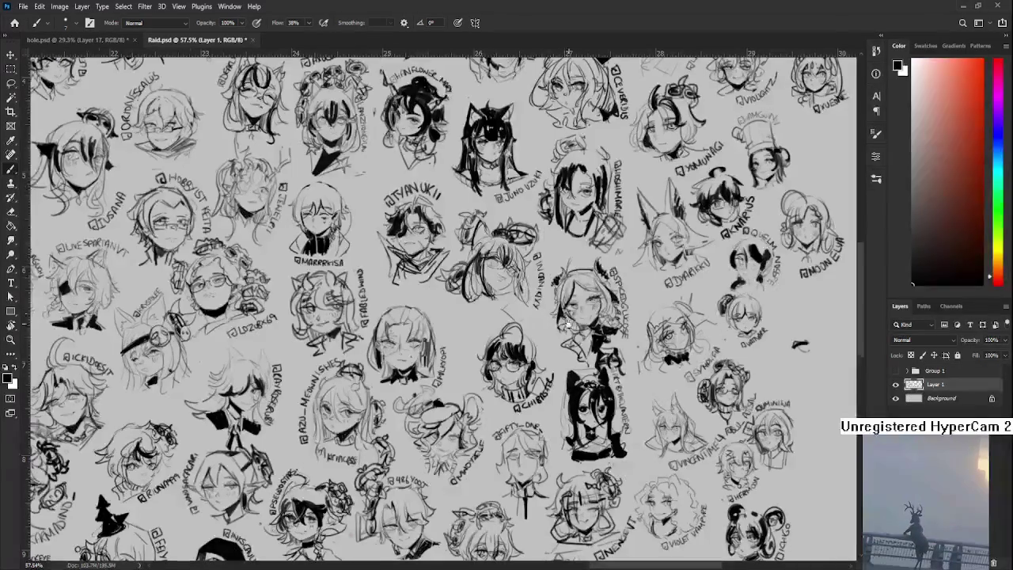
# Step: Zoom in on the stray stroke and add a thin line above the eye mark, undoing trial strokes
pyautogui.scroll(1, 522, 332)
pyautogui.scroll(3, 522, 334)
pyautogui.scroll(2, 522, 334)
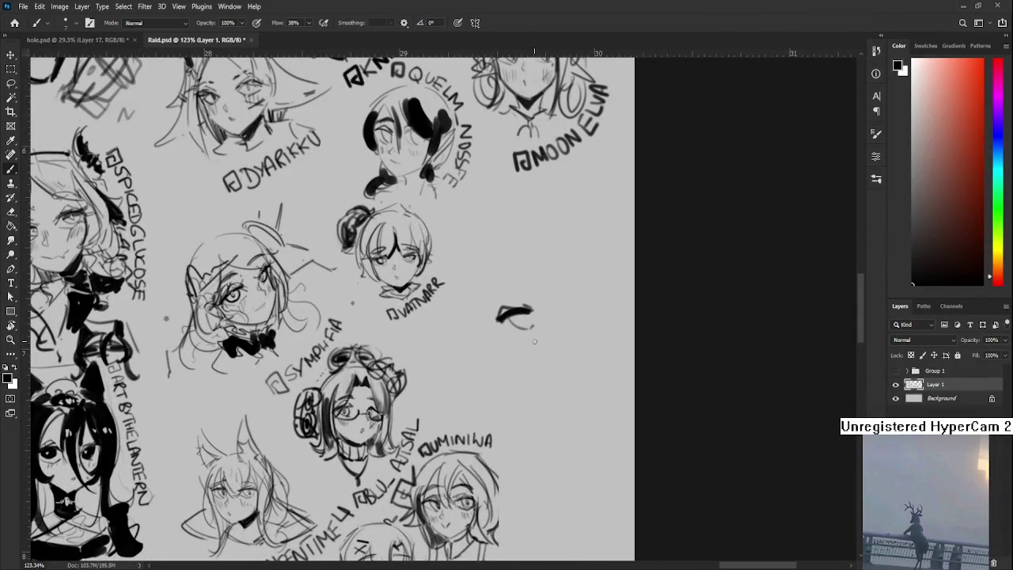
pyautogui.scroll(1, 562, 359)
pyautogui.scroll(1, 480, 364)
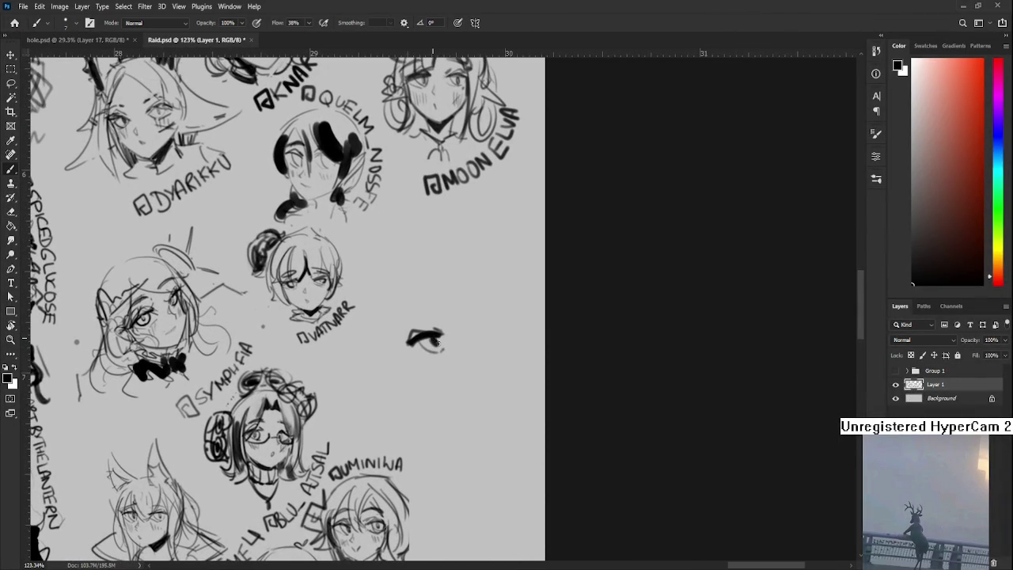
pyautogui.moveTo(440, 345); pyautogui.dragTo(448, 331)
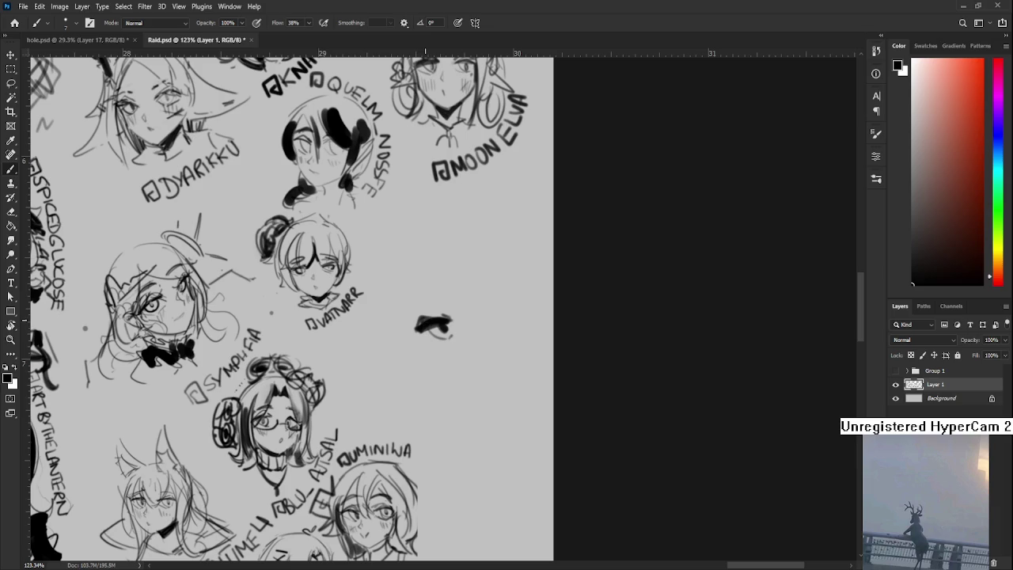
pyautogui.moveTo(448, 315)
pyautogui.mouseDown()
pyautogui.moveTo(439, 333)
pyautogui.moveTo(403, 339)
pyautogui.mouseUp()
pyautogui.moveTo(435, 337)
pyautogui.mouseDown()
pyautogui.moveTo(420, 312)
pyautogui.moveTo(437, 346)
pyautogui.mouseUp()
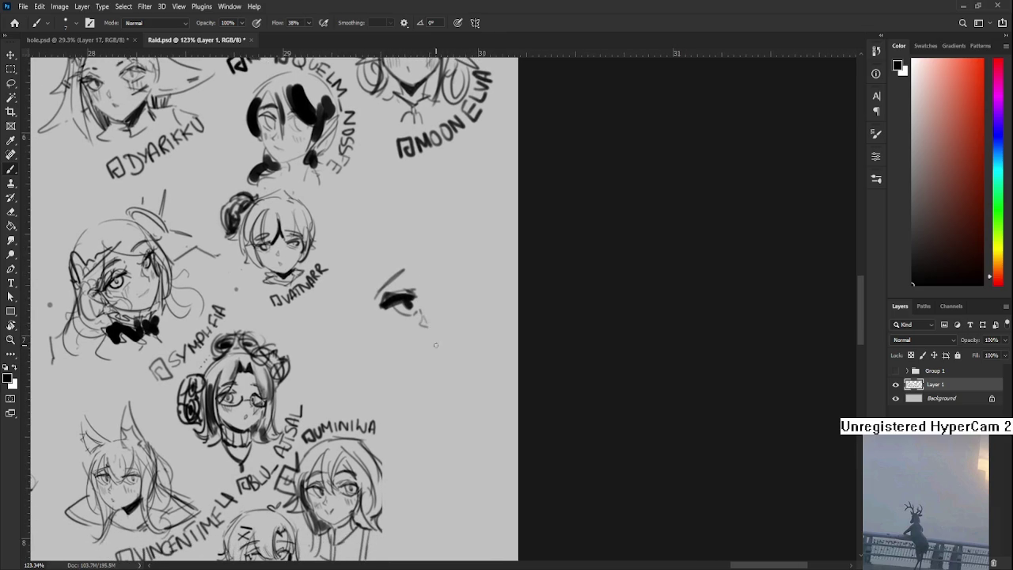
pyautogui.hotkey('ctrl', 'z')
pyautogui.moveTo(431, 338); pyautogui.dragTo(436, 345)
pyautogui.hotkey('ctrl', 'z')
# Step: Darken the eye's lower lid and draw a V-shaped mark below the eye
pyautogui.moveTo(396, 306)
pyautogui.mouseDown()
pyautogui.moveTo(409, 318)
pyautogui.moveTo(412, 305)
pyautogui.mouseUp()
pyautogui.hotkey('ctrl', 'z')
pyautogui.press('e')
pyautogui.press('b')
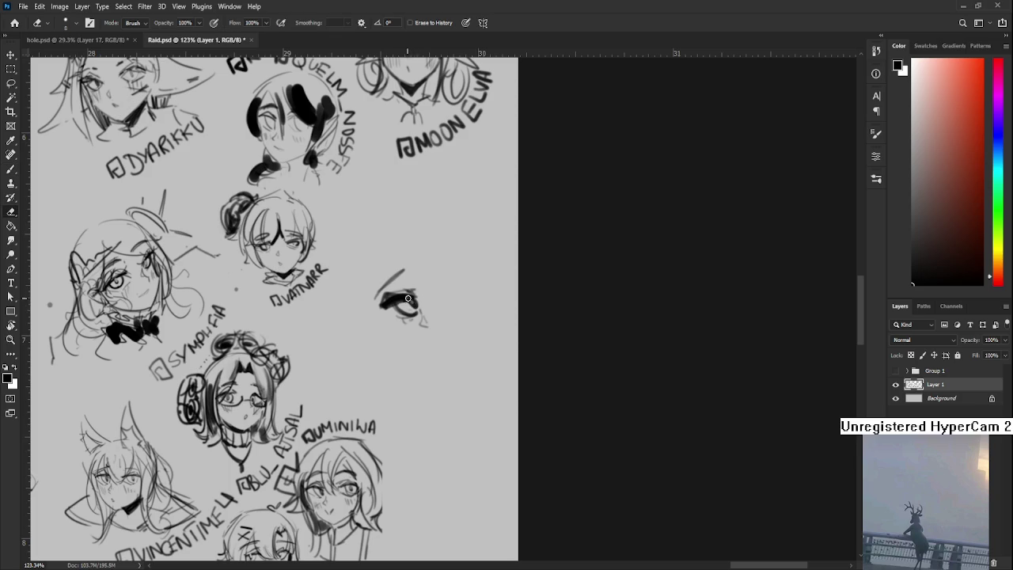
pyautogui.moveTo(408, 301); pyautogui.dragTo(399, 322)
pyautogui.moveTo(420, 354); pyautogui.dragTo(429, 362)
pyautogui.hotkey('ctrl', 'z')
pyautogui.hotkey('ctrl', 'z')
pyautogui.moveTo(429, 362); pyautogui.dragTo(435, 353)
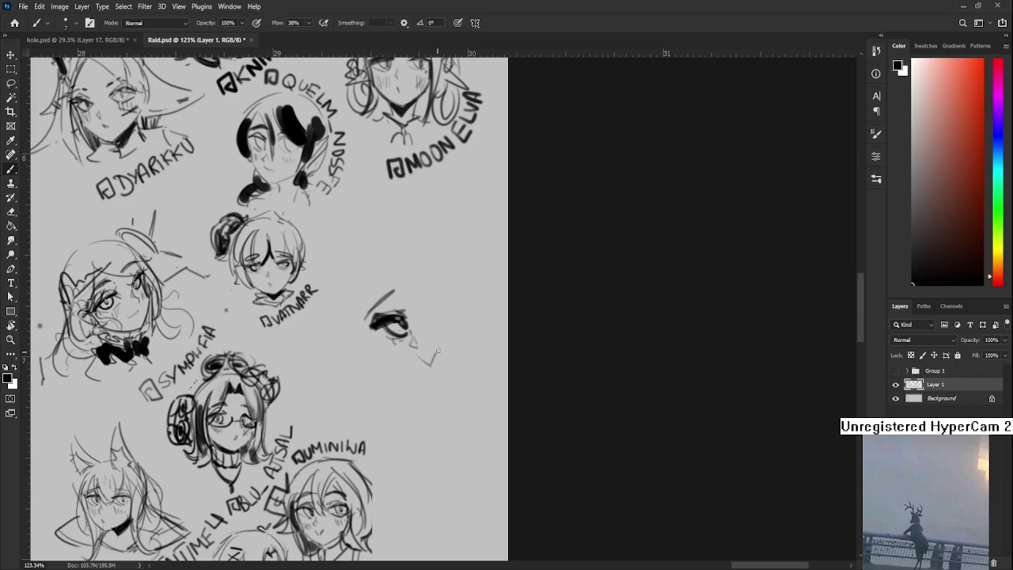
pyautogui.moveTo(437, 352)
pyautogui.mouseDown()
pyautogui.moveTo(451, 333)
pyautogui.moveTo(452, 364)
pyautogui.moveTo(477, 364)
pyautogui.mouseUp()
pyautogui.press('r')
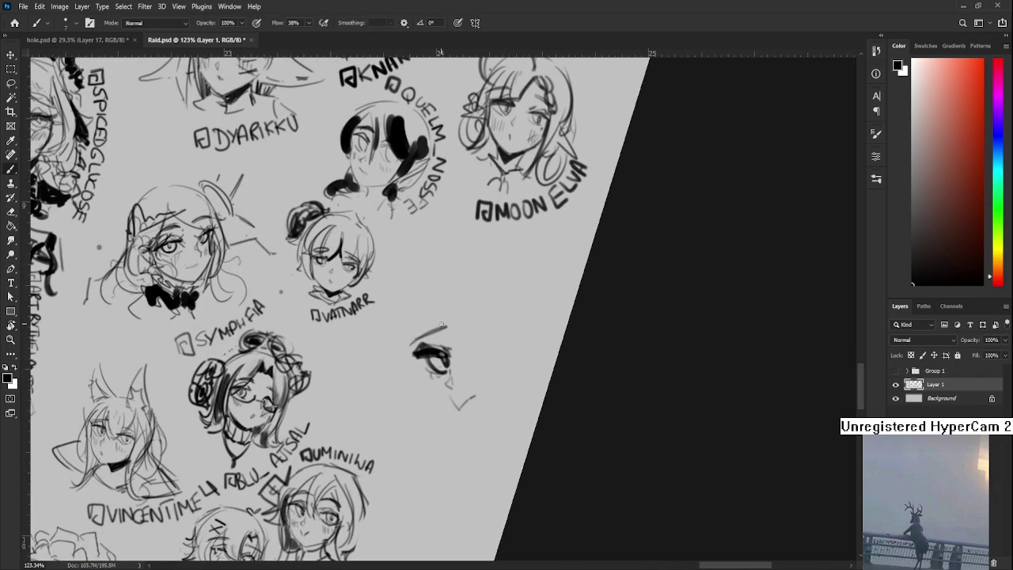
# Step: Sketch hair, the head outline and a jaw line rising up-right from the chin around the eye
pyautogui.moveTo(441, 310); pyautogui.dragTo(425, 369)
pyautogui.moveTo(428, 369); pyautogui.dragTo(416, 345)
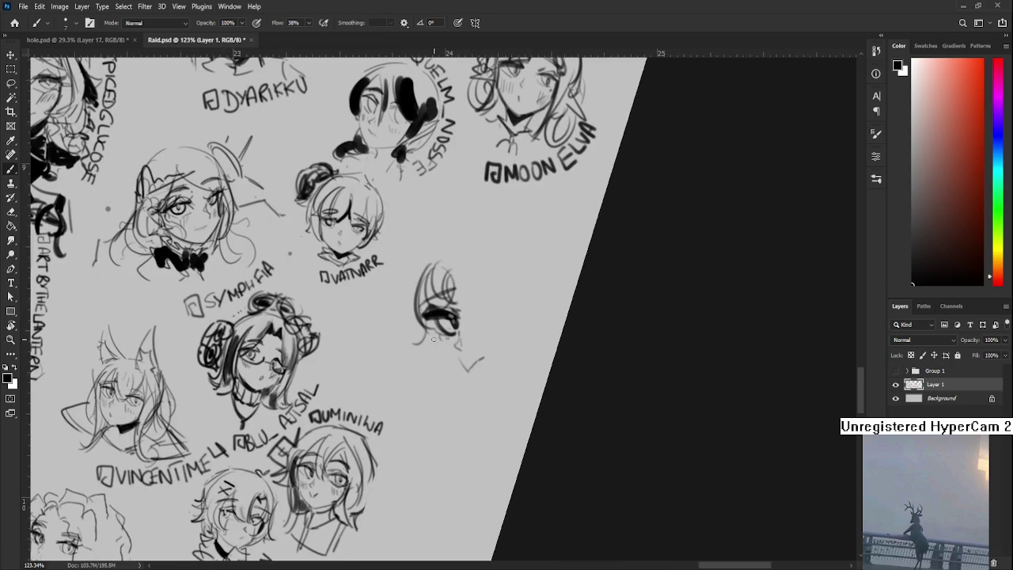
pyautogui.moveTo(423, 303); pyautogui.dragTo(392, 308)
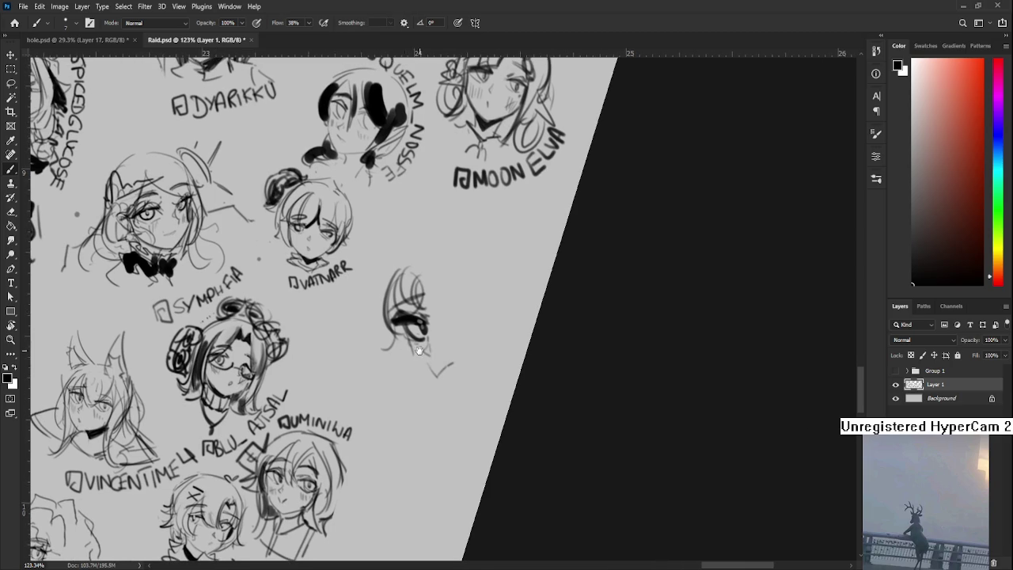
pyautogui.moveTo(409, 342)
pyautogui.mouseDown()
pyautogui.moveTo(438, 391)
pyautogui.moveTo(452, 395)
pyautogui.moveTo(487, 374)
pyautogui.mouseUp()
pyautogui.hotkey('ctrl', 'z')
pyautogui.moveTo(440, 396)
pyautogui.mouseDown()
pyautogui.moveTo(485, 373)
pyautogui.moveTo(456, 392)
pyautogui.moveTo(457, 345)
pyautogui.moveTo(484, 327)
pyautogui.moveTo(482, 352)
pyautogui.moveTo(487, 323)
pyautogui.moveTo(467, 353)
pyautogui.mouseUp()
pyautogui.hotkey('ctrl', 'z')
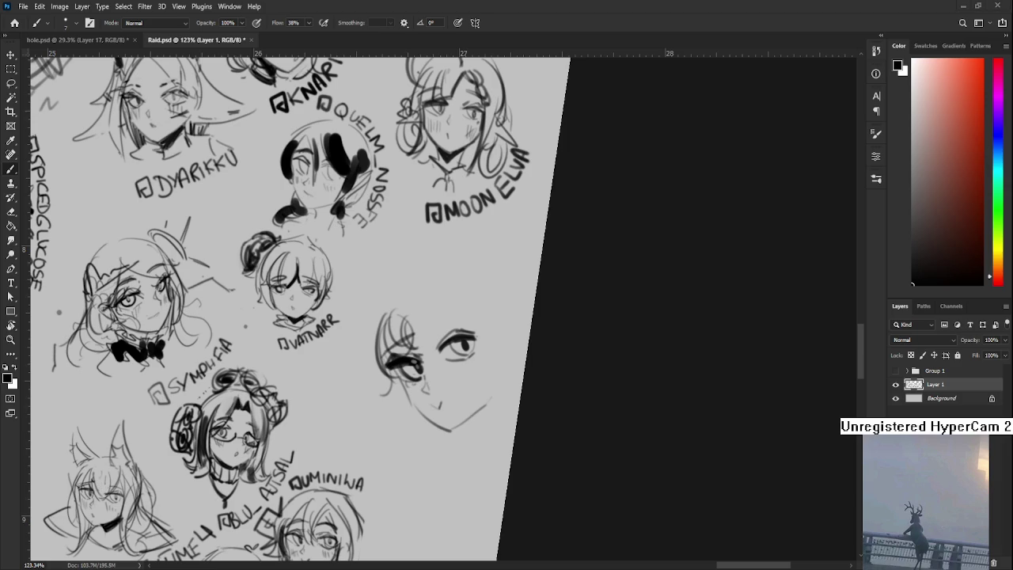
# Step: Rotate the view and draw a thin arching eyebrow over the right eye
pyautogui.scroll(-3, 538, 395)
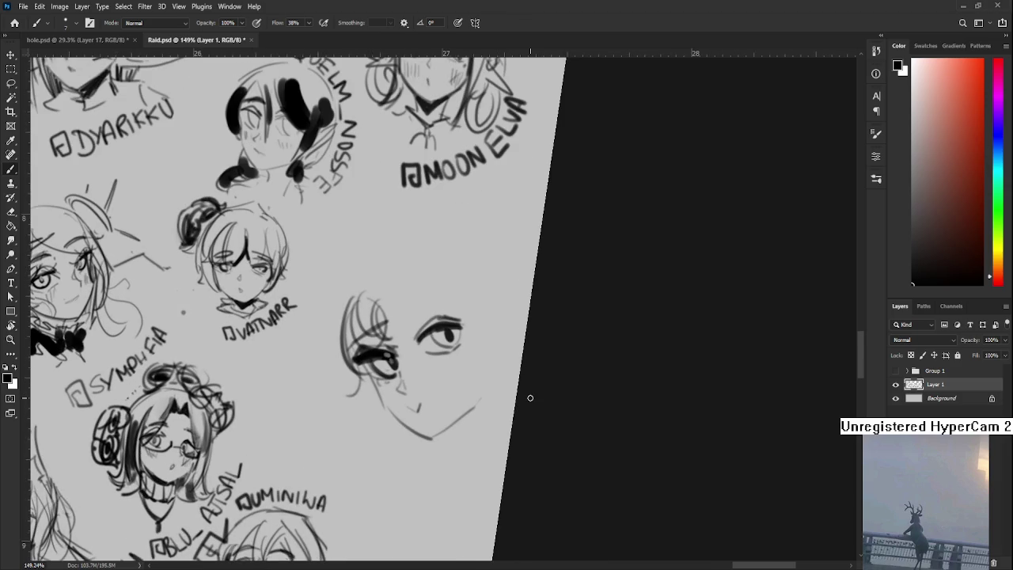
pyautogui.press('r')
pyautogui.moveTo(529, 398)
pyautogui.mouseDown()
pyautogui.moveTo(536, 390)
pyautogui.moveTo(495, 361)
pyautogui.mouseUp()
pyautogui.scroll(1, 494, 365)
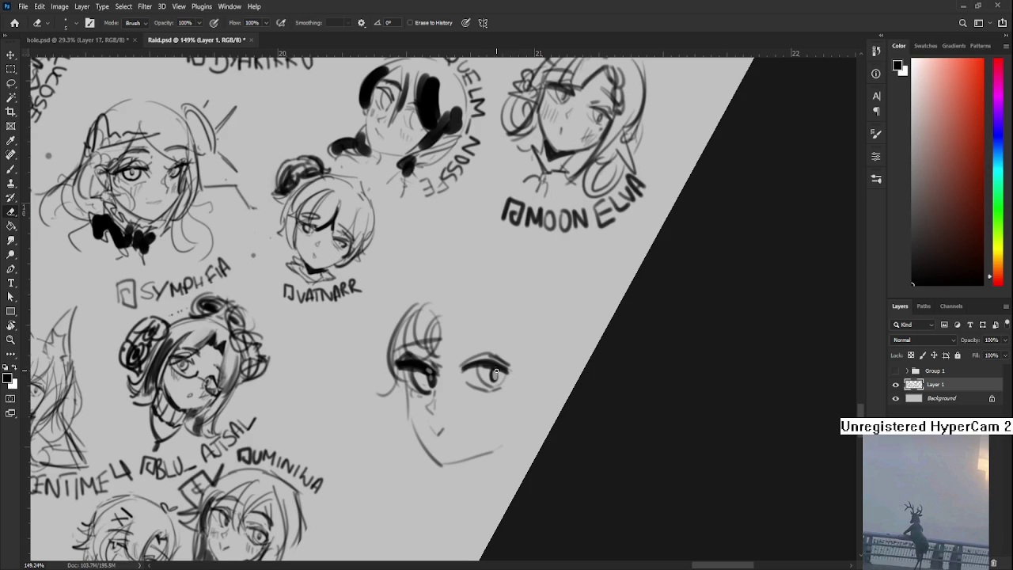
pyautogui.press('r')
pyautogui.moveTo(497, 368)
pyautogui.mouseDown()
pyautogui.moveTo(435, 382)
pyautogui.moveTo(485, 362)
pyautogui.mouseUp()
pyautogui.press('b')
pyautogui.press('r')
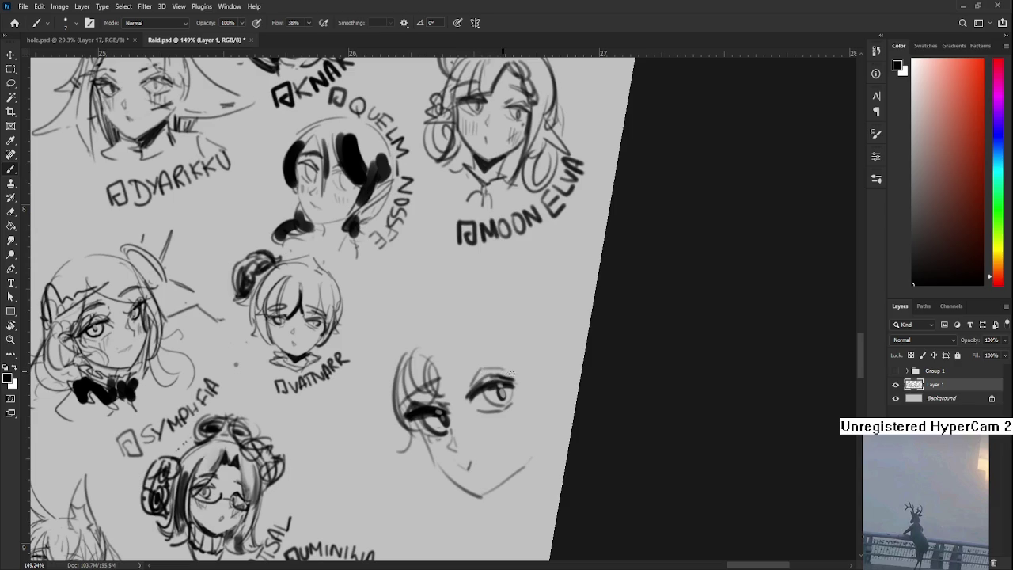
pyautogui.moveTo(506, 372); pyautogui.dragTo(510, 365)
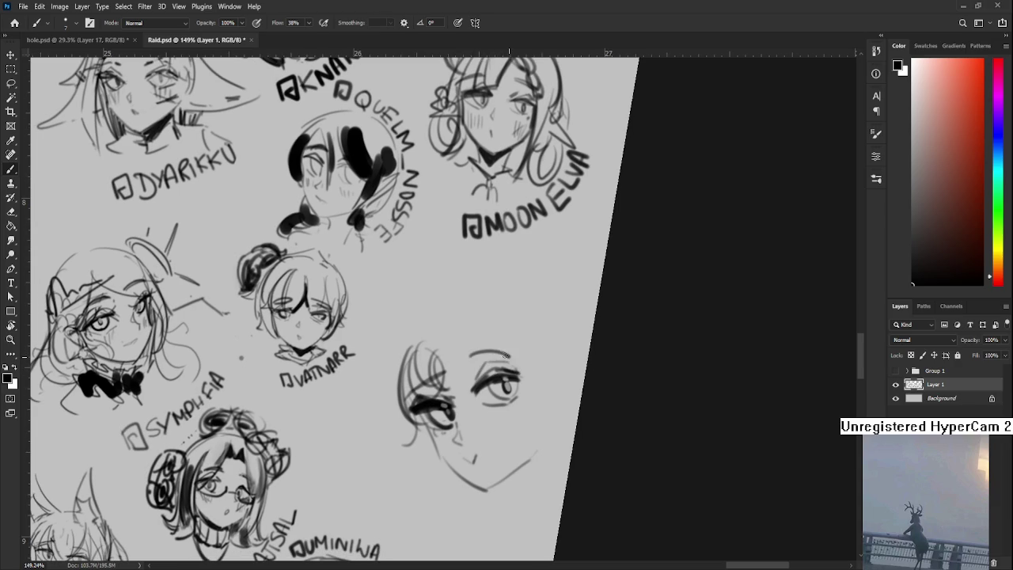
pyautogui.hotkey('ctrl', 'z')
pyautogui.moveTo(468, 359); pyautogui.dragTo(500, 354)
pyautogui.hotkey('ctrl', 'z')
pyautogui.hotkey('ctrl', 'z')
pyautogui.moveTo(464, 362); pyautogui.dragTo(506, 354)
pyautogui.hotkey('ctrl', 'z')
# Step: Sketch wavy hair strands on the lower-right head, then straighten the canvas view
pyautogui.press('e')
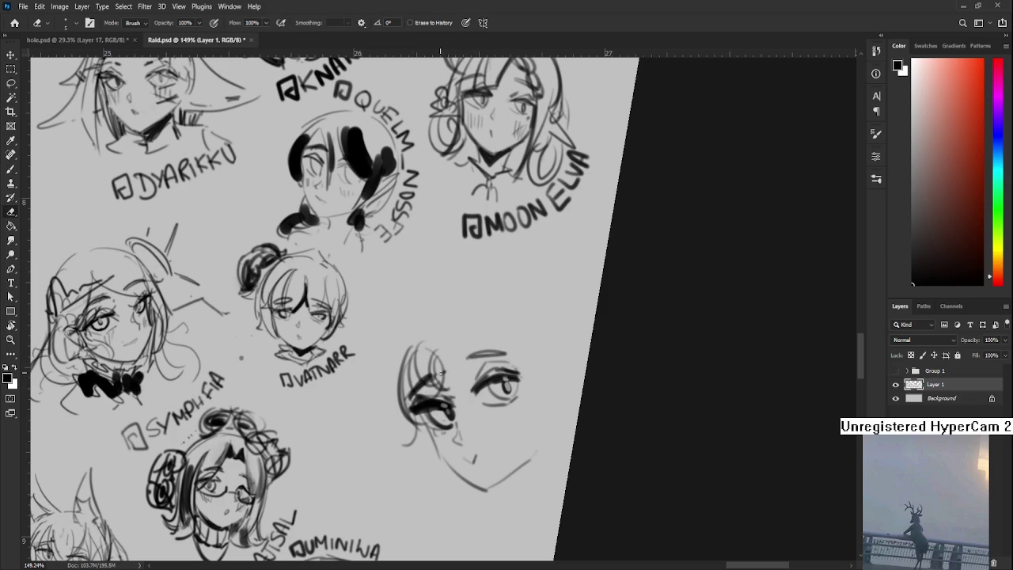
pyautogui.scroll(1, 446, 371)
pyautogui.press('b')
pyautogui.moveTo(432, 367); pyautogui.dragTo(472, 411)
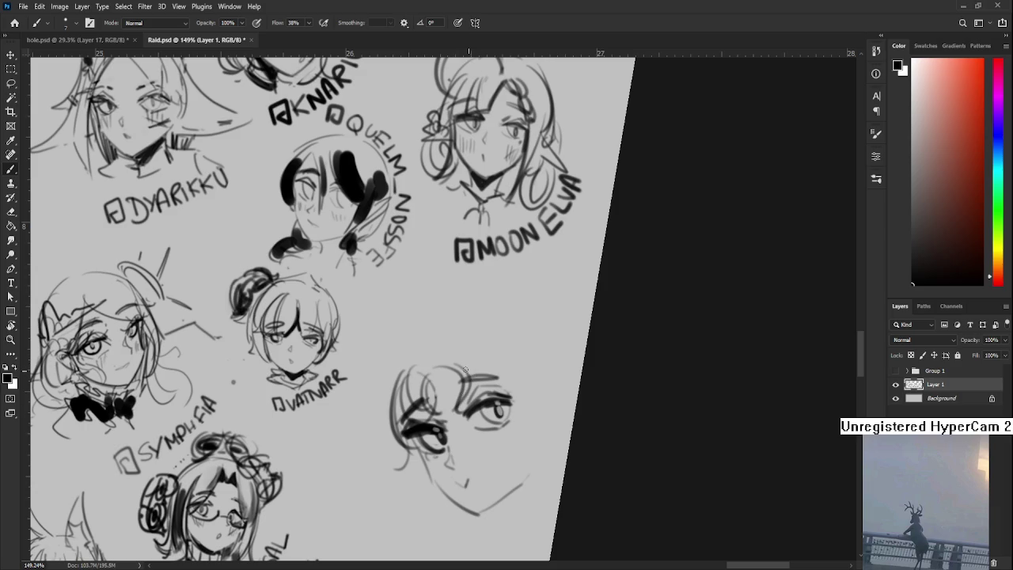
pyautogui.moveTo(481, 372)
pyautogui.mouseDown()
pyautogui.moveTo(465, 400)
pyautogui.moveTo(506, 440)
pyautogui.mouseUp()
pyautogui.scroll(1, 478, 366)
pyautogui.moveTo(491, 389); pyautogui.dragTo(516, 438)
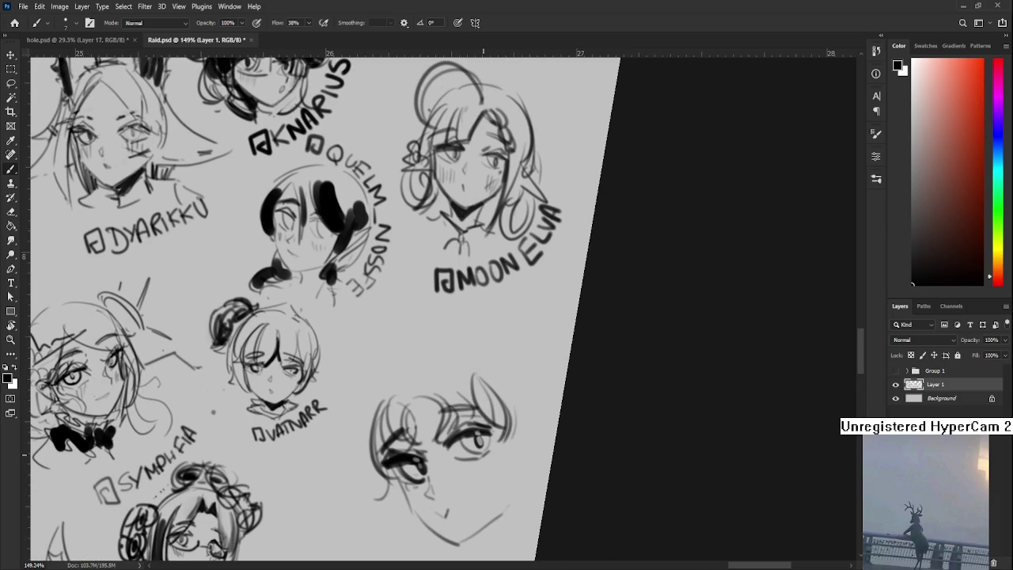
pyautogui.scroll(-4, 540, 376)
pyautogui.press('r')
pyautogui.moveTo(617, 409); pyautogui.dragTo(597, 443)
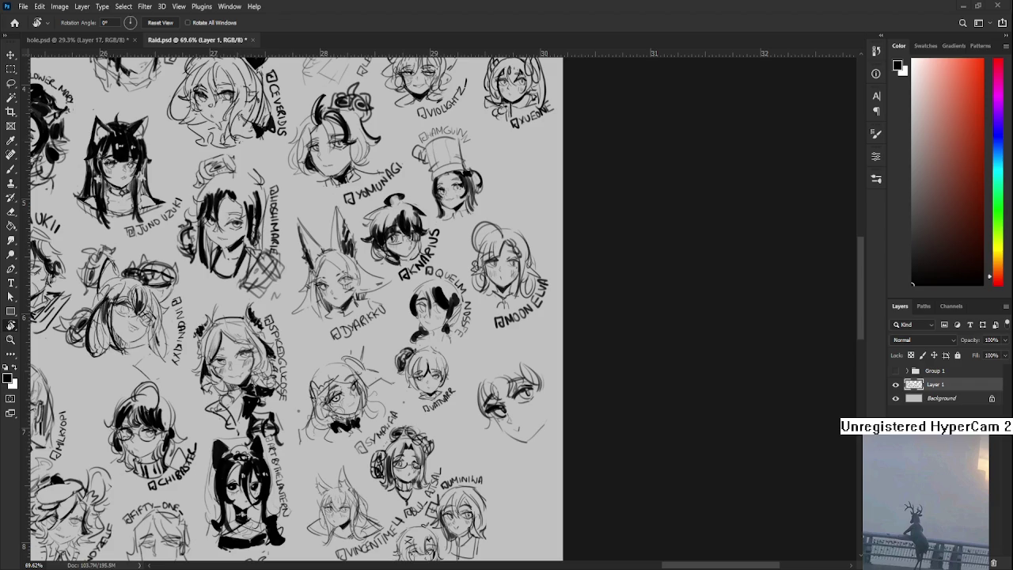
pyautogui.hotkey('ctrl', 'v')
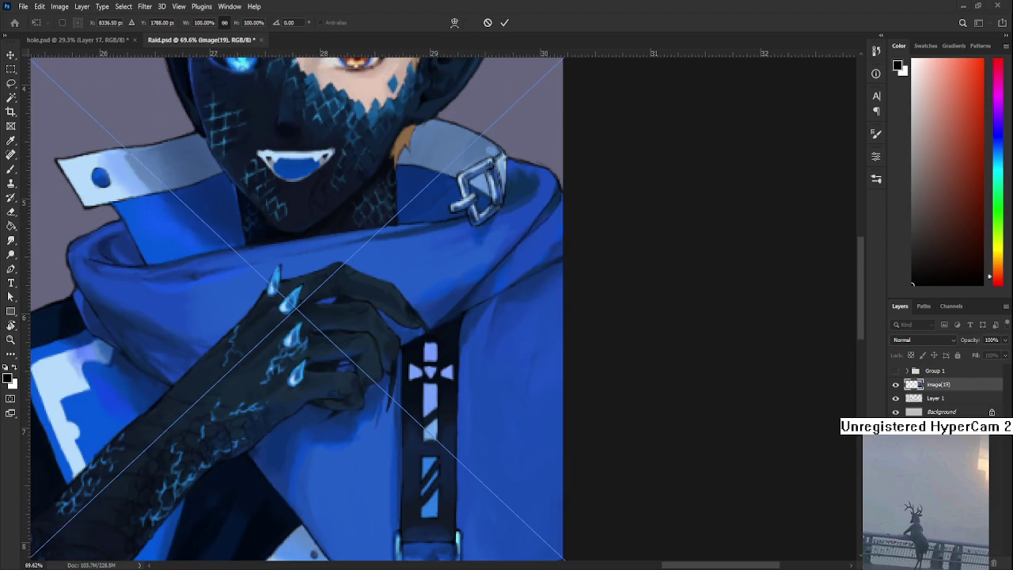
pyautogui.scroll(-2, 262, 292)
pyautogui.scroll(-3, 261, 292)
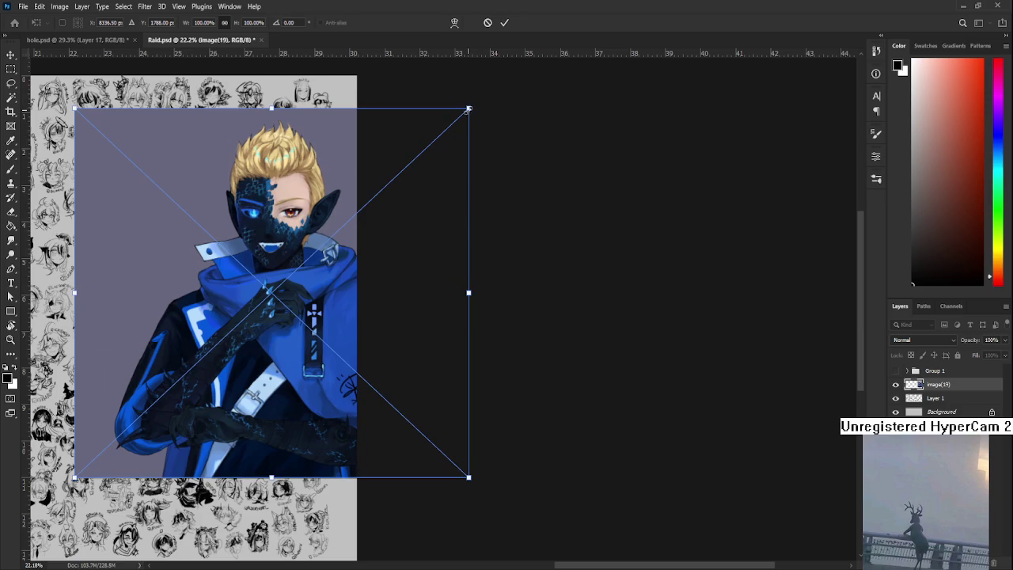
pyautogui.moveTo(469, 108); pyautogui.dragTo(176, 382)
pyautogui.moveTo(122, 414); pyautogui.dragTo(251, 312)
pyautogui.press('Return')
pyautogui.scroll(2, 251, 312)
pyautogui.scroll(2, 301, 320)
pyautogui.scroll(2, 317, 325)
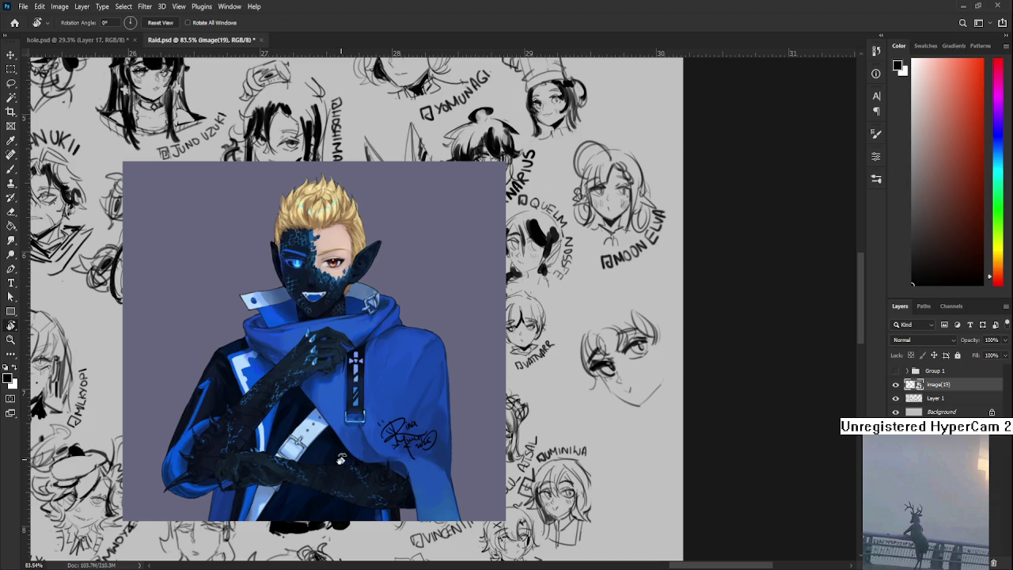
pyautogui.scroll(-2, 341, 459)
pyautogui.scroll(-1, 340, 459)
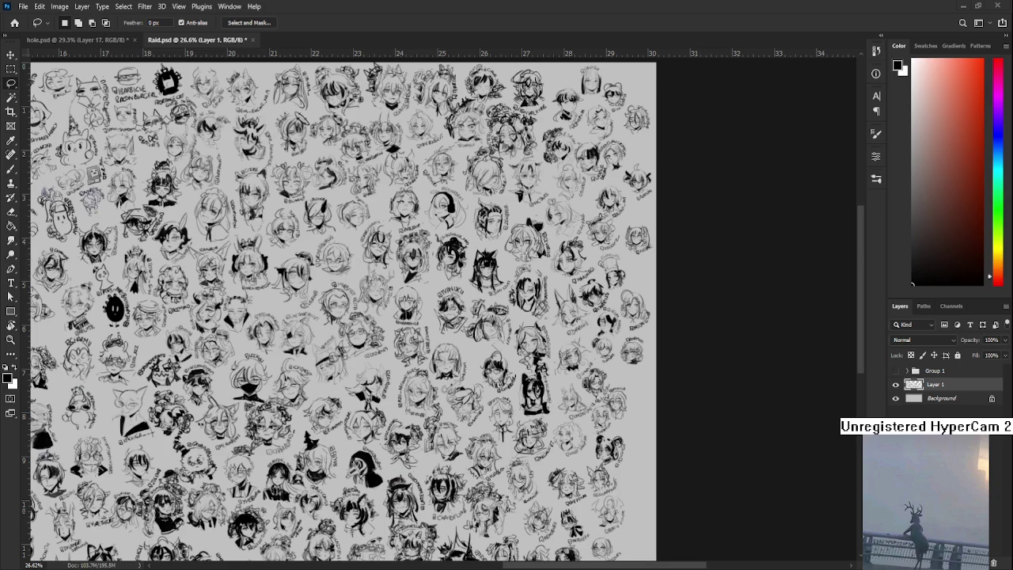
pyautogui.scroll(-3, 443, 309)
pyautogui.scroll(2, 443, 309)
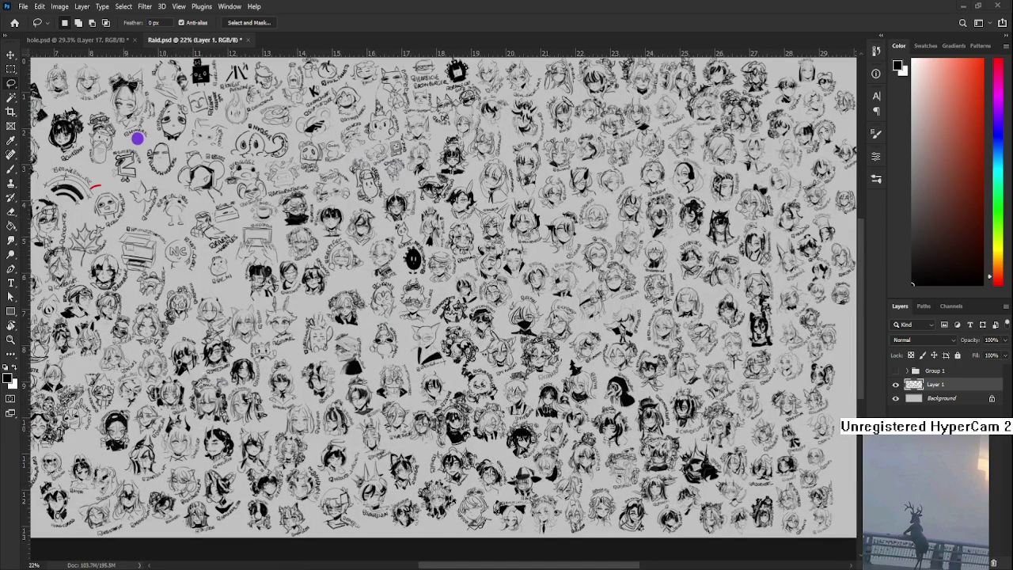
pyautogui.hotkey('ctrl', 'Tab')
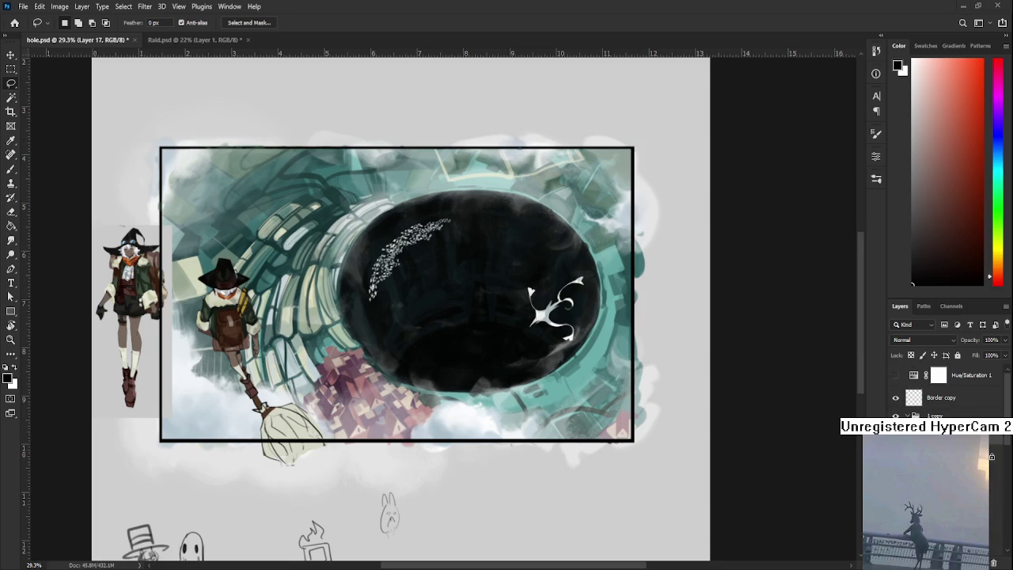
pyautogui.scroll(2, 369, 456)
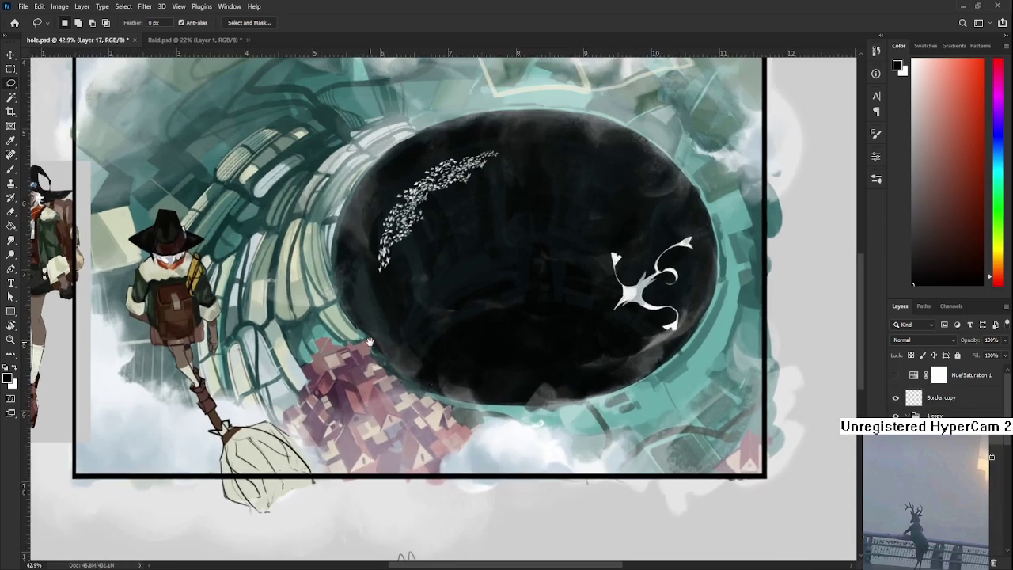
pyautogui.scroll(1, 370, 455)
pyautogui.scroll(1, 369, 456)
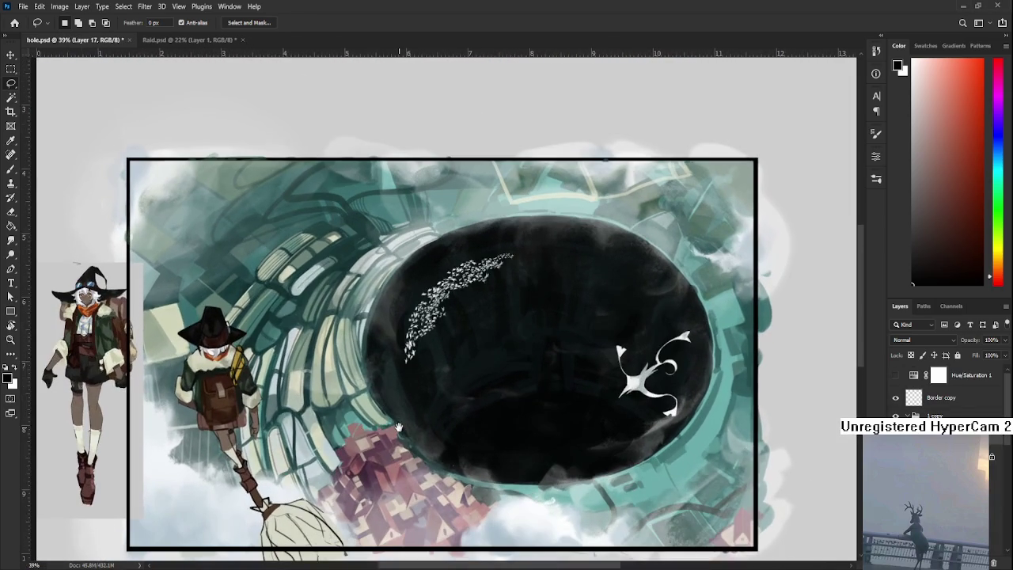
pyautogui.scroll(-1, 401, 431)
pyautogui.scroll(-1, 401, 432)
pyautogui.scroll(2, 401, 431)
pyautogui.scroll(-2, 408, 416)
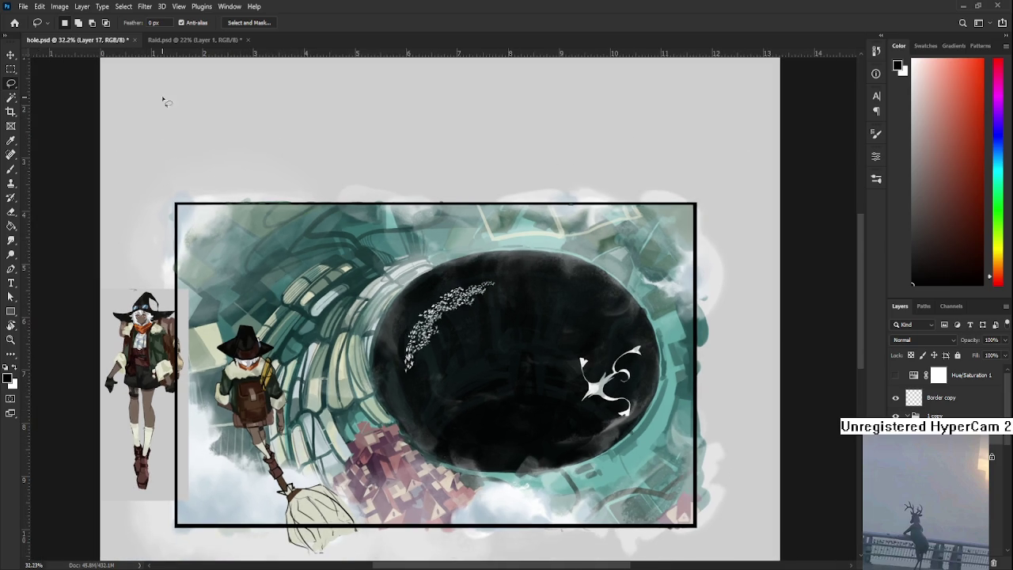
pyautogui.click(180, 39)
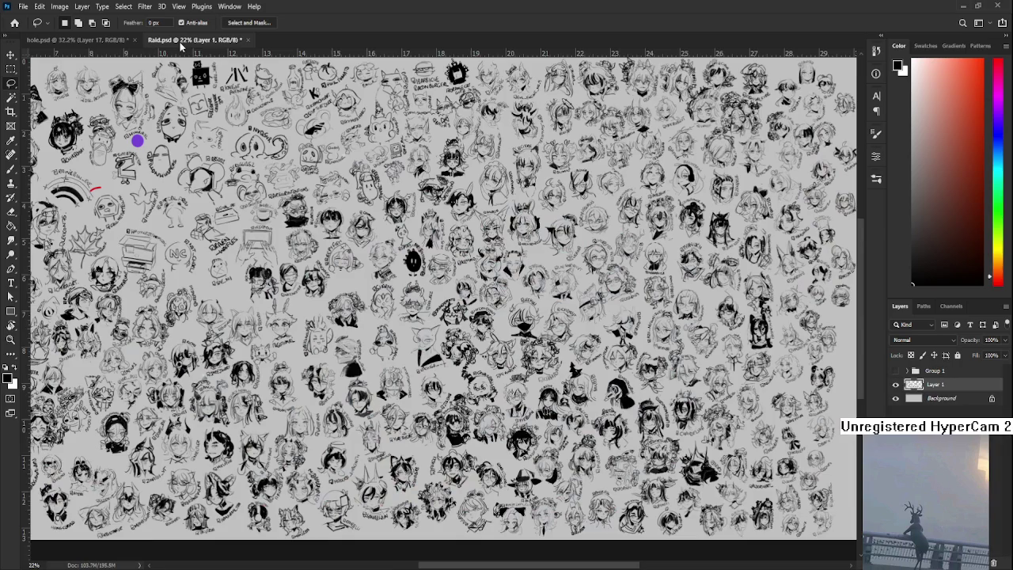
pyautogui.scroll(3, 439, 309)
pyautogui.scroll(2, 719, 402)
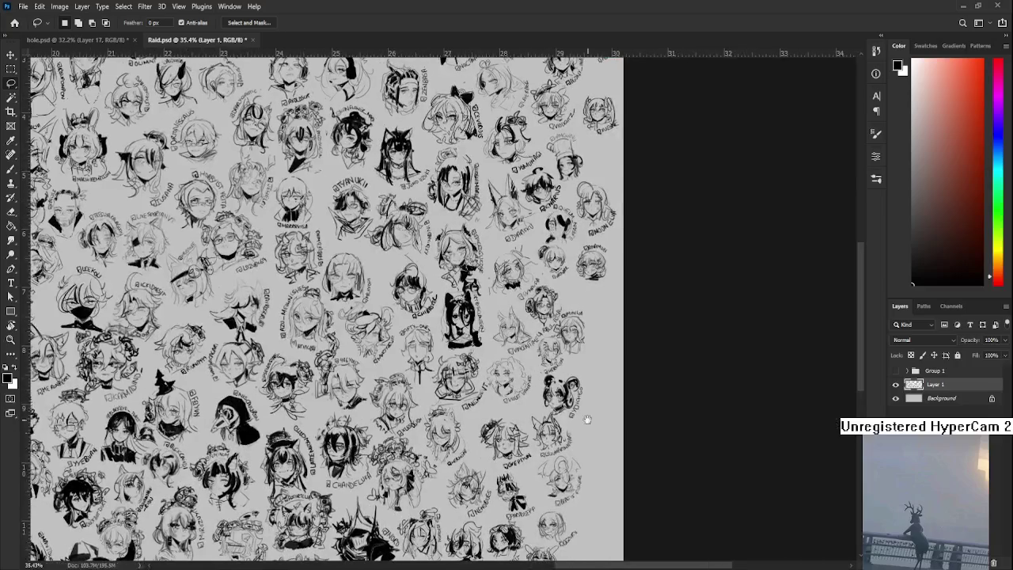
pyautogui.hscroll(5, 443, 309)
pyautogui.scroll(3, 443, 309)
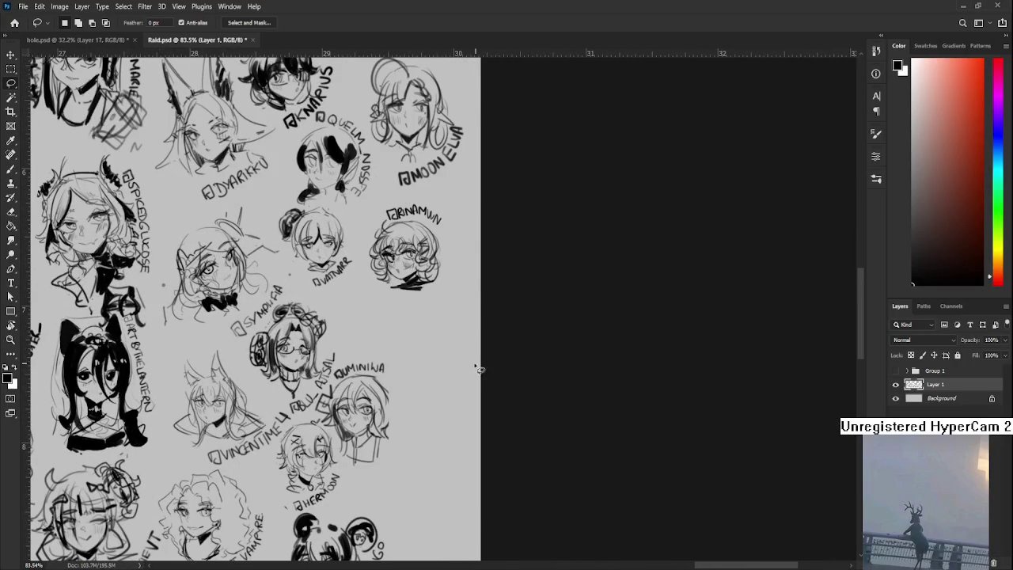
pyautogui.scroll(1, 404, 330)
pyautogui.press('b')
pyautogui.moveTo(395, 345); pyautogui.dragTo(430, 330)
pyautogui.hotkey('ctrl', 'z')
pyautogui.moveTo(409, 372); pyautogui.dragTo(429, 367)
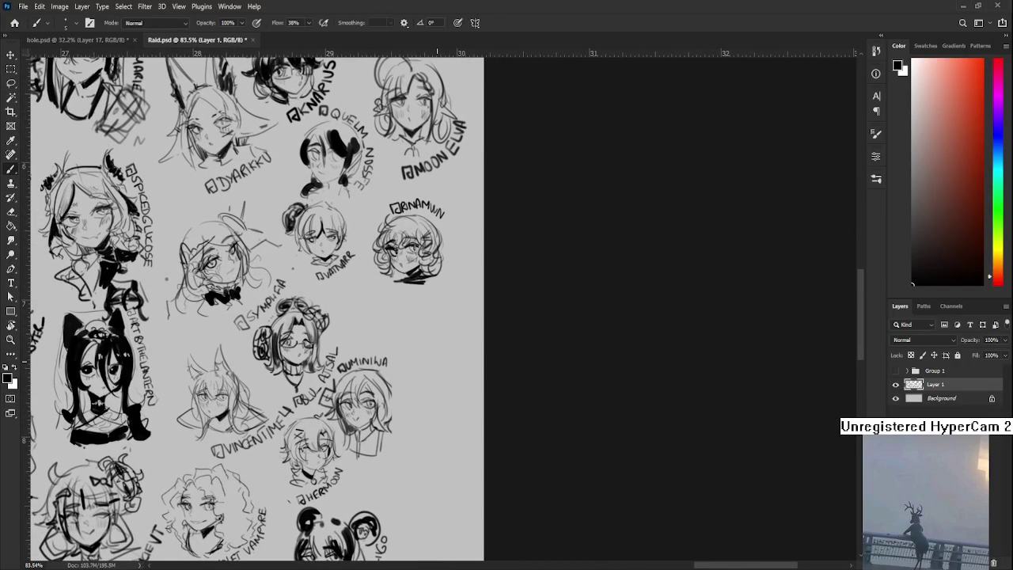
pyautogui.scroll(-2, 435, 370)
pyautogui.scroll(-2, 434, 371)
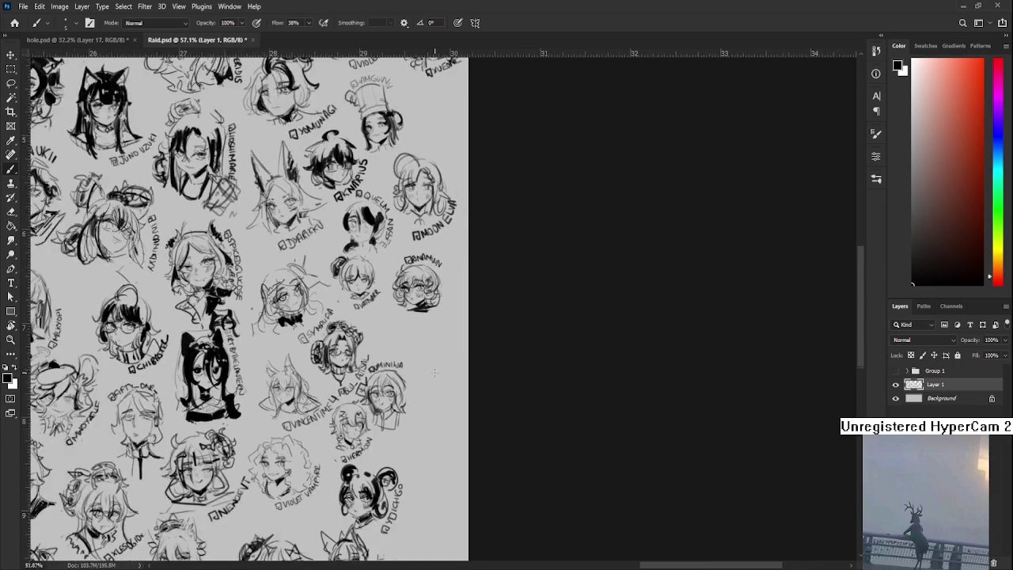
pyautogui.scroll(-2, 434, 370)
pyautogui.scroll(-1, 434, 372)
pyautogui.scroll(1, 434, 372)
pyautogui.scroll(2, 431, 367)
pyautogui.scroll(1, 429, 360)
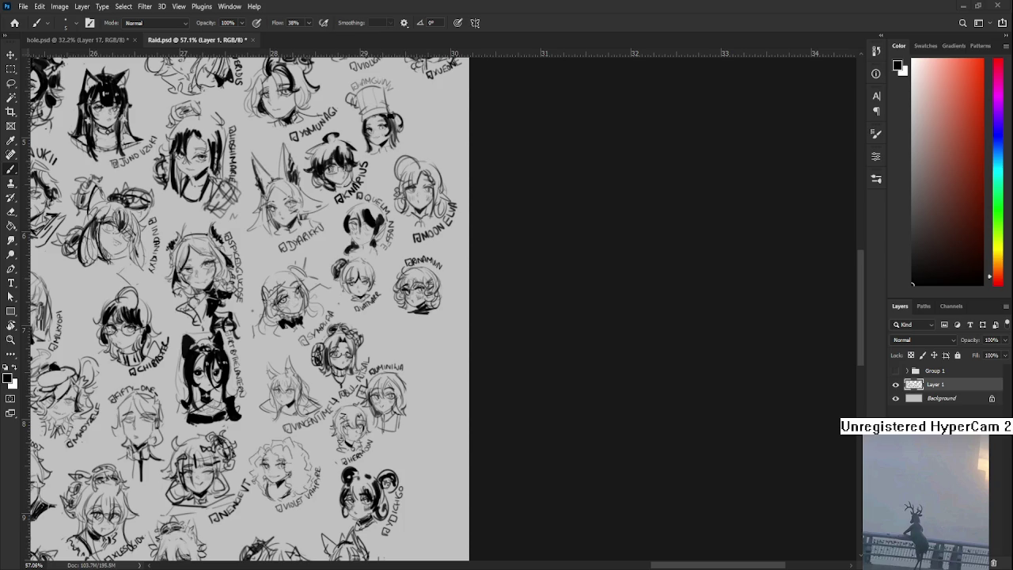
pyautogui.scroll(2, 387, 320)
pyautogui.scroll(2, 388, 320)
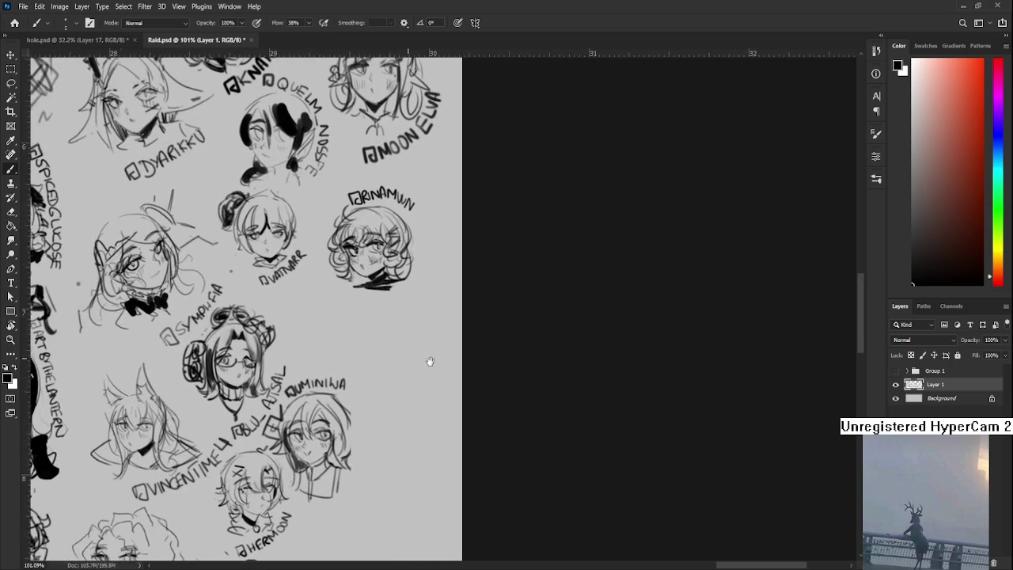
pyautogui.moveTo(348, 325)
pyautogui.mouseDown()
pyautogui.moveTo(400, 320)
pyautogui.moveTo(364, 373)
pyautogui.mouseUp()
# Step: Try a few short strokes in the empty area and undo them all
pyautogui.hotkey('ctrl', 'z')
pyautogui.hotkey('ctrl', 'z')
pyautogui.moveTo(400, 320); pyautogui.dragTo(364, 372)
pyautogui.hotkey('ctrl', 'z')
pyautogui.hotkey('ctrl', 'z')
pyautogui.hotkey('ctrl', 'z')
pyautogui.moveTo(401, 317)
pyautogui.mouseDown()
pyautogui.moveTo(360, 381)
pyautogui.moveTo(375, 324)
pyautogui.mouseUp()
pyautogui.hotkey('ctrl', 'z')
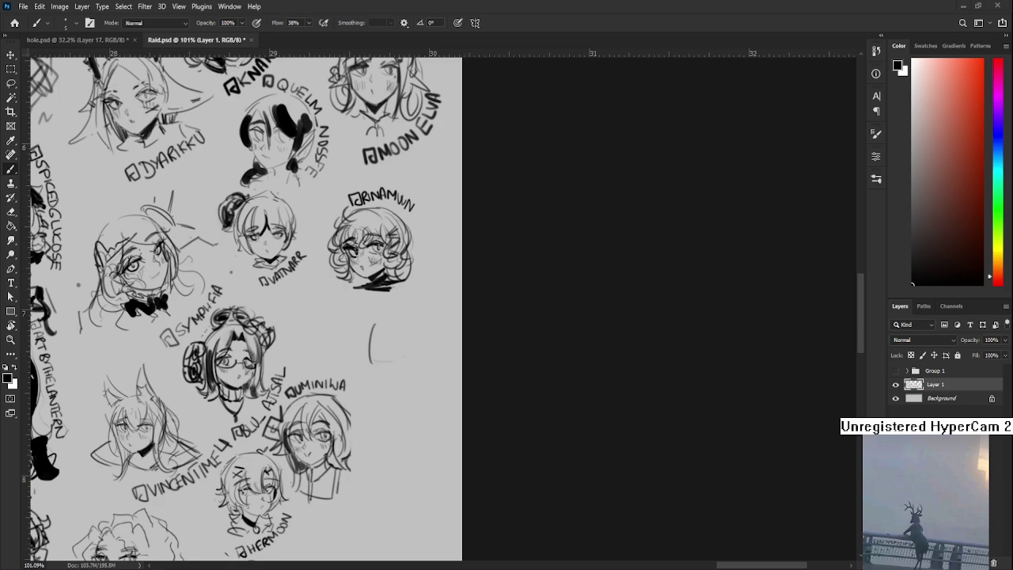
# Step: Draw a rounded head outline, redrawing its right arc wider and closing the bottom-left
pyautogui.scroll(2, 425, 360)
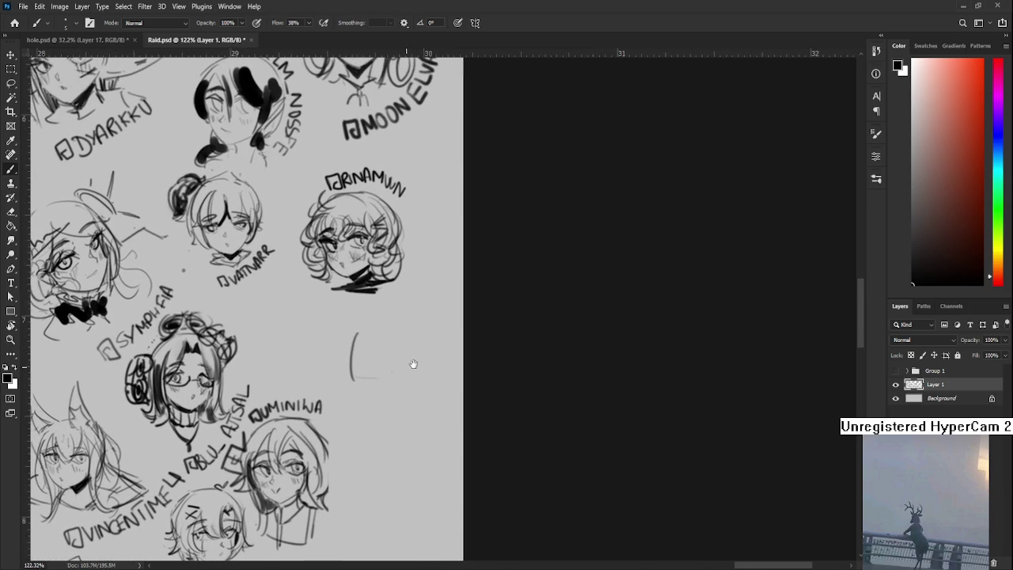
pyautogui.moveTo(373, 323); pyautogui.dragTo(351, 363)
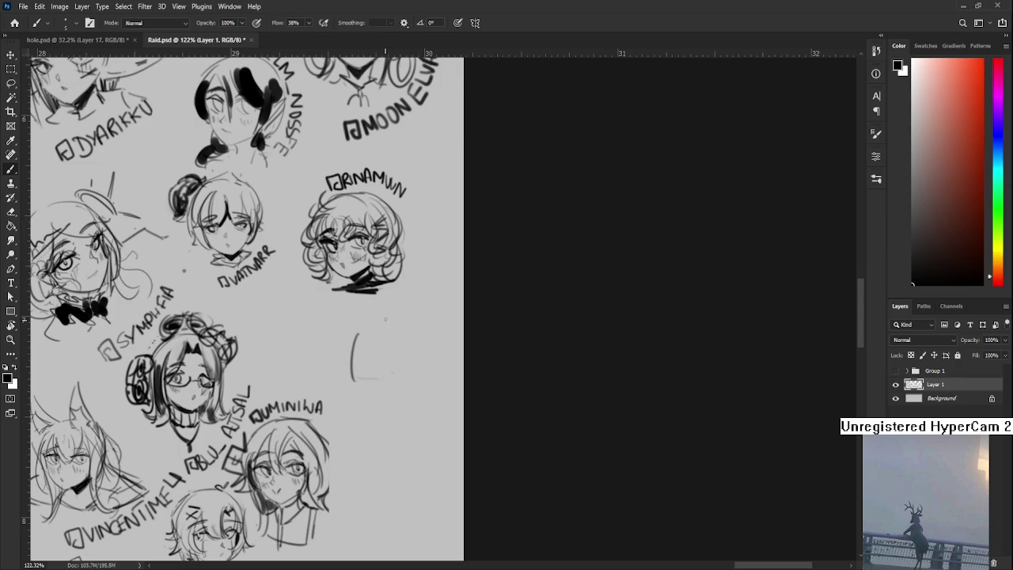
pyautogui.moveTo(401, 320)
pyautogui.mouseDown()
pyautogui.moveTo(431, 378)
pyautogui.moveTo(436, 370)
pyautogui.mouseUp()
pyautogui.hotkey('ctrl', 'z')
pyautogui.hotkey('ctrl', 'z')
pyautogui.hotkey('ctrl', 'z')
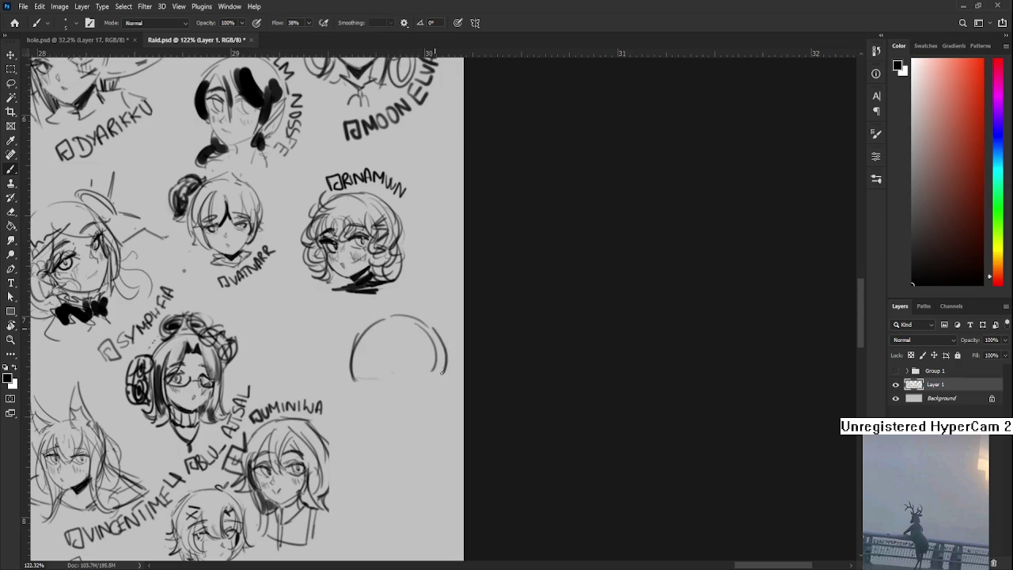
pyautogui.moveTo(390, 317); pyautogui.dragTo(443, 375)
pyautogui.moveTo(421, 326)
pyautogui.mouseDown()
pyautogui.moveTo(439, 386)
pyautogui.moveTo(429, 364)
pyautogui.mouseUp()
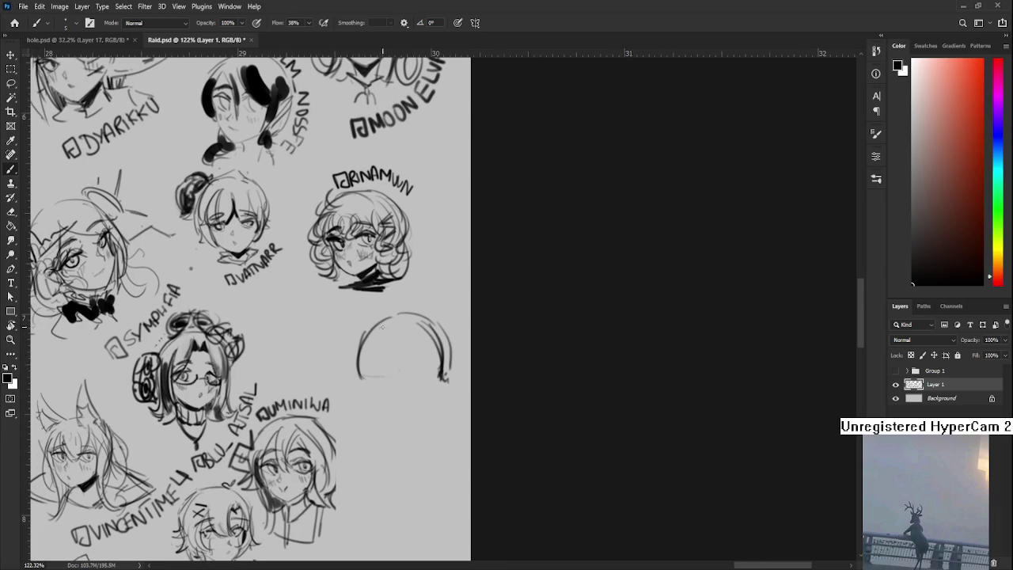
pyautogui.moveTo(364, 365); pyautogui.dragTo(394, 375)
# Step: Fill the head outline with vertical strands for bob-cut bangs
pyautogui.moveTo(390, 332)
pyautogui.mouseDown()
pyautogui.moveTo(394, 373)
pyautogui.moveTo(419, 372)
pyautogui.mouseUp()
pyautogui.moveTo(428, 331); pyautogui.dragTo(425, 373)
pyautogui.moveTo(427, 331)
pyautogui.mouseDown()
pyautogui.moveTo(438, 365)
pyautogui.moveTo(427, 348)
pyautogui.mouseUp()
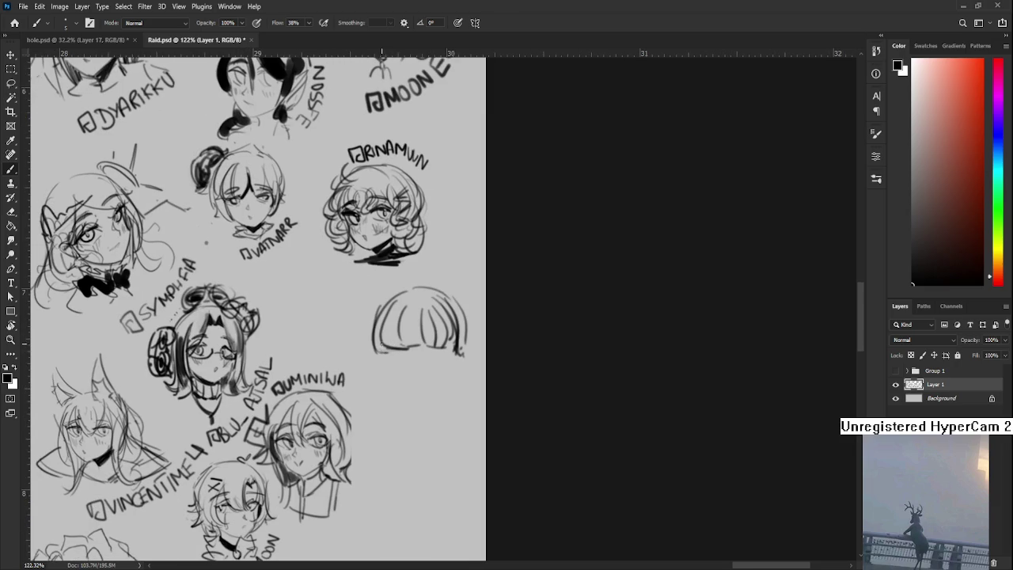
# Step: Sketch the long outer strands down both sides of the bob hair, redoing misplaced strokes
pyautogui.hotkey('ctrl', 'z')
pyautogui.moveTo(394, 303)
pyautogui.mouseDown()
pyautogui.moveTo(366, 361)
pyautogui.moveTo(369, 388)
pyautogui.mouseUp()
pyautogui.hotkey('ctrl', 'z')
pyautogui.moveTo(447, 302)
pyautogui.mouseDown()
pyautogui.moveTo(467, 343)
pyautogui.moveTo(465, 382)
pyautogui.moveTo(372, 376)
pyautogui.moveTo(398, 387)
pyautogui.moveTo(428, 375)
pyautogui.mouseUp()
pyautogui.hotkey('ctrl', 'z')
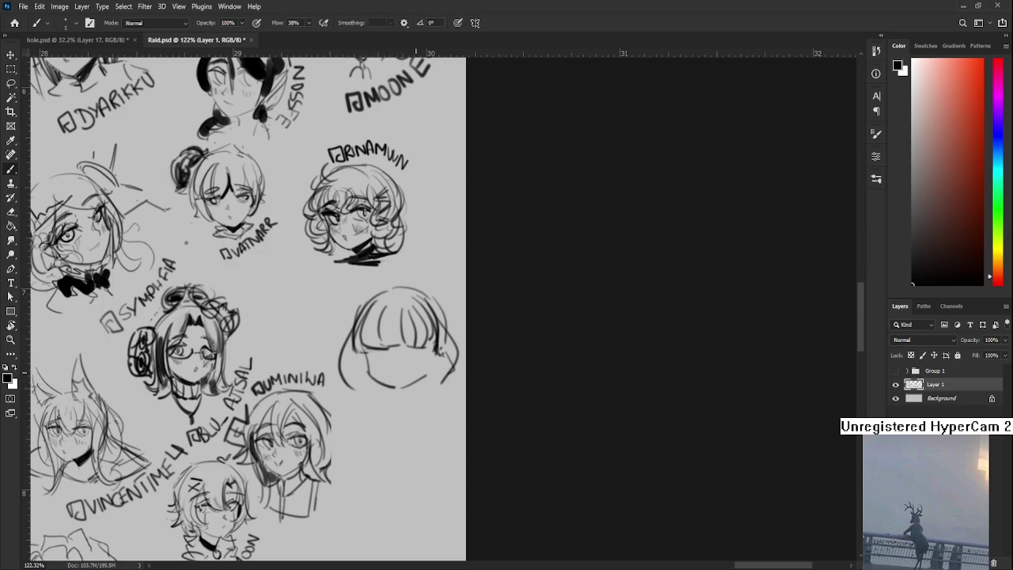
pyautogui.moveTo(434, 328); pyautogui.dragTo(423, 349)
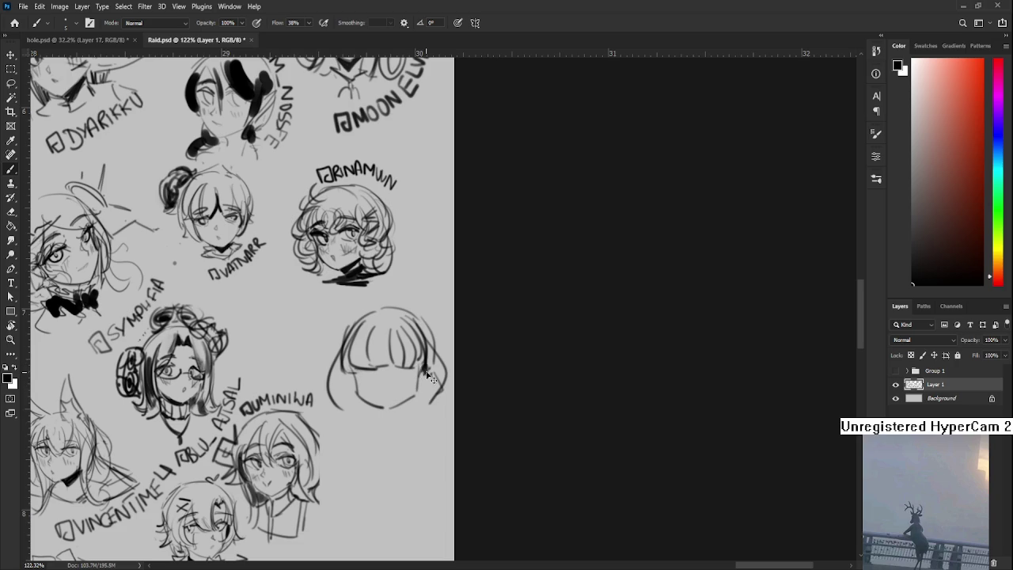
pyautogui.moveTo(425, 348)
pyautogui.mouseDown()
pyautogui.moveTo(428, 375)
pyautogui.moveTo(414, 387)
pyautogui.mouseUp()
pyautogui.hotkey('ctrl', 'z')
# Step: Redraw the left hair strand of the bob head
pyautogui.hotkey('ctrl', 'z')
pyautogui.hotkey('ctrl', 'z')
pyautogui.moveTo(417, 350); pyautogui.dragTo(411, 394)
pyautogui.moveTo(423, 344); pyautogui.dragTo(420, 381)
pyautogui.moveTo(348, 377)
pyautogui.mouseDown()
pyautogui.moveTo(371, 372)
pyautogui.moveTo(365, 391)
pyautogui.mouseUp()
pyautogui.hotkey('ctrl', 'z')
pyautogui.moveTo(380, 351)
pyautogui.mouseDown()
pyautogui.moveTo(375, 392)
pyautogui.moveTo(386, 389)
pyautogui.mouseUp()
pyautogui.hotkey('ctrl', 'z')
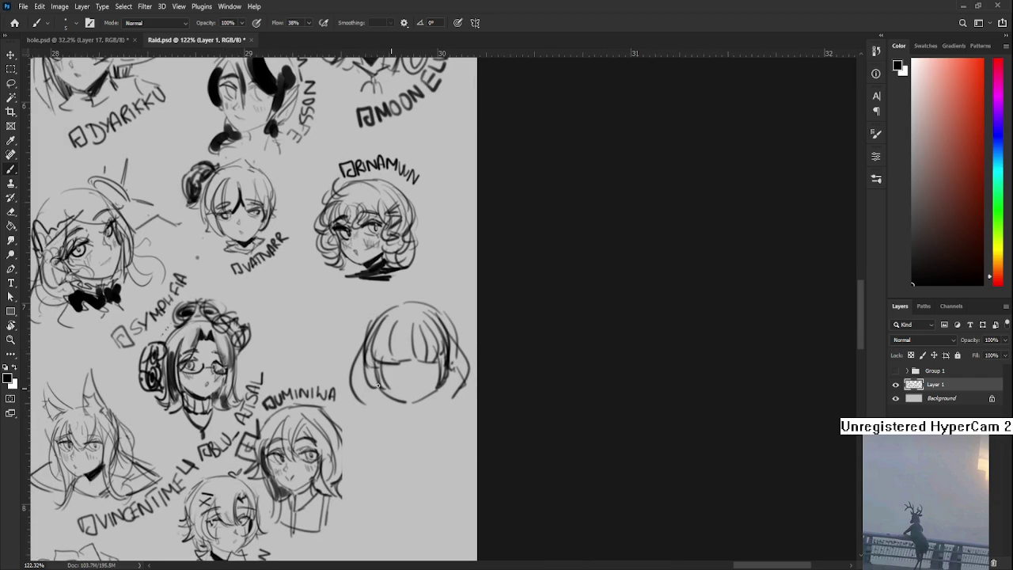
pyautogui.moveTo(450, 371)
pyautogui.mouseDown()
pyautogui.moveTo(441, 345)
pyautogui.moveTo(398, 345)
pyautogui.mouseUp()
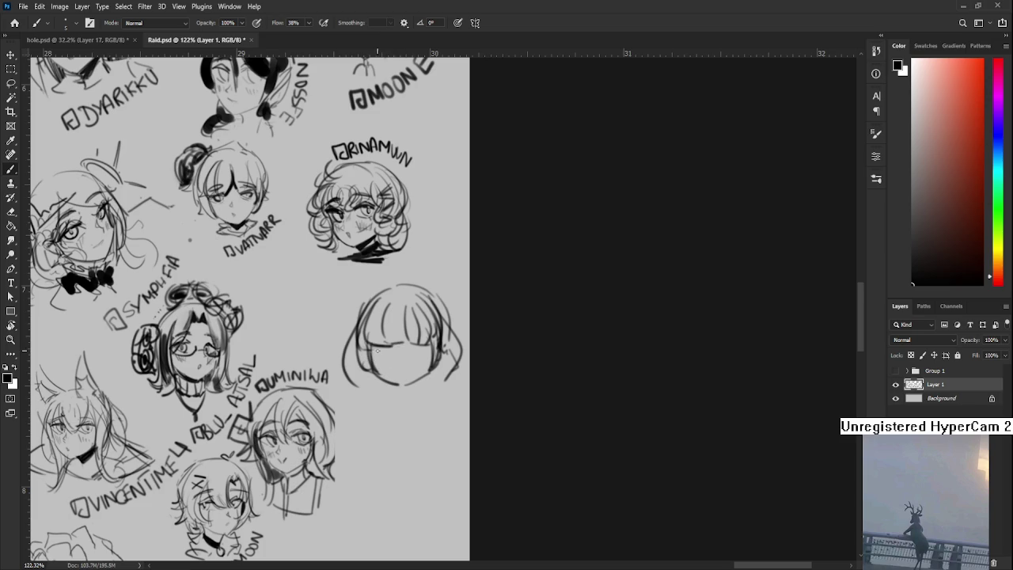
# Step: Darken the bangs, add blush under the right eye, and draw a wide open grin
pyautogui.moveTo(368, 355); pyautogui.dragTo(390, 353)
pyautogui.moveTo(407, 349)
pyautogui.mouseDown()
pyautogui.moveTo(432, 351)
pyautogui.moveTo(398, 368)
pyautogui.mouseUp()
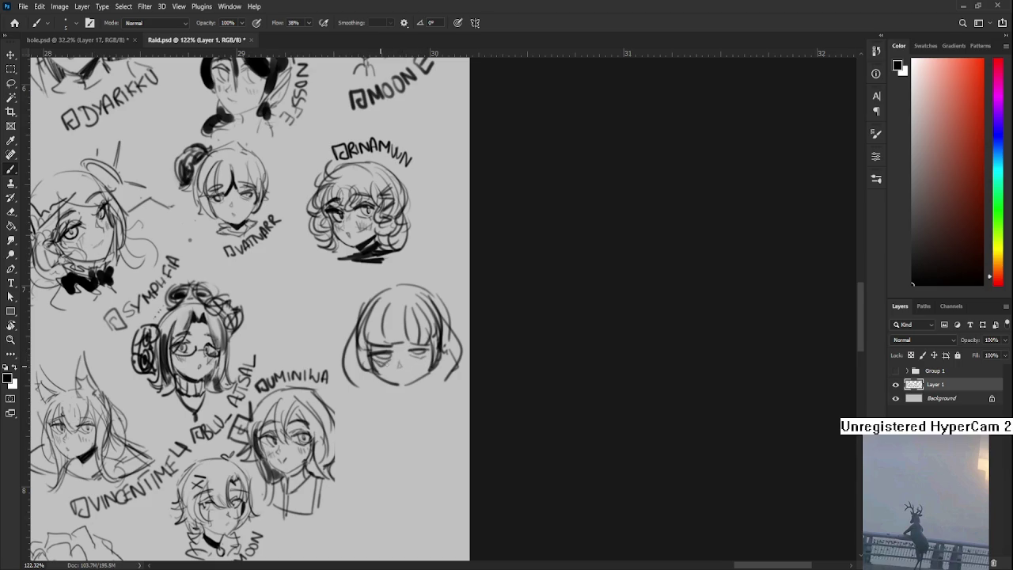
pyautogui.moveTo(411, 357)
pyautogui.mouseDown()
pyautogui.moveTo(425, 362)
pyautogui.moveTo(391, 344)
pyautogui.moveTo(429, 338)
pyautogui.mouseUp()
pyautogui.moveTo(394, 373)
pyautogui.mouseDown()
pyautogui.moveTo(408, 385)
pyautogui.moveTo(416, 373)
pyautogui.mouseUp()
pyautogui.hotkey('ctrl', 'z')
pyautogui.moveTo(395, 378); pyautogui.dragTo(418, 377)
pyautogui.moveTo(395, 377); pyautogui.dragTo(410, 378)
# Step: Add a hair stroke down the left side and a bangs arc with an outer hair curve
pyautogui.moveTo(353, 297); pyautogui.dragTo(340, 364)
pyautogui.moveTo(367, 320); pyautogui.dragTo(440, 321)
pyautogui.moveTo(380, 292)
pyautogui.mouseDown()
pyautogui.moveTo(344, 340)
pyautogui.moveTo(423, 285)
pyautogui.moveTo(451, 325)
pyautogui.mouseUp()
# Step: Draw the hood's bottom edge and lines for both sides of the neck
pyautogui.moveTo(406, 372); pyautogui.dragTo(418, 348)
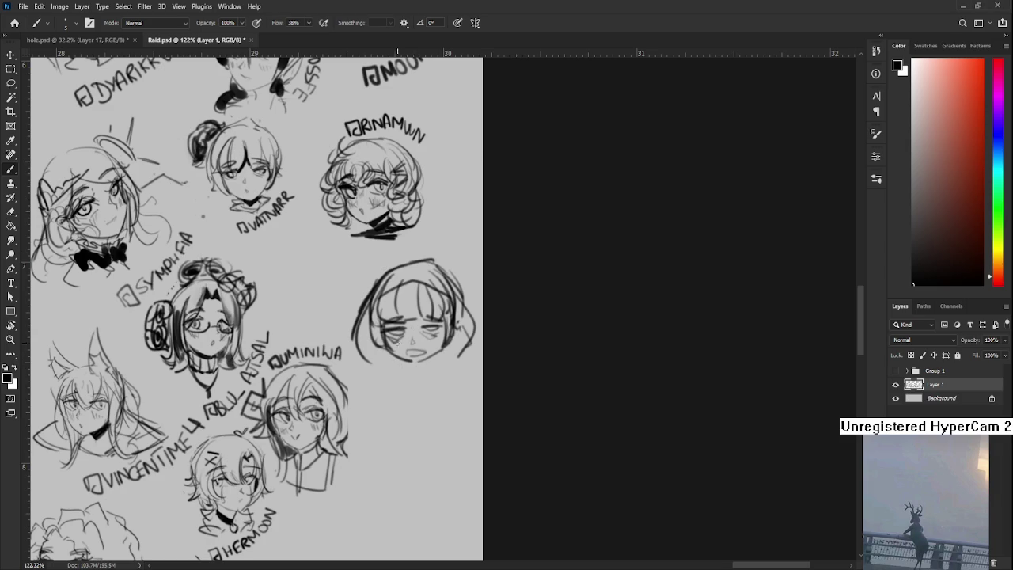
pyautogui.moveTo(375, 352)
pyautogui.mouseDown()
pyautogui.moveTo(417, 371)
pyautogui.moveTo(451, 357)
pyautogui.moveTo(400, 375)
pyautogui.moveTo(402, 409)
pyautogui.mouseUp()
pyautogui.moveTo(433, 363); pyautogui.dragTo(429, 400)
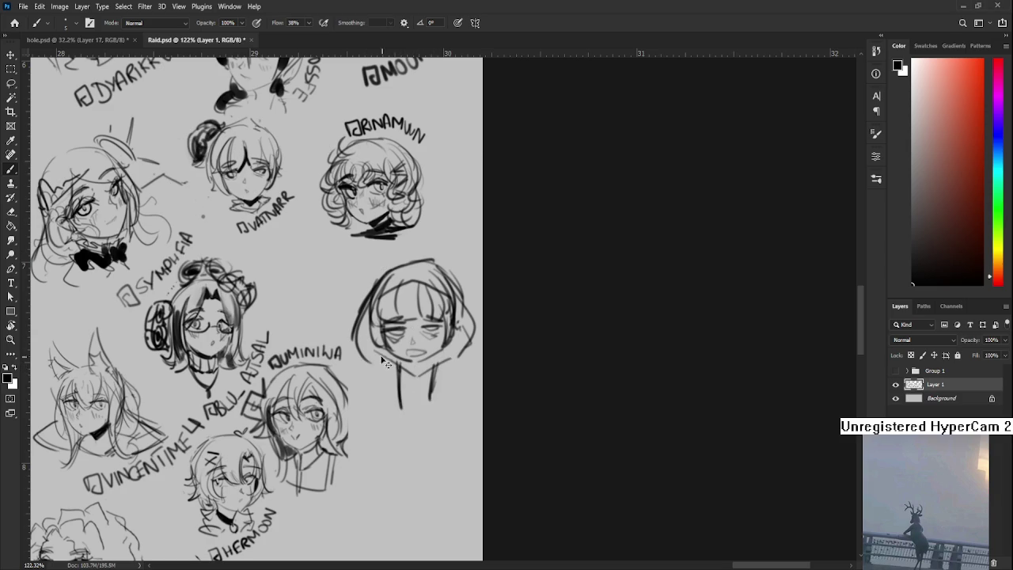
pyautogui.scroll(-3, 458, 356)
# Step: Lasso the hooded head sketch and move it across the page
pyautogui.press('l')
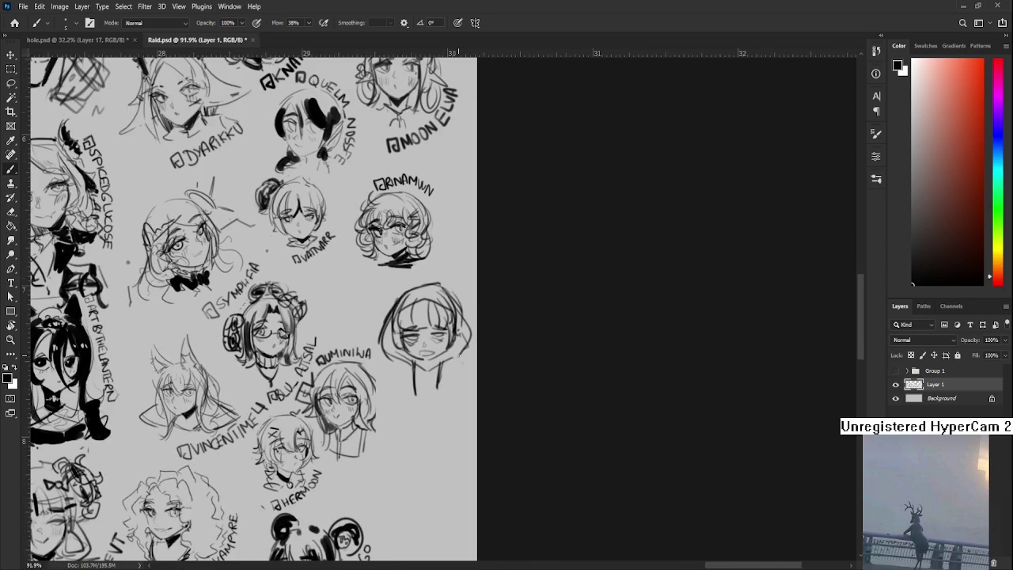
pyautogui.moveTo(409, 284); pyautogui.dragTo(381, 296)
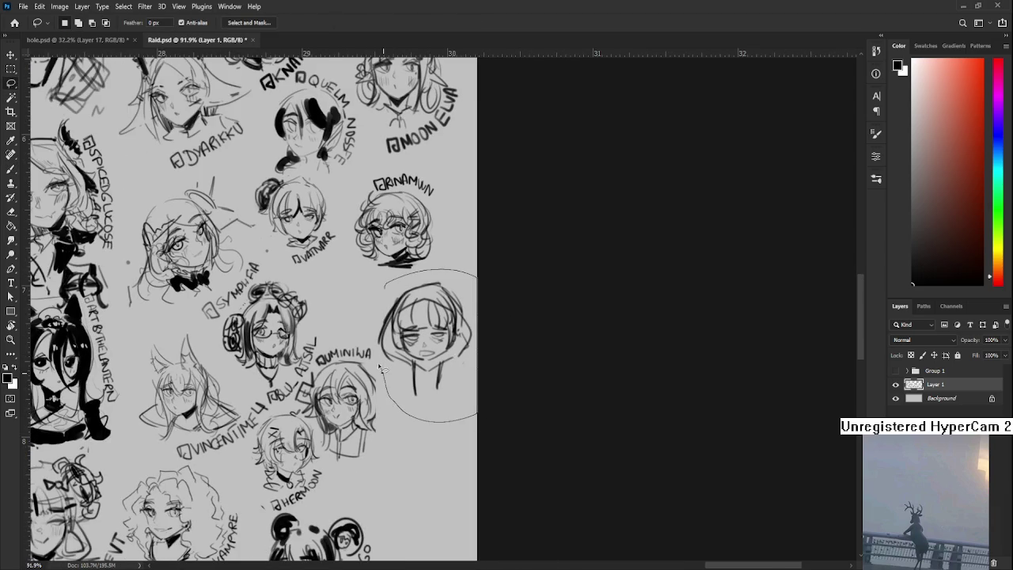
pyautogui.scroll(-2, 381, 299)
pyautogui.scroll(-2, 380, 299)
pyautogui.hotkey('ctrl', 't')
pyautogui.moveTo(364, 273)
pyautogui.mouseDown()
pyautogui.moveTo(805, 347)
pyautogui.moveTo(317, 277)
pyautogui.moveTo(621, 322)
pyautogui.moveTo(356, 298)
pyautogui.moveTo(538, 312)
pyautogui.mouseUp()
pyautogui.moveTo(367, 279)
pyautogui.mouseDown()
pyautogui.moveTo(506, 301)
pyautogui.moveTo(321, 342)
pyautogui.moveTo(557, 332)
pyautogui.moveTo(460, 280)
pyautogui.moveTo(469, 271)
pyautogui.moveTo(473, 350)
pyautogui.mouseUp()
pyautogui.scroll(2, 520, 285)
pyautogui.scroll(1, 520, 285)
pyautogui.press('Return')
# Step: Shrink another selected head to about 81% and nudge it into place
pyautogui.scroll(2, 473, 350)
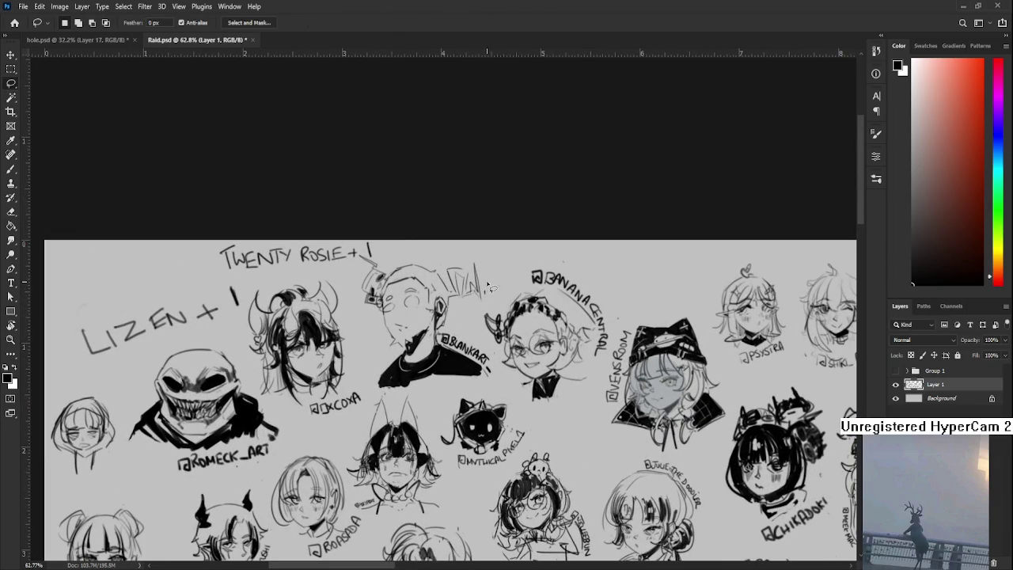
pyautogui.moveTo(467, 325)
pyautogui.mouseDown()
pyautogui.moveTo(371, 263)
pyautogui.moveTo(501, 391)
pyautogui.moveTo(473, 331)
pyautogui.mouseUp()
pyautogui.hotkey('ctrl', 't')
pyautogui.moveTo(506, 240); pyautogui.dragTo(470, 283)
pyautogui.press('Return')
pyautogui.moveTo(531, 363); pyautogui.dragTo(491, 313)
# Step: Shrink the glasses-wearing head to about 67% and move it down and right
pyautogui.moveTo(452, 220)
pyautogui.mouseDown()
pyautogui.moveTo(440, 241)
pyautogui.moveTo(473, 368)
pyautogui.moveTo(558, 342)
pyautogui.moveTo(580, 307)
pyautogui.moveTo(574, 241)
pyautogui.mouseUp()
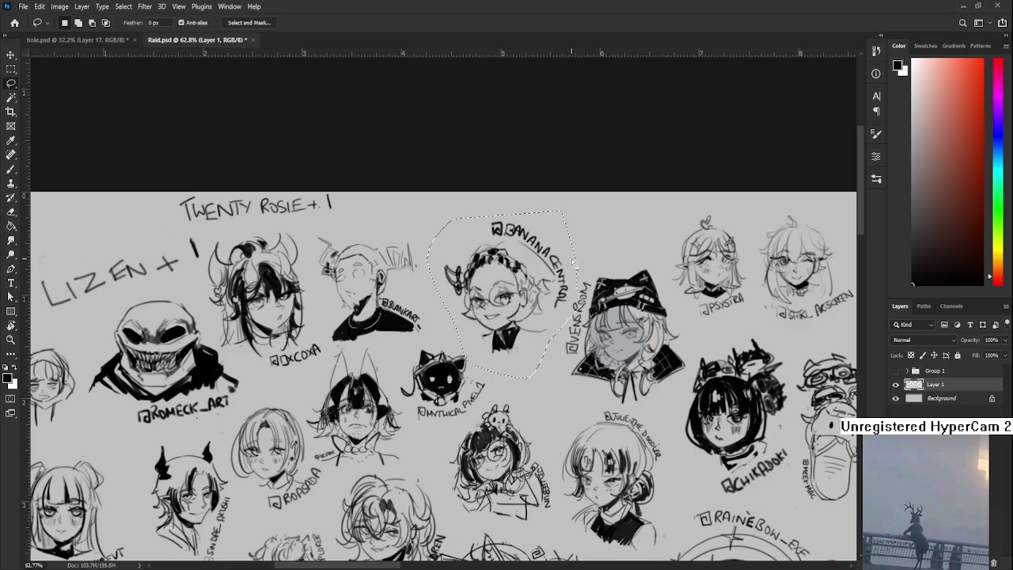
pyautogui.moveTo(575, 315)
pyautogui.mouseDown()
pyautogui.moveTo(538, 368)
pyautogui.moveTo(447, 328)
pyautogui.moveTo(485, 212)
pyautogui.moveTo(561, 251)
pyautogui.moveTo(581, 293)
pyautogui.moveTo(576, 307)
pyautogui.mouseUp()
pyautogui.hotkey('ctrl', 't')
pyautogui.moveTo(577, 207); pyautogui.dragTo(525, 253)
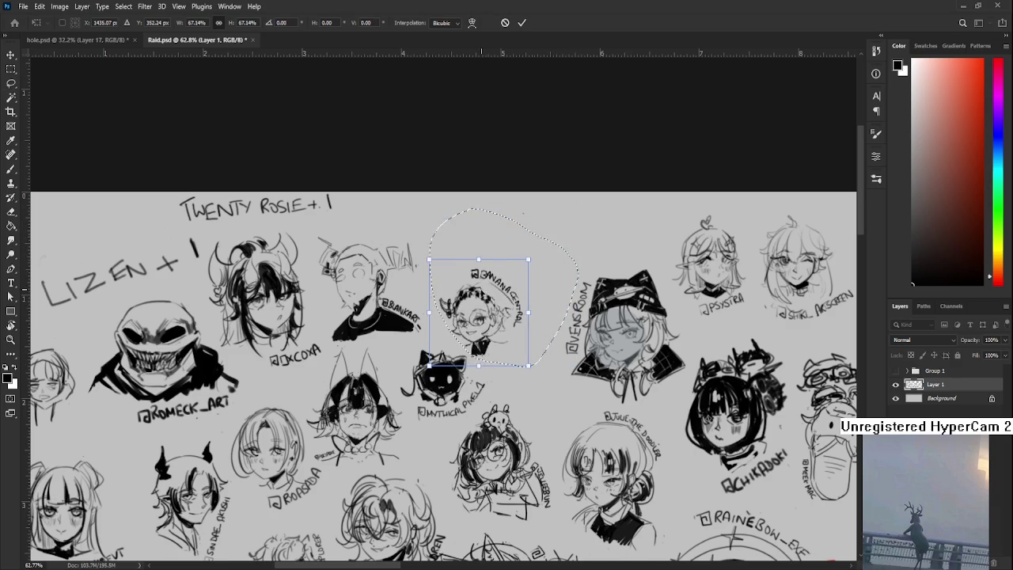
pyautogui.moveTo(483, 301); pyautogui.dragTo(819, 312)
pyautogui.press('Return')
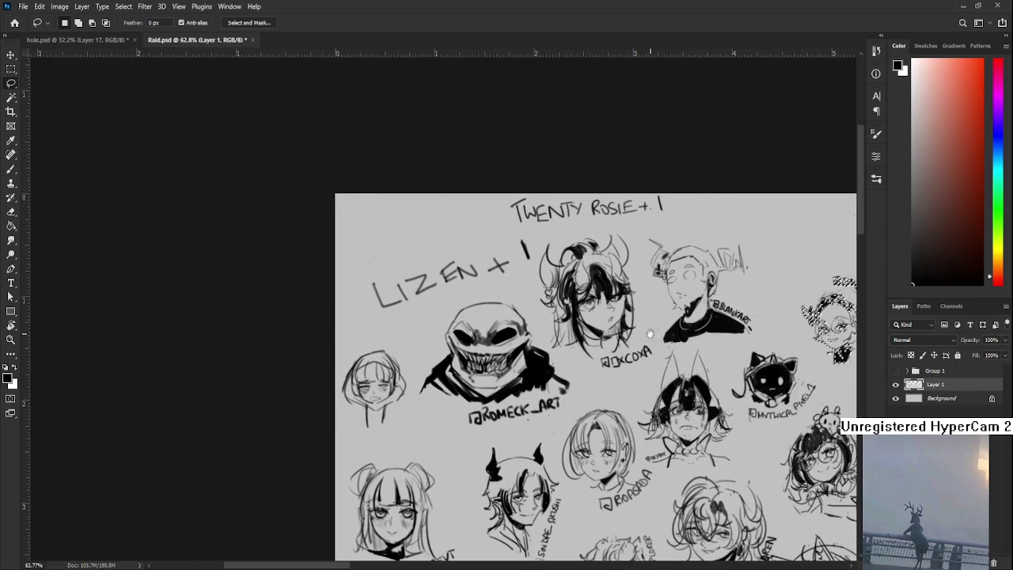
# Step: Move the hooded head onto the centre drawings, enlarge it to about 131%, and deselect
pyautogui.moveTo(336, 323)
pyautogui.mouseDown()
pyautogui.moveTo(401, 334)
pyautogui.moveTo(418, 392)
pyautogui.moveTo(339, 436)
pyautogui.mouseUp()
pyautogui.hotkey('ctrl', 't')
pyautogui.moveTo(372, 376)
pyautogui.mouseDown()
pyautogui.moveTo(660, 341)
pyautogui.moveTo(290, 437)
pyautogui.moveTo(418, 336)
pyautogui.mouseUp()
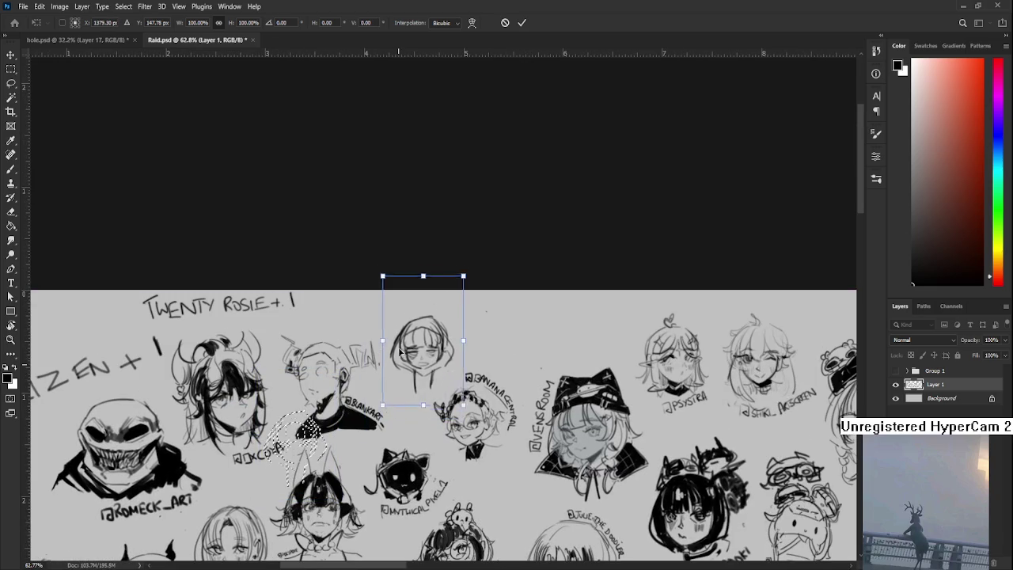
pyautogui.moveTo(458, 270)
pyautogui.mouseDown()
pyautogui.moveTo(494, 247)
pyautogui.moveTo(494, 262)
pyautogui.moveTo(479, 245)
pyautogui.mouseUp()
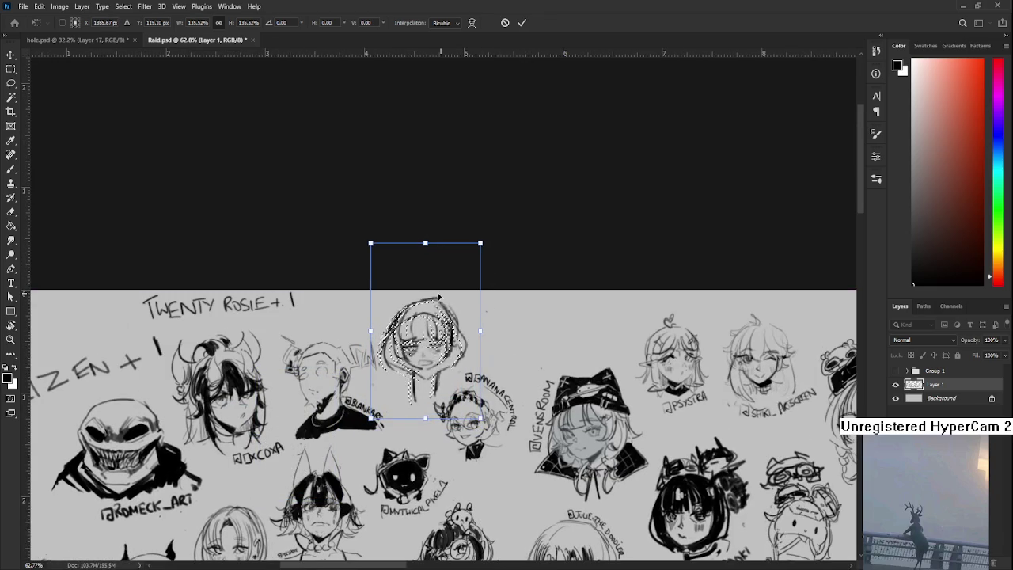
pyautogui.press('Return')
pyautogui.scroll(1, 436, 355)
pyautogui.hotkey('ctrl', 'd')
pyautogui.scroll(1, 443, 356)
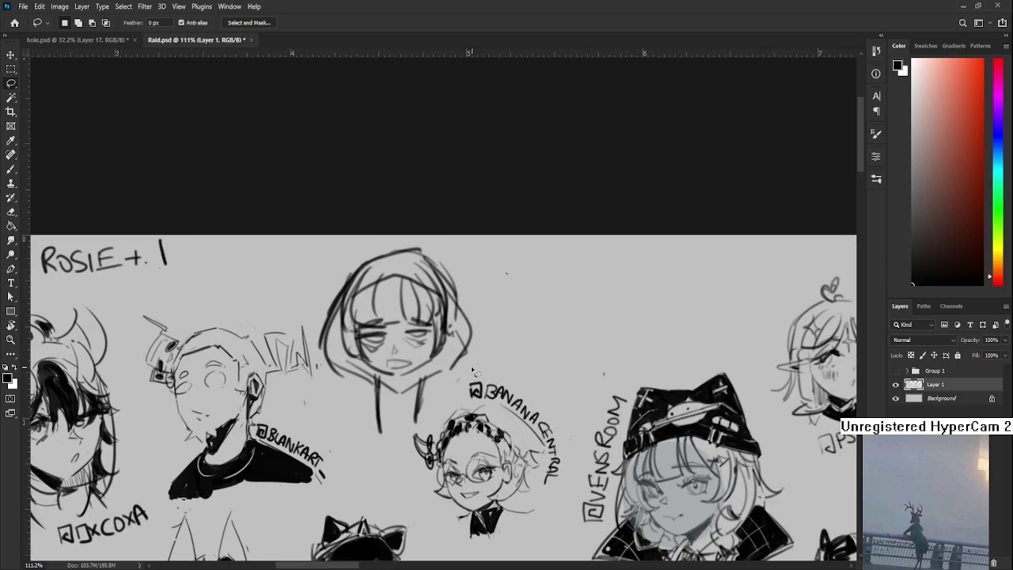
# Step: Paint the left hair, bangs and bottom-left of the hair solid black
pyautogui.press('b')
pyautogui.scroll(1, 379, 360)
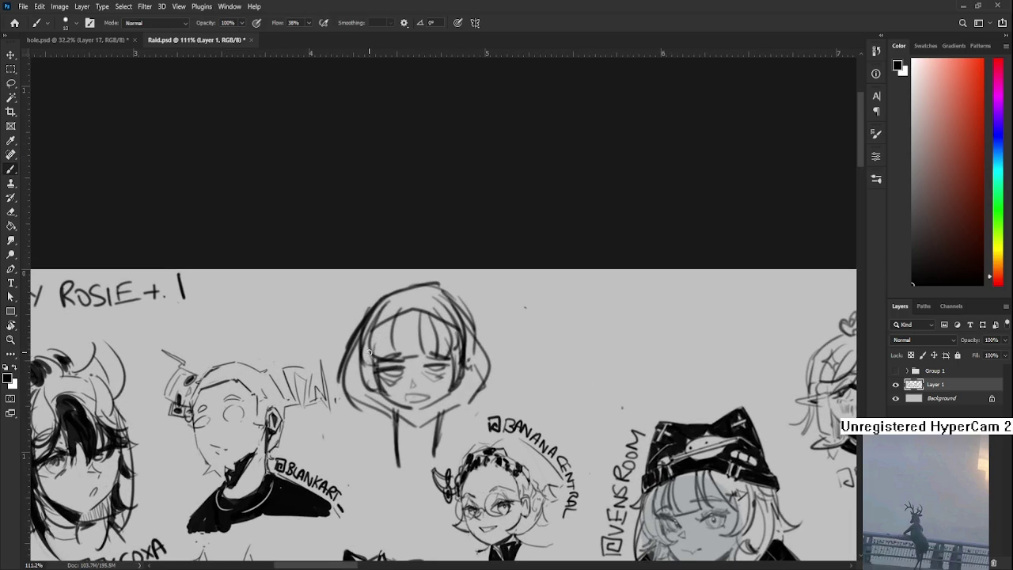
pyautogui.moveTo(367, 335)
pyautogui.mouseDown()
pyautogui.moveTo(372, 392)
pyautogui.moveTo(377, 359)
pyautogui.mouseUp()
pyautogui.moveTo(372, 358)
pyautogui.mouseDown()
pyautogui.moveTo(385, 348)
pyautogui.moveTo(427, 353)
pyautogui.mouseUp()
pyautogui.moveTo(435, 316); pyautogui.dragTo(453, 375)
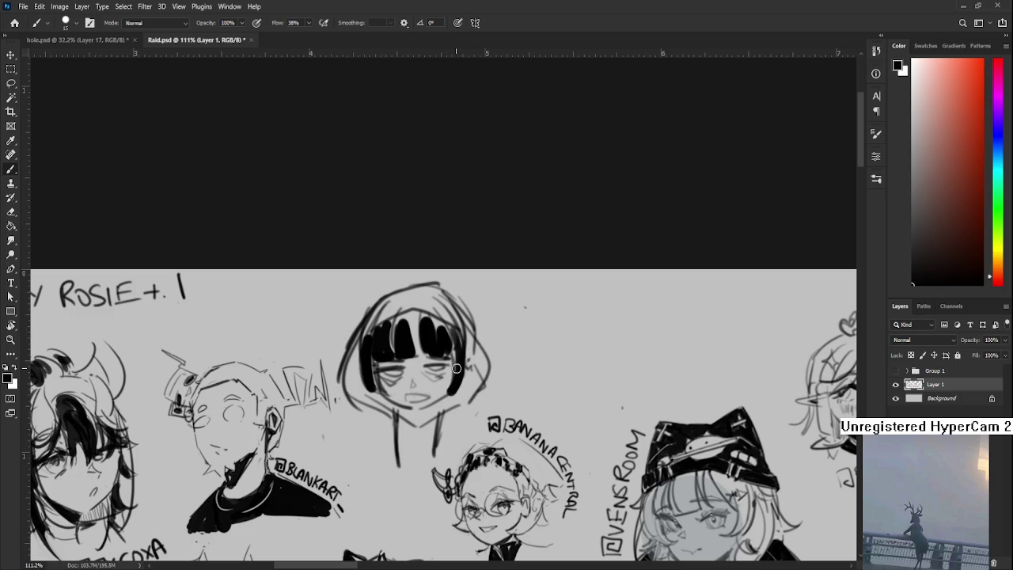
pyautogui.moveTo(373, 388); pyautogui.dragTo(378, 399)
# Step: Darken the eye line with a thinner brush, then fill the hair's top and right side black
pyautogui.press('[')
pyautogui.moveTo(378, 362)
pyautogui.mouseDown()
pyautogui.moveTo(454, 359)
pyautogui.moveTo(437, 385)
pyautogui.mouseUp()
pyautogui.press(']')
pyautogui.moveTo(372, 335)
pyautogui.mouseDown()
pyautogui.moveTo(431, 321)
pyautogui.moveTo(466, 351)
pyautogui.moveTo(476, 381)
pyautogui.moveTo(337, 423)
pyautogui.mouseUp()
pyautogui.moveTo(455, 368); pyautogui.dragTo(482, 416)
# Step: Erase stray spots and trim the hood's upper-left and left outer edges
pyautogui.press('e')
pyautogui.moveTo(482, 376); pyautogui.dragTo(487, 400)
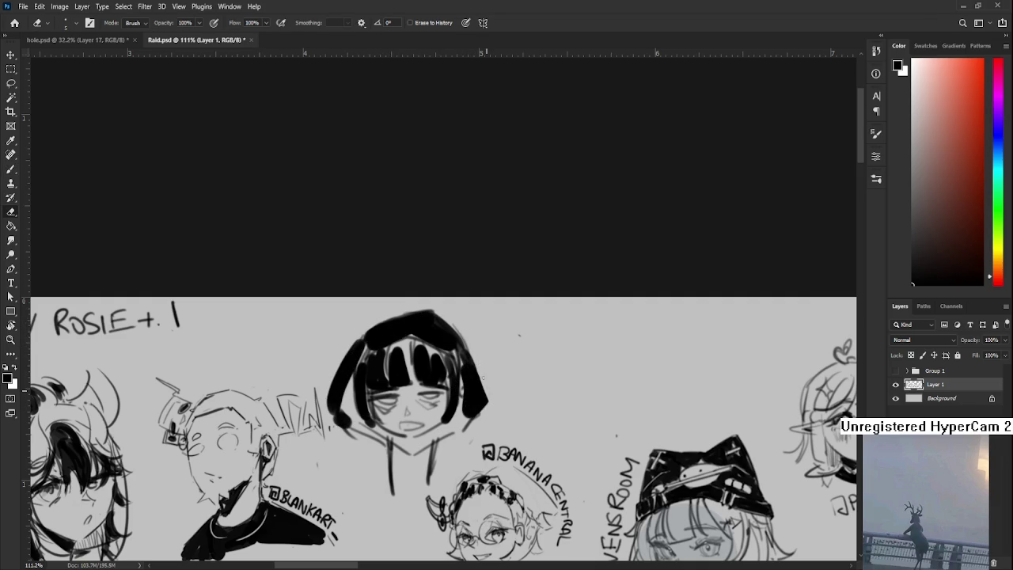
pyautogui.moveTo(388, 311); pyautogui.dragTo(361, 337)
pyautogui.moveTo(423, 312)
pyautogui.mouseDown()
pyautogui.moveTo(363, 330)
pyautogui.moveTo(328, 405)
pyautogui.mouseUp()
pyautogui.hotkey('ctrl', 'z')
pyautogui.moveTo(355, 342)
pyautogui.mouseDown()
pyautogui.moveTo(329, 395)
pyautogui.moveTo(346, 437)
pyautogui.mouseUp()
# Step: Thicken the hood's top outline in black
pyautogui.press('b')
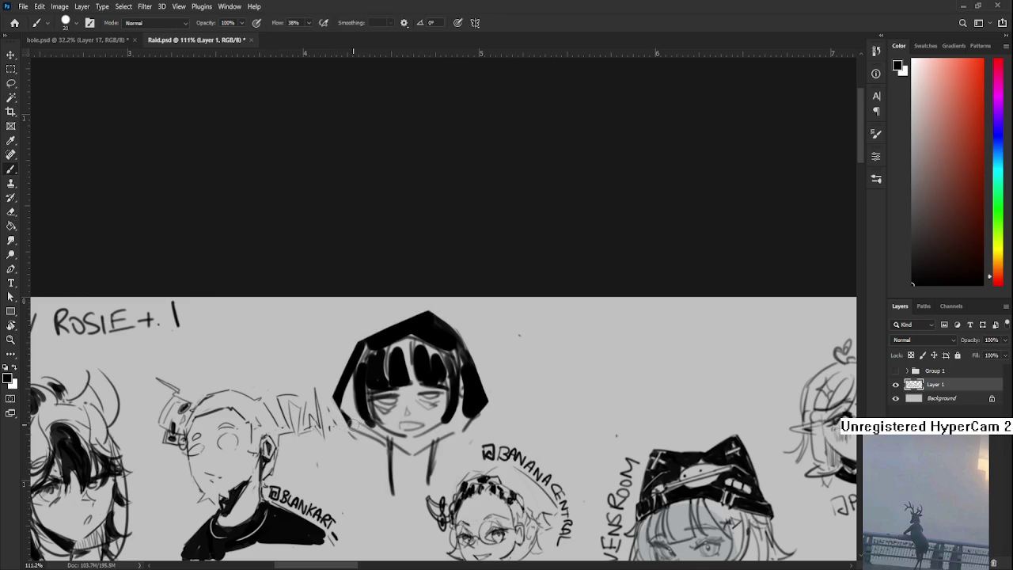
pyautogui.moveTo(336, 402); pyautogui.dragTo(384, 443)
pyautogui.hotkey('ctrl', 'z')
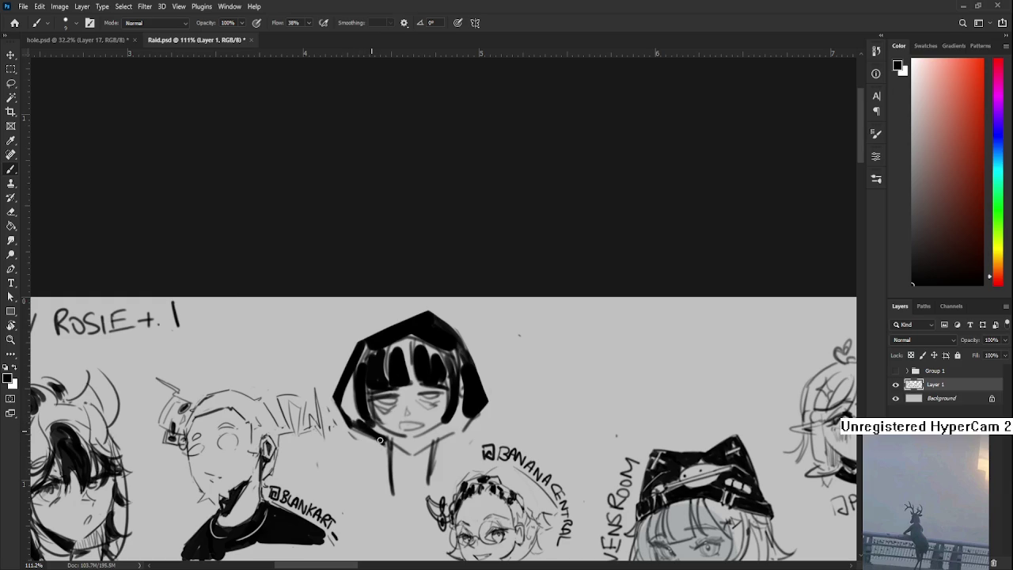
pyautogui.moveTo(402, 331)
pyautogui.mouseDown()
pyautogui.moveTo(370, 341)
pyautogui.moveTo(427, 312)
pyautogui.moveTo(402, 313)
pyautogui.moveTo(362, 345)
pyautogui.moveTo(402, 316)
pyautogui.moveTo(425, 312)
pyautogui.moveTo(456, 325)
pyautogui.moveTo(445, 286)
pyautogui.mouseUp()
pyautogui.press('e')
pyautogui.press('b')
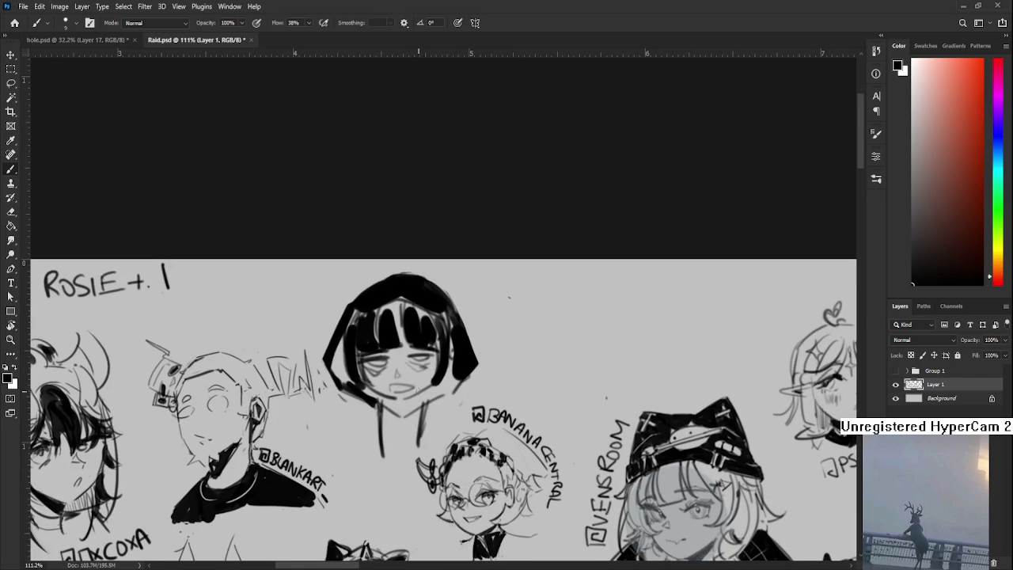
# Step: Ink the chin and jaw lines thicker and add dark strokes below the mouth
pyautogui.moveTo(410, 406); pyautogui.dragTo(449, 387)
pyautogui.moveTo(376, 402); pyautogui.dragTo(405, 416)
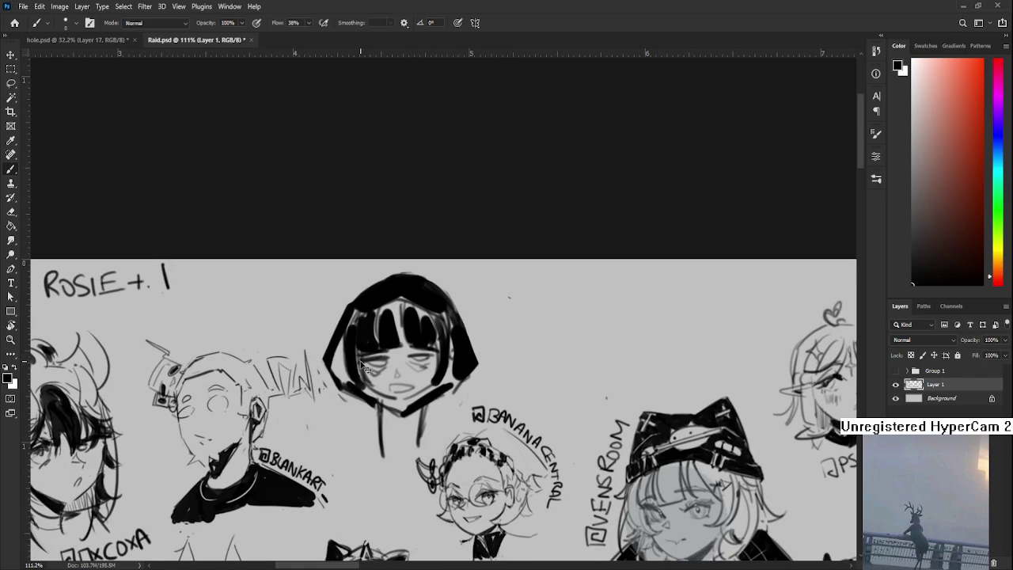
pyautogui.moveTo(379, 387)
pyautogui.mouseDown()
pyautogui.moveTo(356, 366)
pyautogui.moveTo(367, 382)
pyautogui.mouseUp()
pyautogui.press('e')
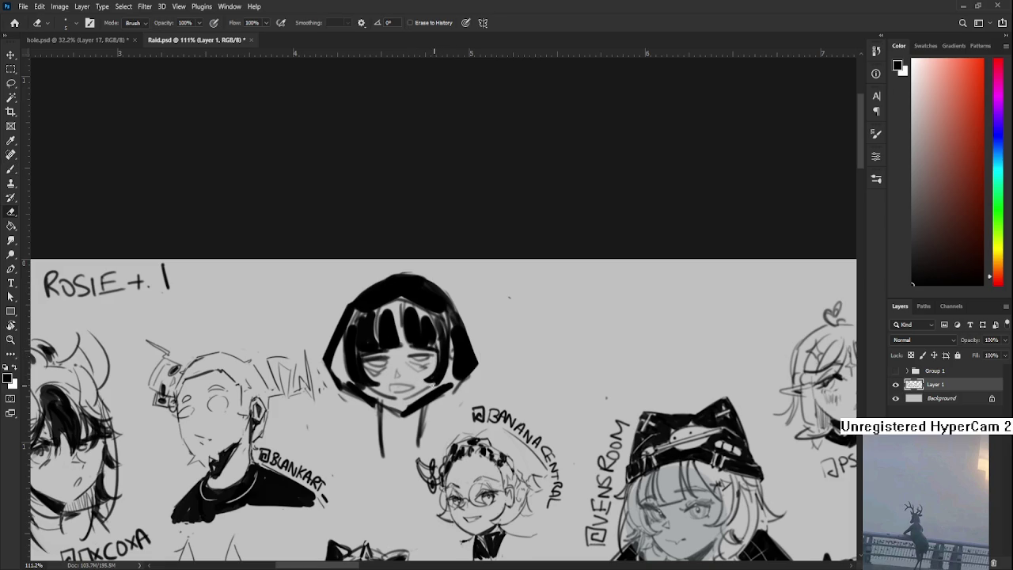
pyautogui.press('b')
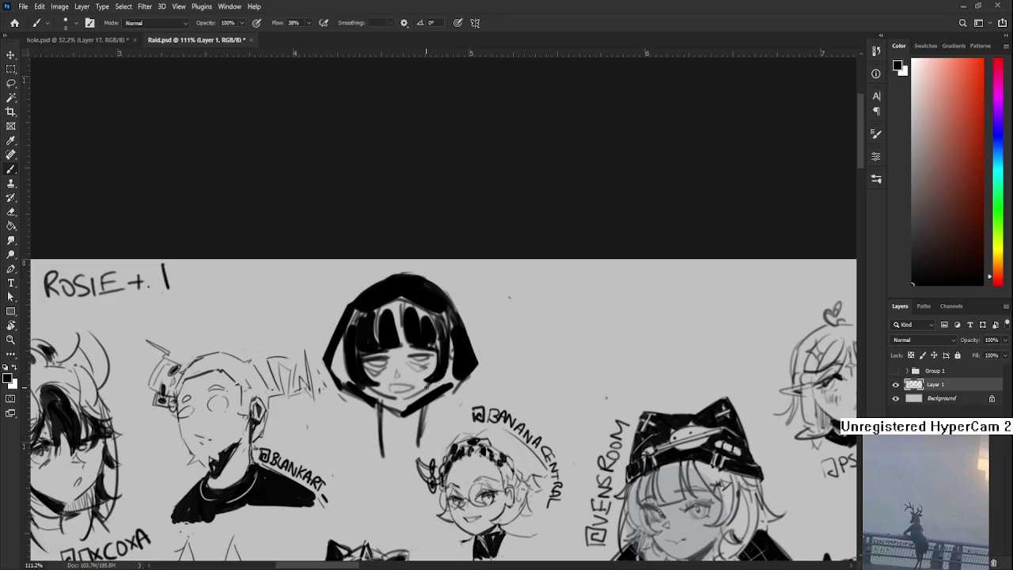
pyautogui.press('e')
pyautogui.press('b')
pyautogui.moveTo(367, 389)
pyautogui.mouseDown()
pyautogui.moveTo(398, 406)
pyautogui.moveTo(433, 382)
pyautogui.mouseUp()
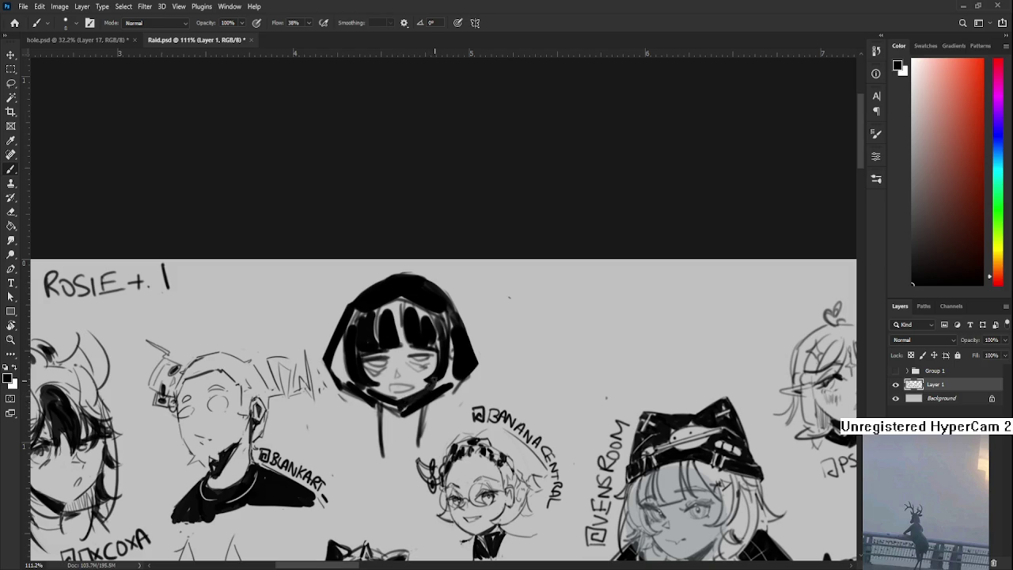
# Step: Darken the right side of the hair and thicken and fill in the bangs
pyautogui.moveTo(348, 324); pyautogui.dragTo(335, 385)
pyautogui.hotkey('ctrl', 'z')
pyautogui.moveTo(443, 315); pyautogui.dragTo(457, 334)
pyautogui.moveTo(377, 332)
pyautogui.mouseDown()
pyautogui.moveTo(387, 302)
pyautogui.moveTo(407, 342)
pyautogui.mouseUp()
pyautogui.moveTo(405, 300); pyautogui.dragTo(419, 322)
pyautogui.scroll(-1, 412, 317)
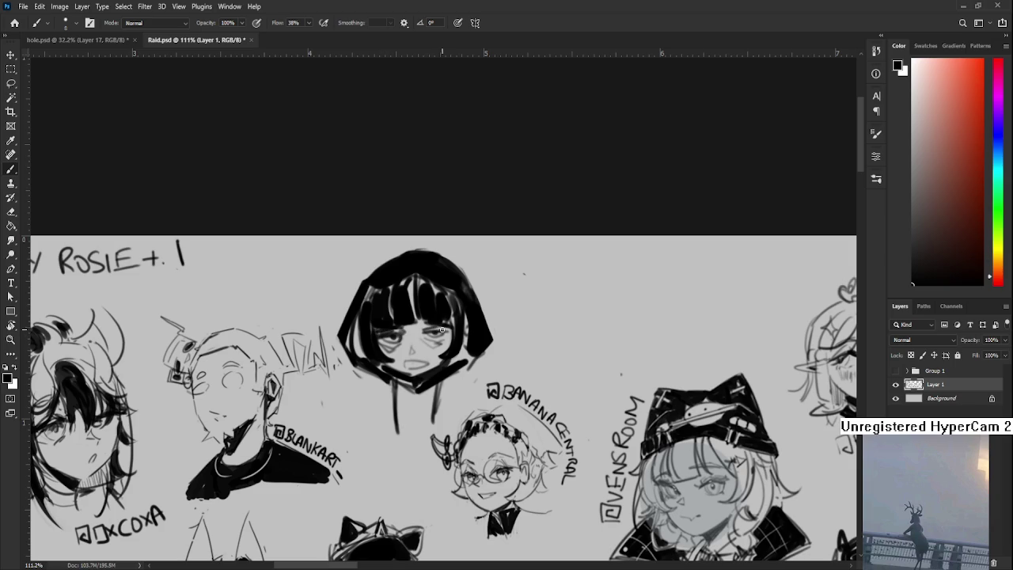
# Step: Redraw the mouth stroke
pyautogui.press('e')
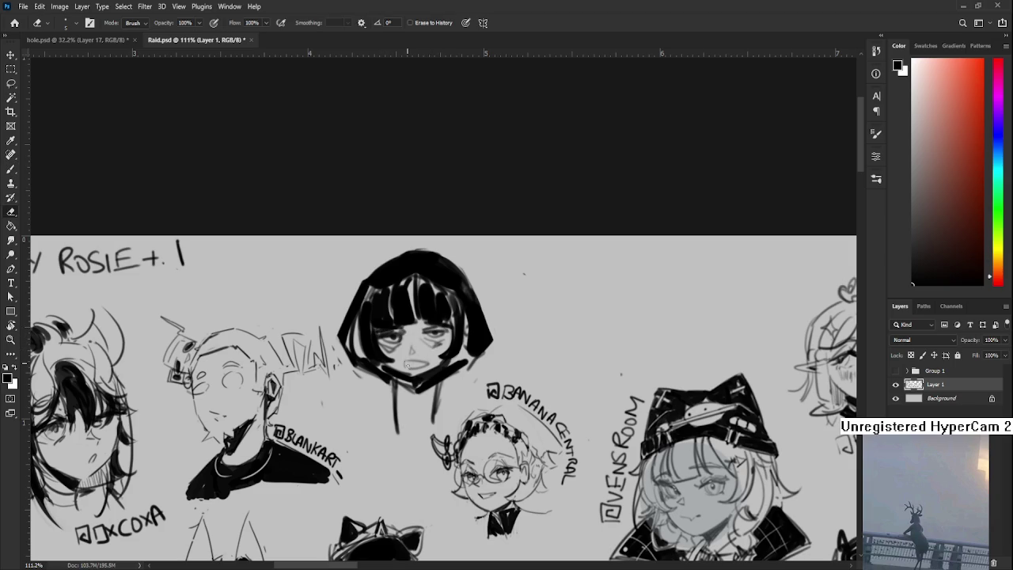
pyautogui.press('b')
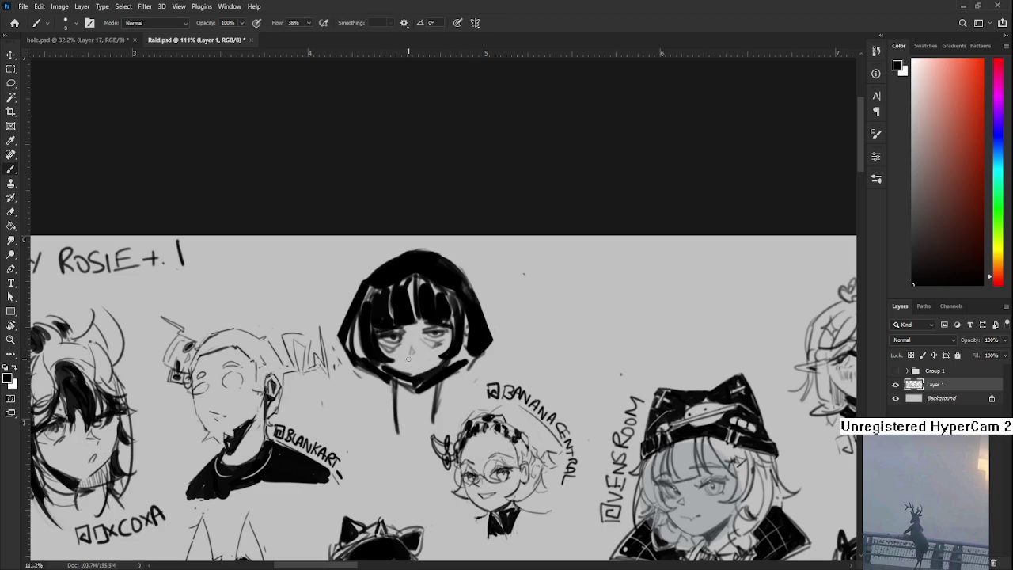
pyautogui.moveTo(403, 364); pyautogui.dragTo(419, 365)
pyautogui.moveTo(428, 365); pyautogui.dragTo(415, 388)
# Step: Recentre and rotate the canvas view on the face, returning to the Brush
pyautogui.press('e')
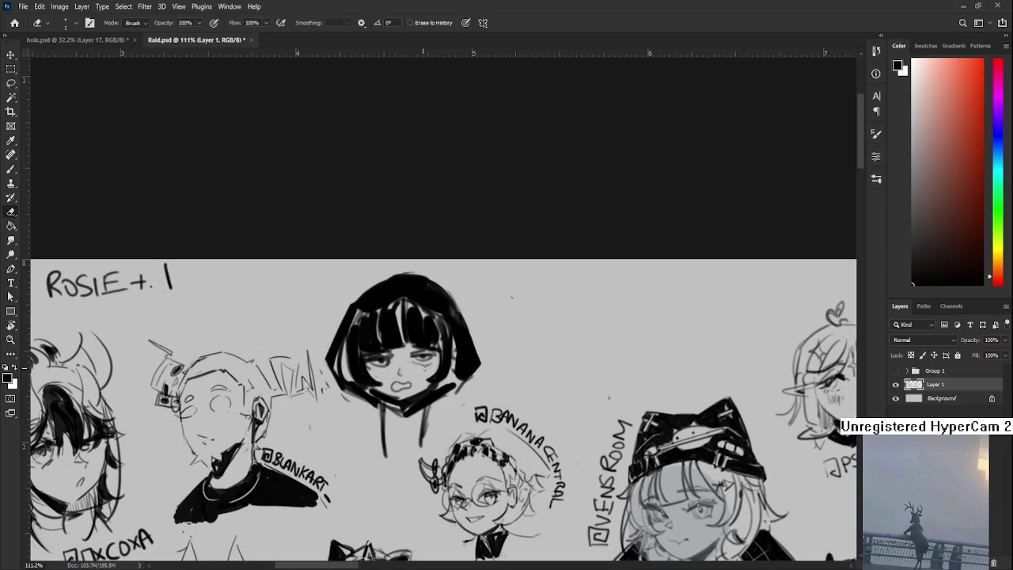
pyautogui.press('b')
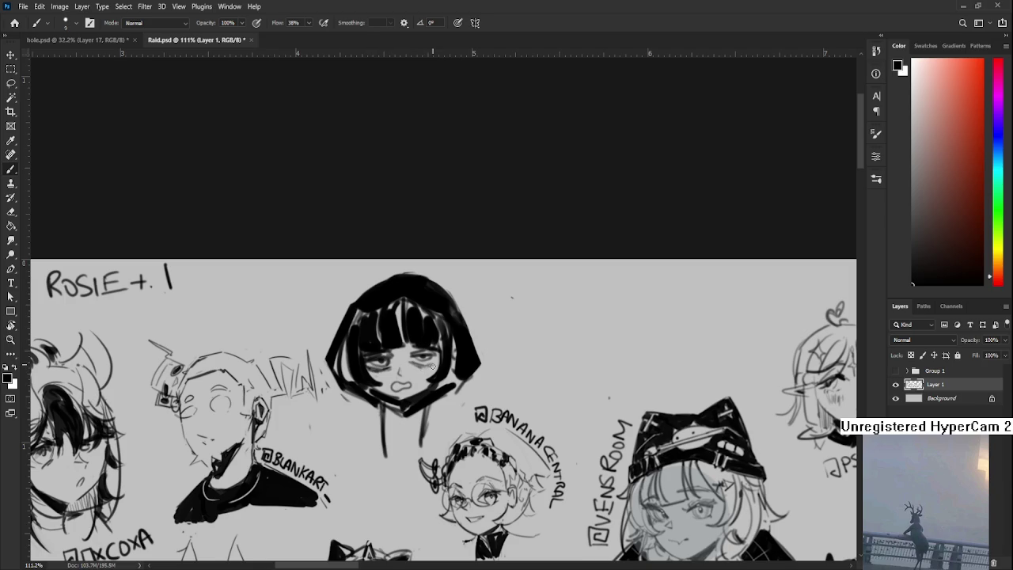
pyautogui.press('e')
pyautogui.moveTo(447, 349); pyautogui.dragTo(363, 323)
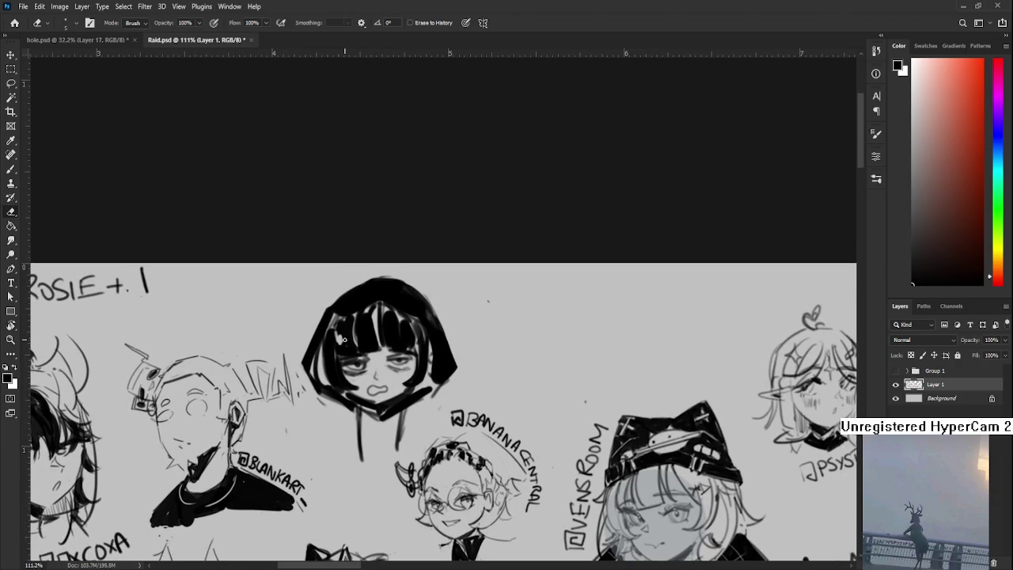
pyautogui.press('r')
pyautogui.moveTo(367, 334)
pyautogui.mouseDown()
pyautogui.moveTo(518, 297)
pyautogui.moveTo(471, 237)
pyautogui.mouseUp()
pyautogui.press('b')
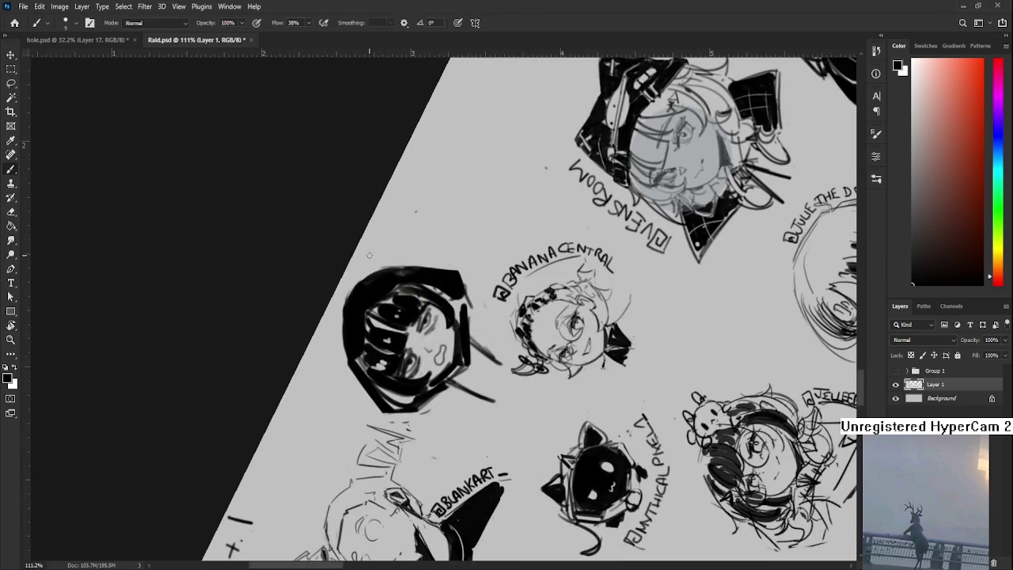
# Step: Letter an @ handle beside the black-haired head, tilting the canvas and enlarging the brush
pyautogui.moveTo(372, 254)
pyautogui.mouseDown()
pyautogui.moveTo(379, 243)
pyautogui.moveTo(375, 261)
pyautogui.moveTo(419, 258)
pyautogui.moveTo(435, 242)
pyautogui.moveTo(462, 240)
pyautogui.moveTo(482, 261)
pyautogui.moveTo(538, 265)
pyautogui.mouseUp()
pyautogui.press('r')
pyautogui.hotkey('ctrl', 'z')
pyautogui.press('r')
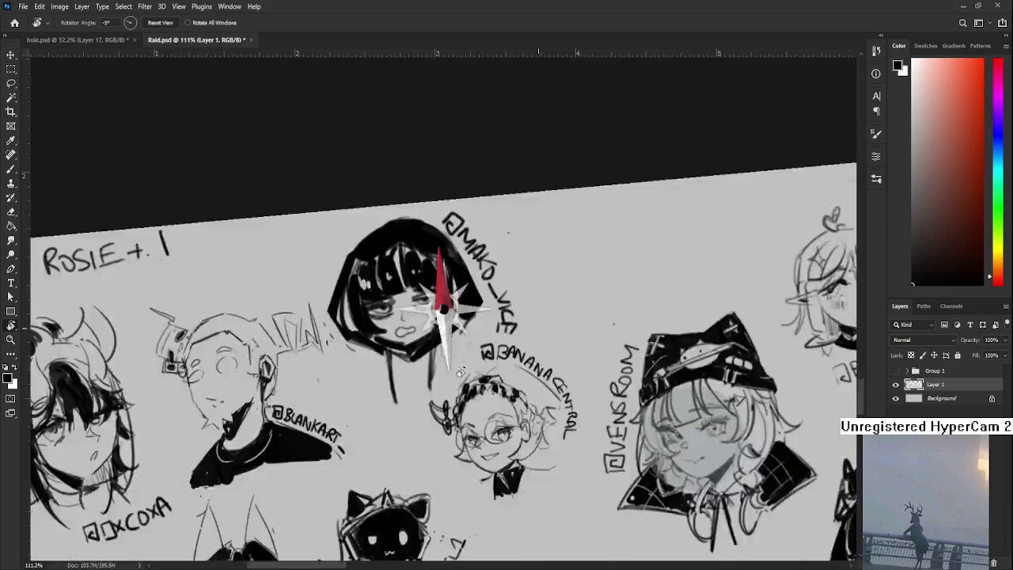
pyautogui.keyDown('alt'); pyautogui.scroll(-3, 537, 386); pyautogui.keyUp('alt')
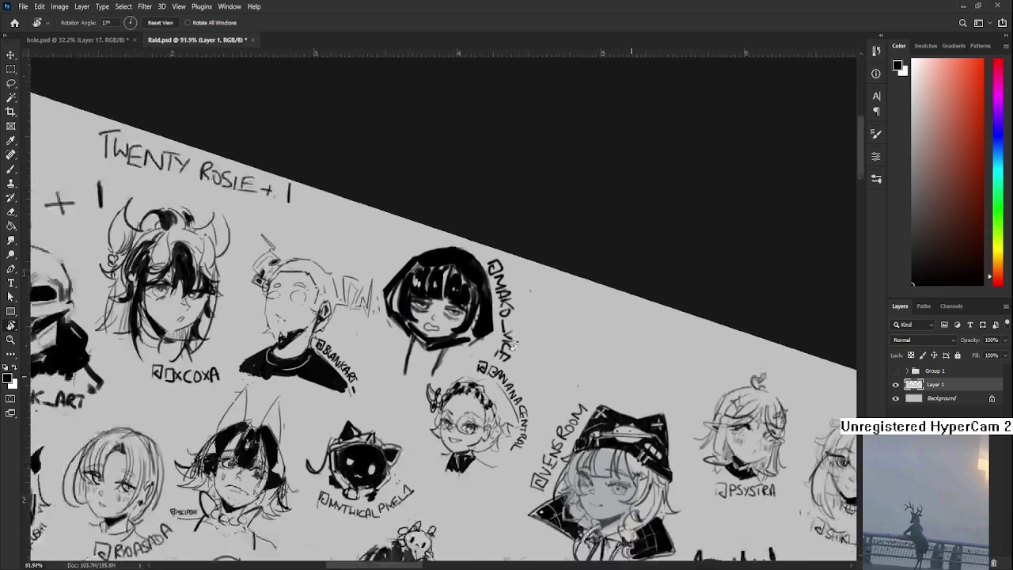
pyautogui.moveTo(486, 344); pyautogui.dragTo(495, 321)
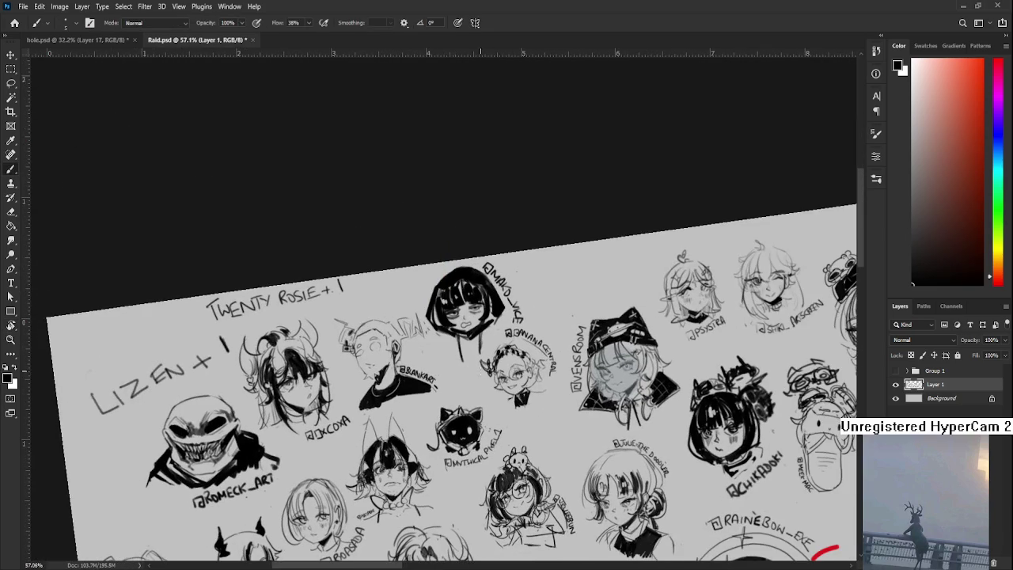
pyautogui.press(']')
pyautogui.moveTo(477, 344)
pyautogui.mouseDown()
pyautogui.moveTo(463, 353)
pyautogui.moveTo(470, 363)
pyautogui.mouseUp()
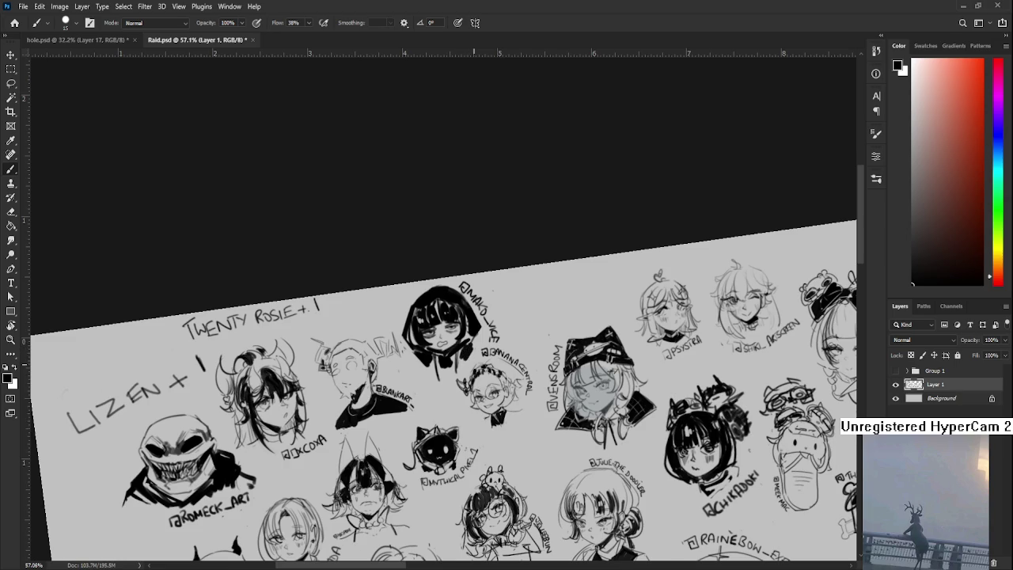
pyautogui.scroll(-3, 762, 409)
# Step: Level the canvas view, save Raid.psd, and close it
pyautogui.press('r')
pyautogui.moveTo(640, 389); pyautogui.dragTo(626, 414)
pyautogui.hotkey('ctrl', 's')
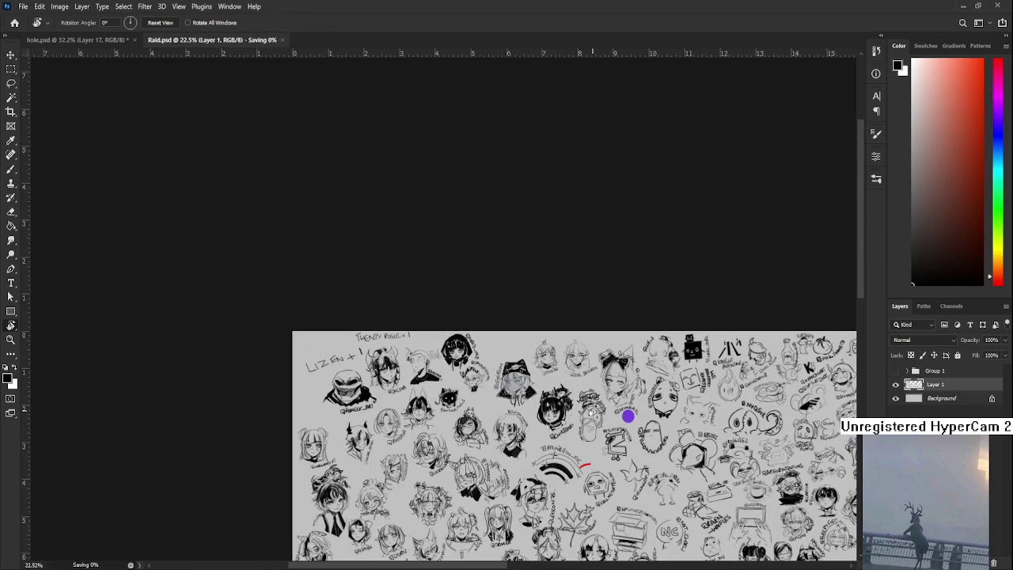
pyautogui.scroll(-2, 590, 412)
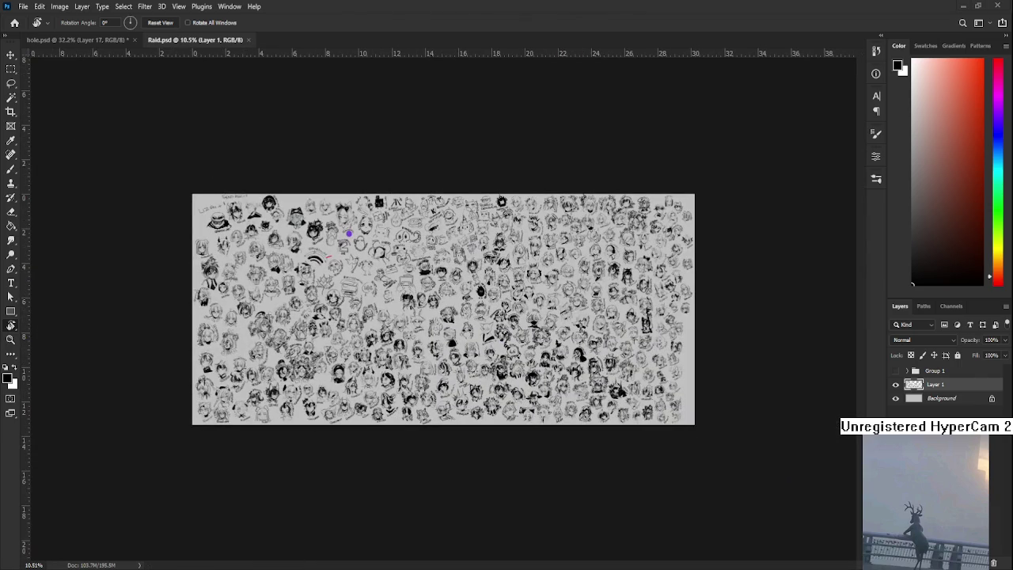
pyautogui.scroll(2, 444, 309)
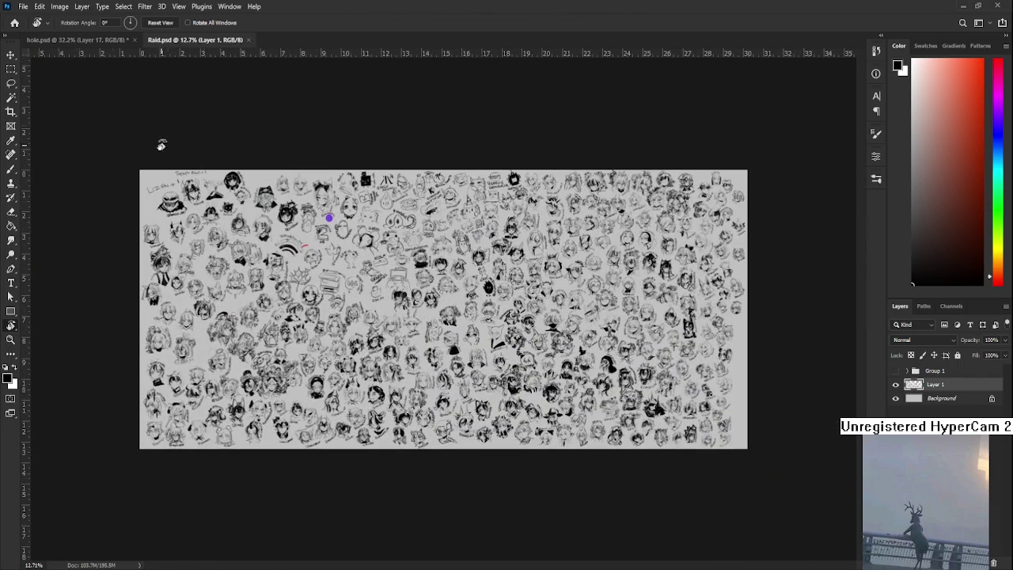
pyautogui.click(248, 39)
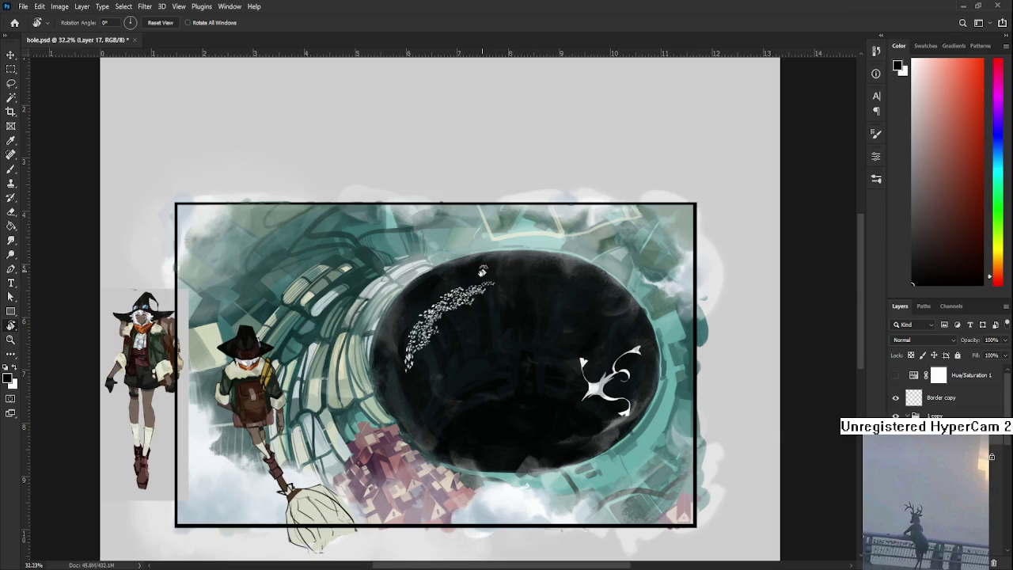
# Step: Sample darker tones near the hat and paint dark shading down the witch's hand
pyautogui.scroll(2, 525, 338)
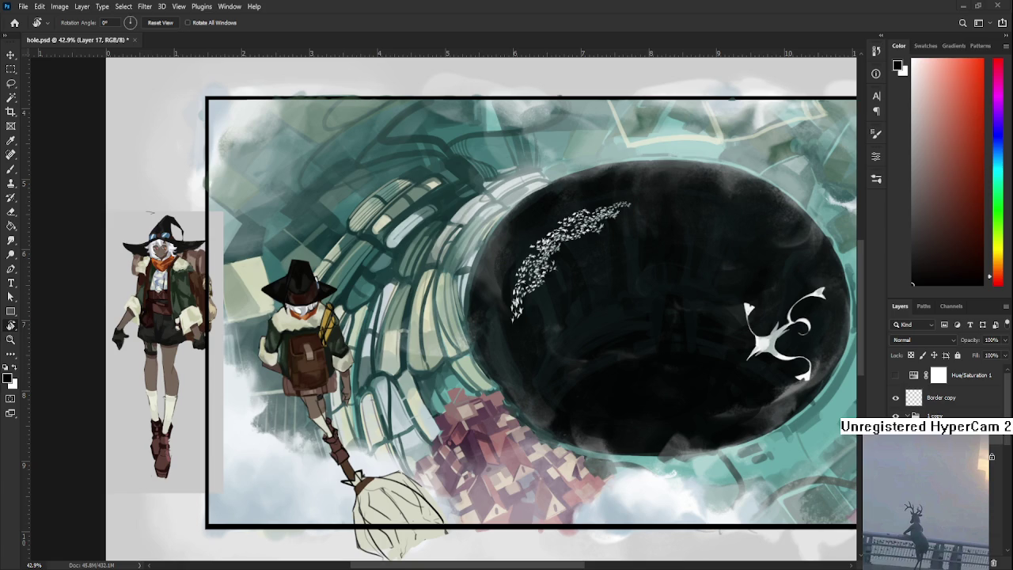
pyautogui.scroll(2, 389, 415)
pyautogui.scroll(2, 388, 414)
pyautogui.scroll(2, 389, 428)
pyautogui.press('b')
pyautogui.keyDown('alt'); pyautogui.click(481, 385); pyautogui.keyUp('alt')
pyautogui.moveTo(451, 277); pyautogui.dragTo(464, 150)
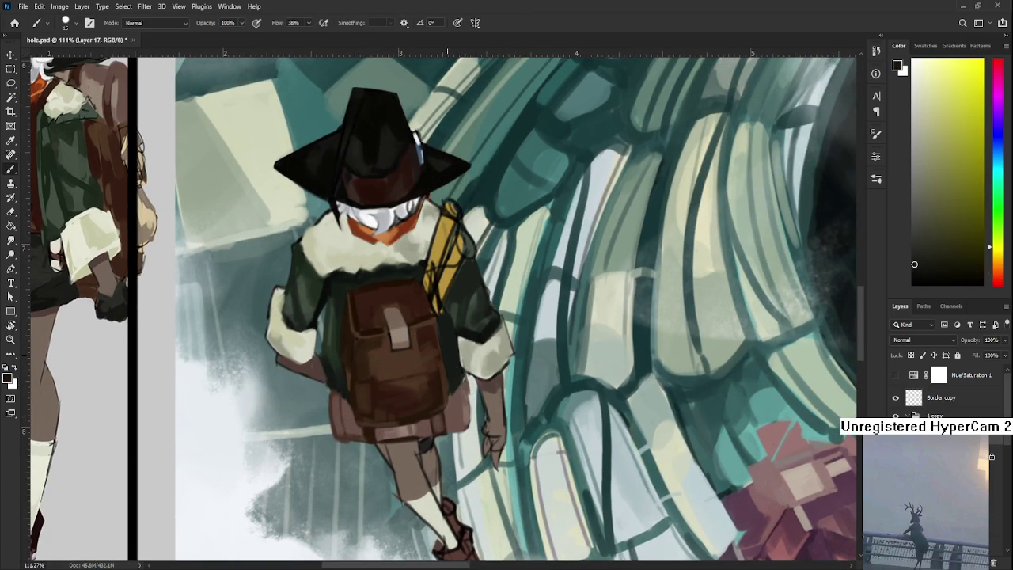
pyautogui.moveTo(464, 388); pyautogui.dragTo(432, 363)
pyautogui.moveTo(459, 436)
pyautogui.mouseDown()
pyautogui.moveTo(438, 419)
pyautogui.moveTo(454, 432)
pyautogui.moveTo(452, 411)
pyautogui.moveTo(456, 439)
pyautogui.moveTo(463, 418)
pyautogui.mouseUp()
# Step: Clean up the hand shading with the Eraser, re-sampling the brownish grey and glove black
pyautogui.press('e')
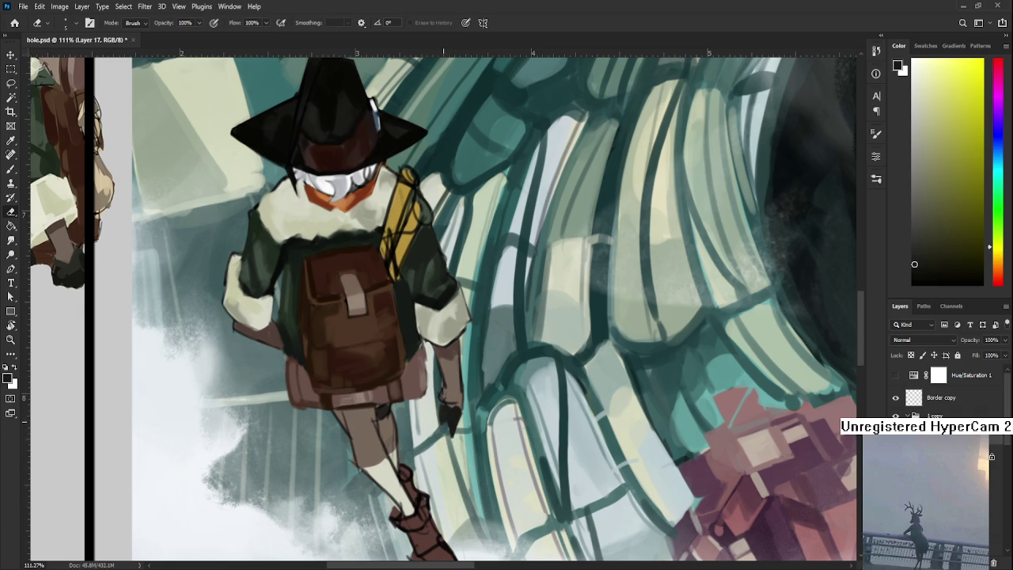
pyautogui.press('b')
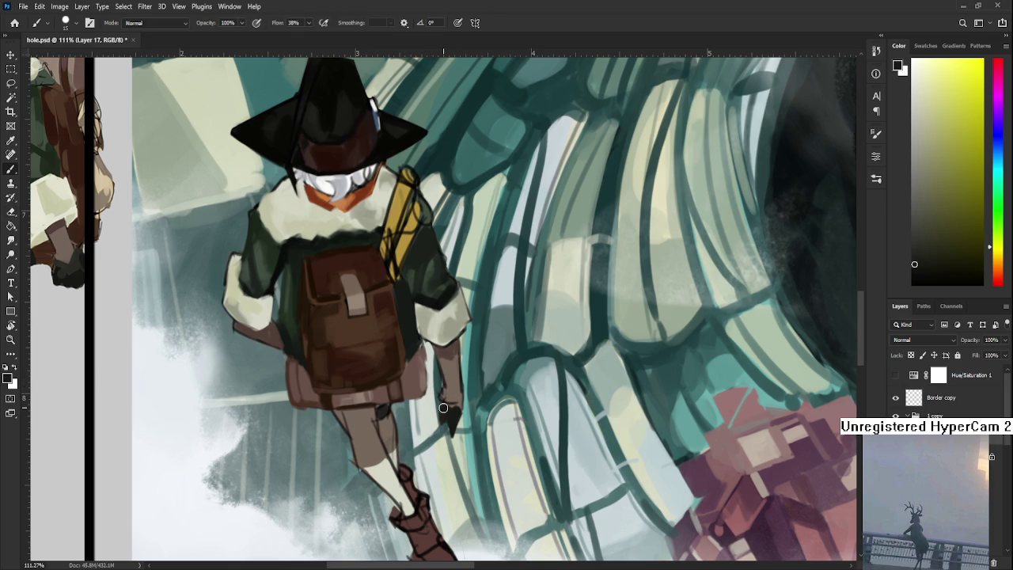
pyautogui.press('e')
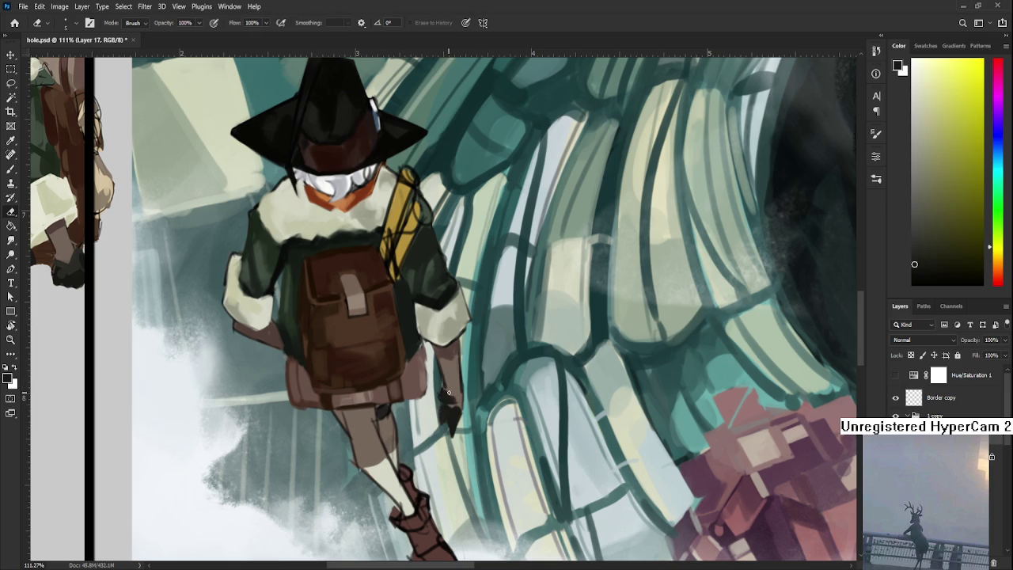
pyautogui.press('b')
pyautogui.keyDown('alt'); pyautogui.click(450, 395); pyautogui.keyUp('alt')
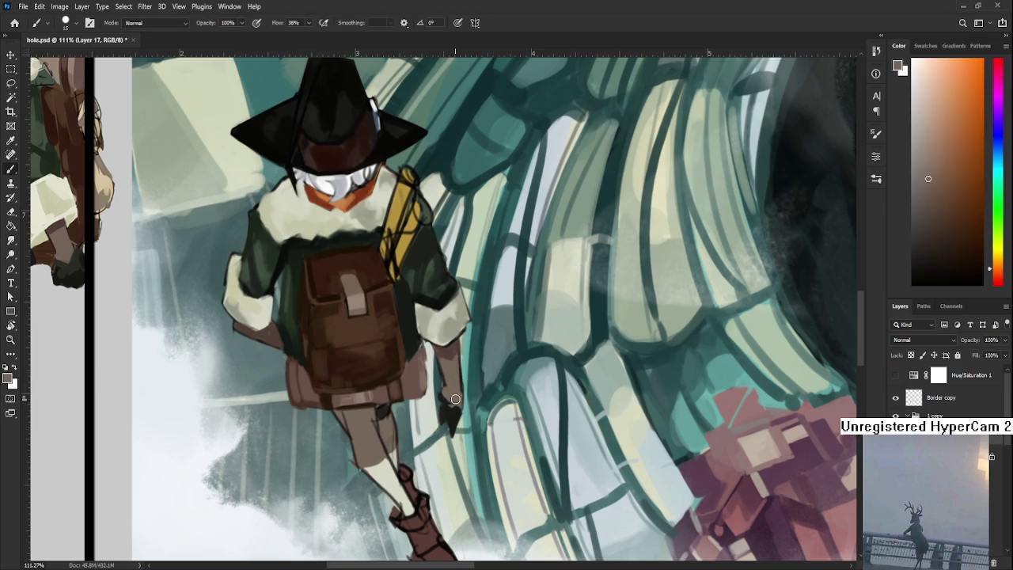
pyautogui.keyDown('alt'); pyautogui.click(444, 399); pyautogui.keyUp('alt')
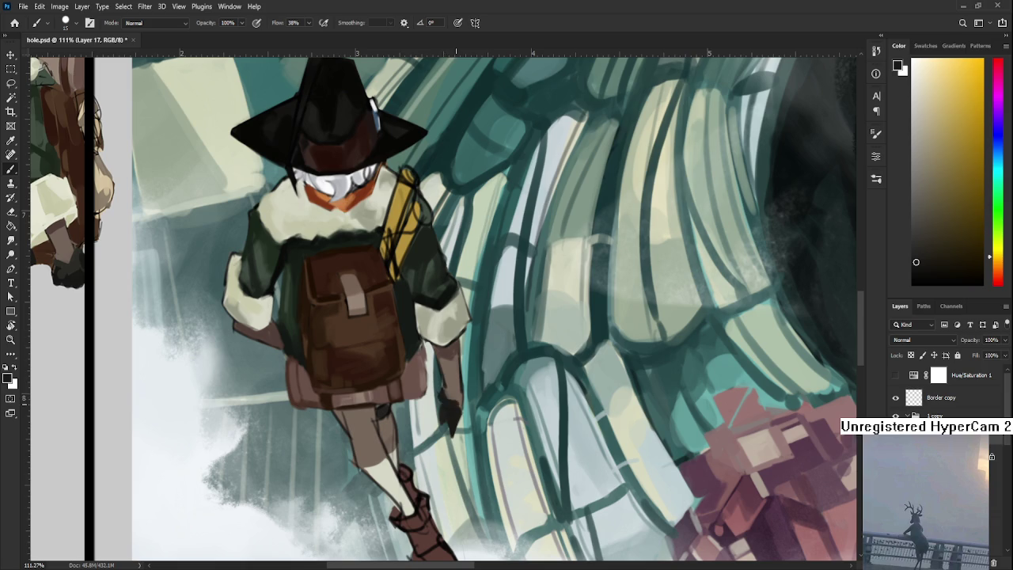
pyautogui.keyDown('alt'); pyautogui.click(460, 407); pyautogui.keyUp('alt')
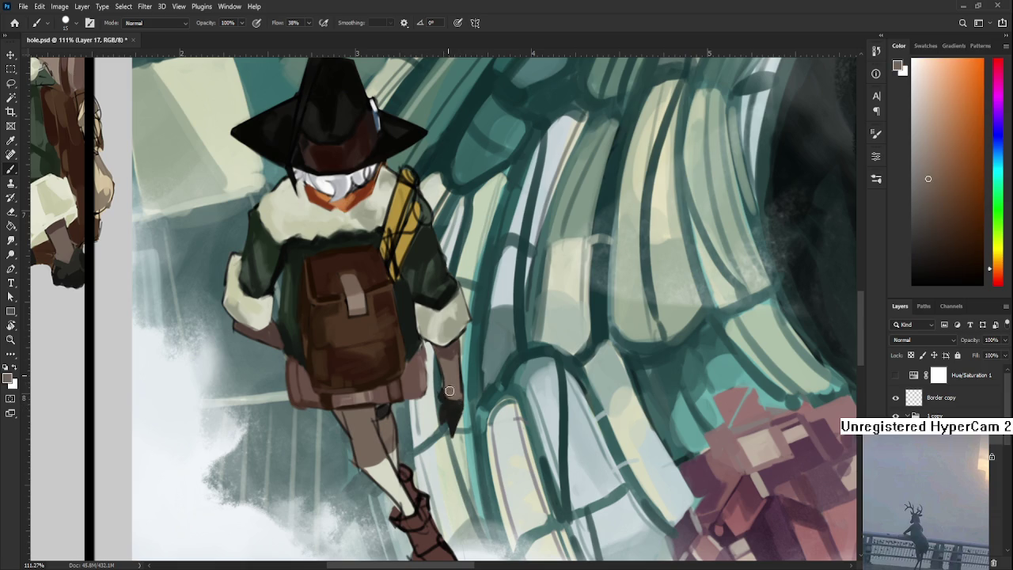
pyautogui.press('e')
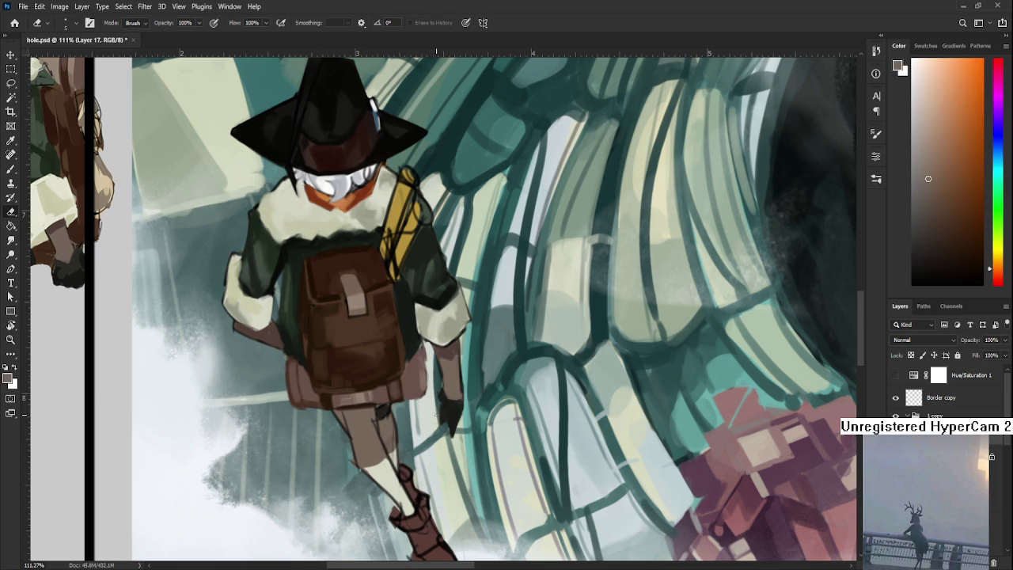
pyautogui.keyDown('alt'); pyautogui.scroll(-5, 437, 408); pyautogui.keyUp('alt')
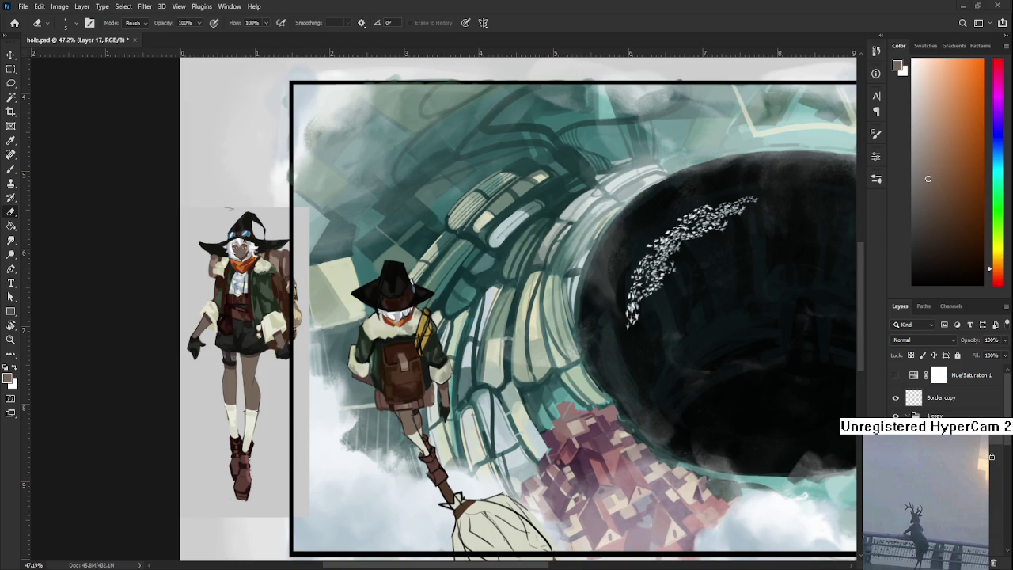
pyautogui.scroll(2, 448, 465)
pyautogui.scroll(-1, 478, 425)
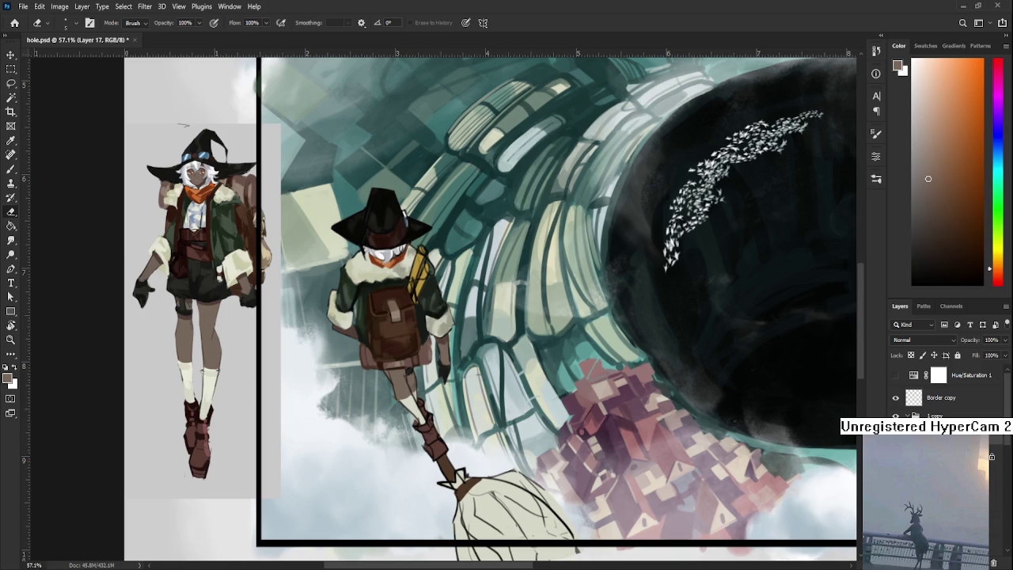
# Step: Paste the hand sketch, scale it down and place it over the hole's edge
pyautogui.hotkey('ctrl', 'v')
pyautogui.moveTo(663, 509)
pyautogui.mouseDown()
pyautogui.moveTo(588, 422)
pyautogui.moveTo(556, 407)
pyautogui.mouseUp()
pyautogui.moveTo(507, 348); pyautogui.dragTo(593, 374)
pyautogui.press('Return')
pyautogui.press('e')
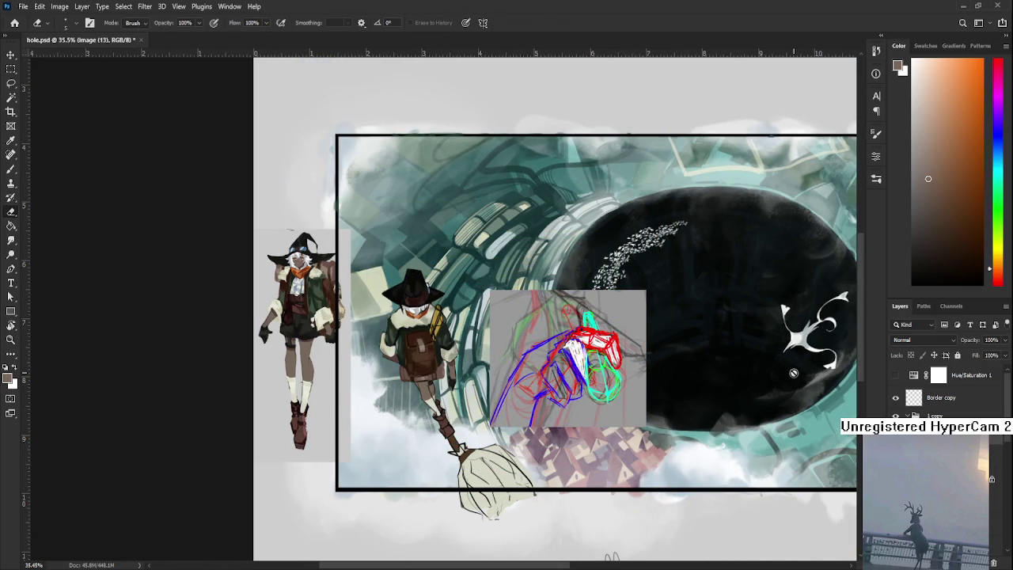
# Step: Pick a bright red and add a new layer above the pasted sketch
pyautogui.click(917, 237)
pyautogui.moveTo(994, 93)
pyautogui.mouseDown()
pyautogui.moveTo(994, 60)
pyautogui.moveTo(984, 60)
pyautogui.mouseUp()
pyautogui.click(975, 67)
pyautogui.hotkey('ctrl', 'shift', 'alt', 'n')
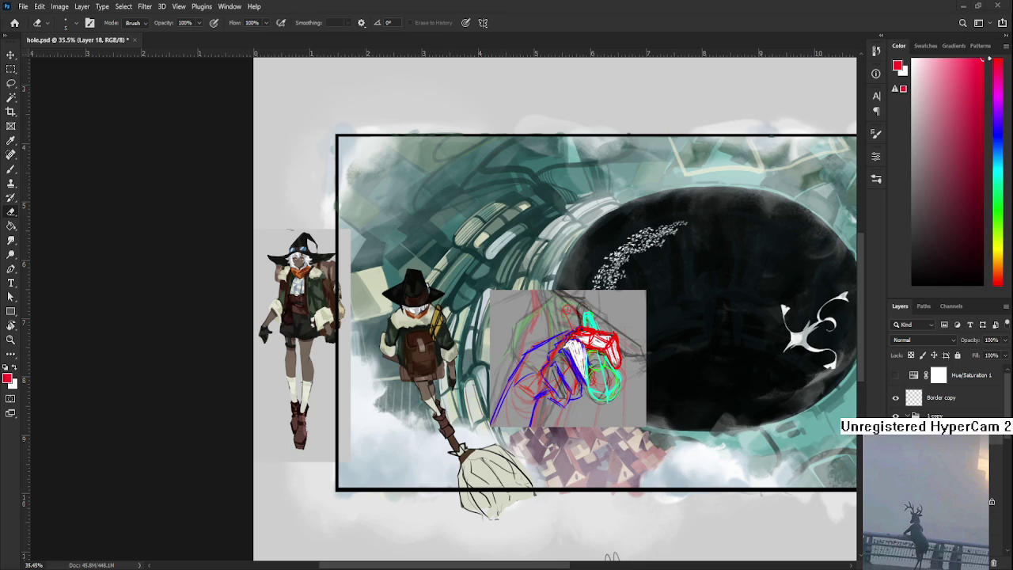
# Step: Zoom in on the sketch and hole, and set the painting colour to black
pyautogui.scroll(2, 739, 284)
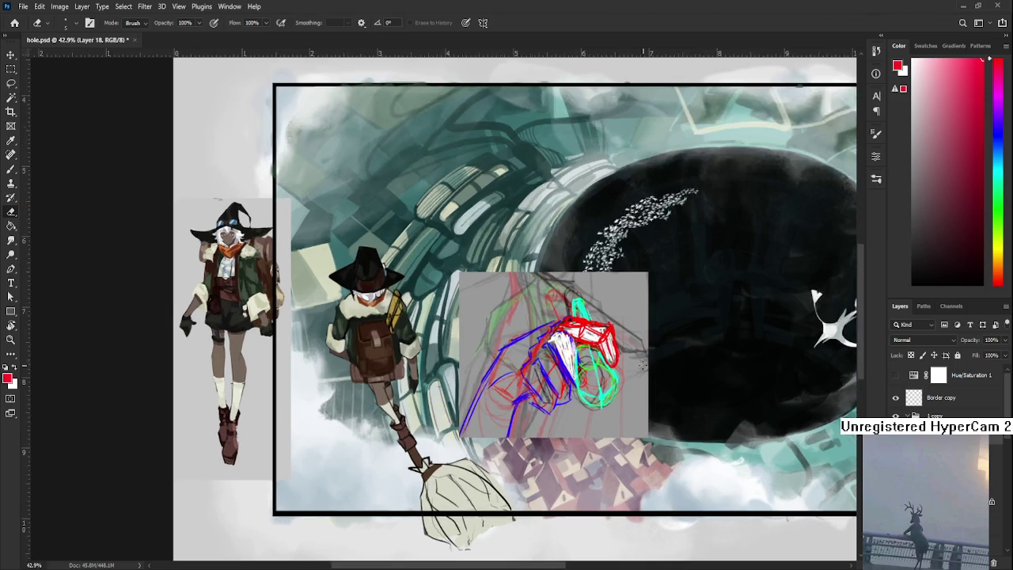
pyautogui.scroll(2, 739, 284)
pyautogui.scroll(2, 739, 283)
pyautogui.scroll(2, 739, 283)
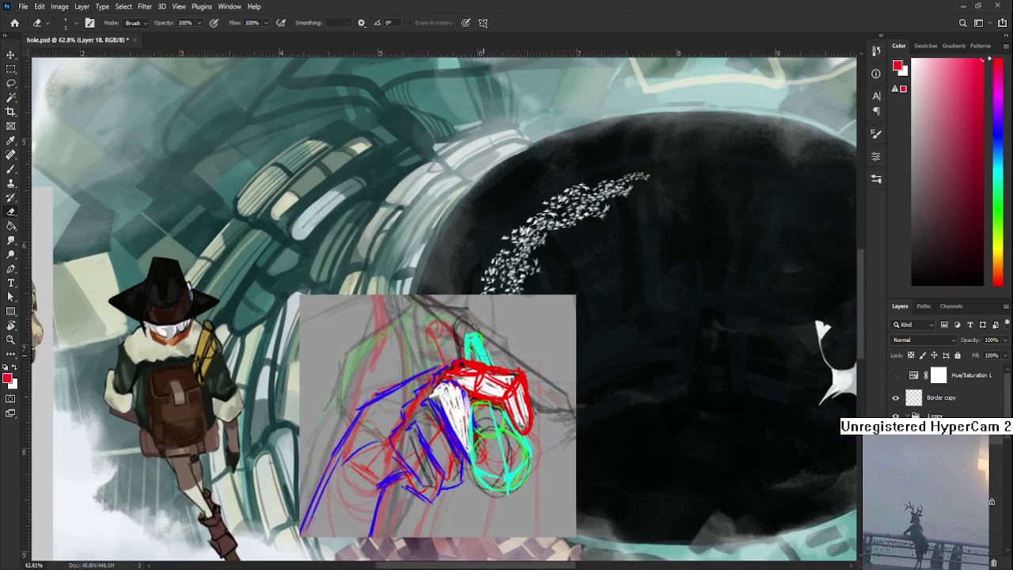
pyautogui.moveTo(469, 347); pyautogui.dragTo(408, 386)
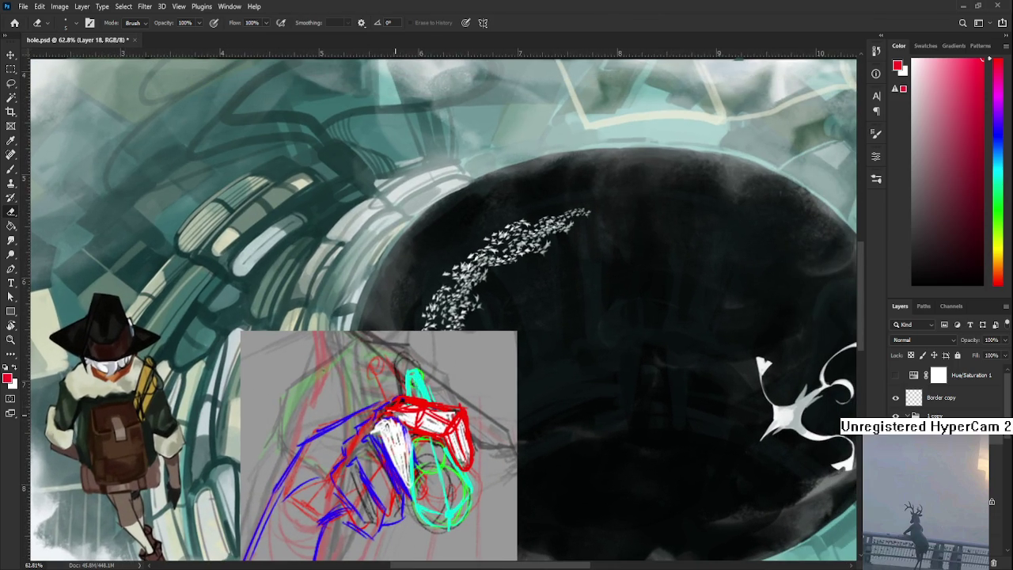
pyautogui.moveTo(484, 432); pyautogui.dragTo(505, 413)
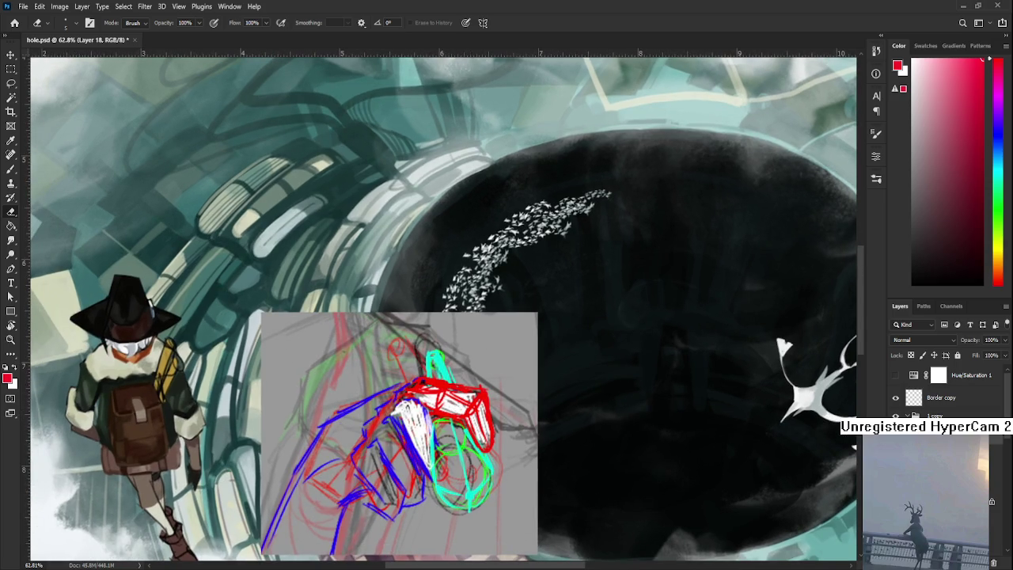
pyautogui.moveTo(919, 272); pyautogui.dragTo(911, 283)
pyautogui.press('b')
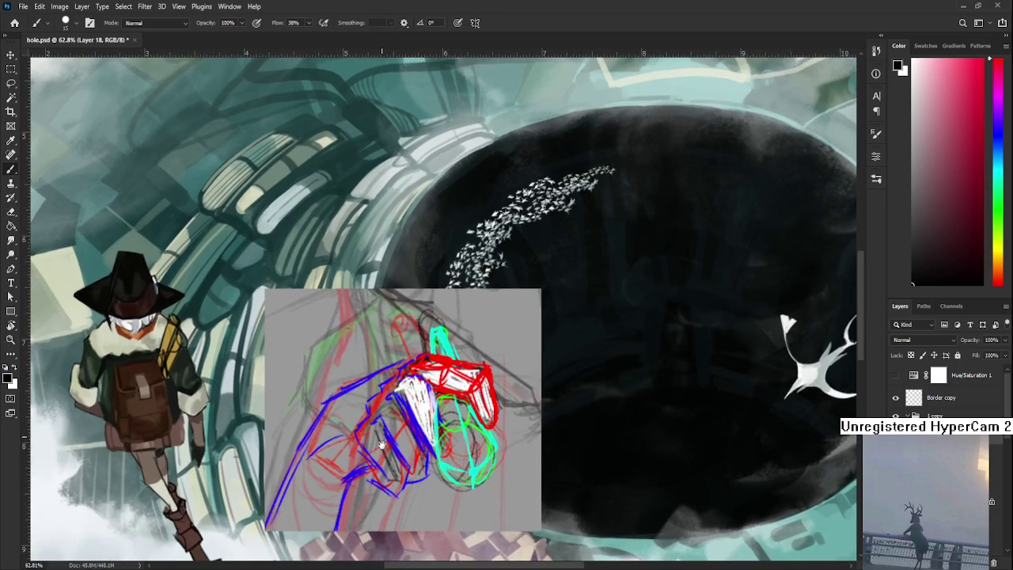
# Step: Draw black curves along the sketched arm and erase part of the stroke
pyautogui.moveTo(378, 466); pyautogui.dragTo(400, 439)
pyautogui.moveTo(311, 443); pyautogui.dragTo(355, 378)
pyautogui.moveTo(314, 444); pyautogui.dragTo(378, 420)
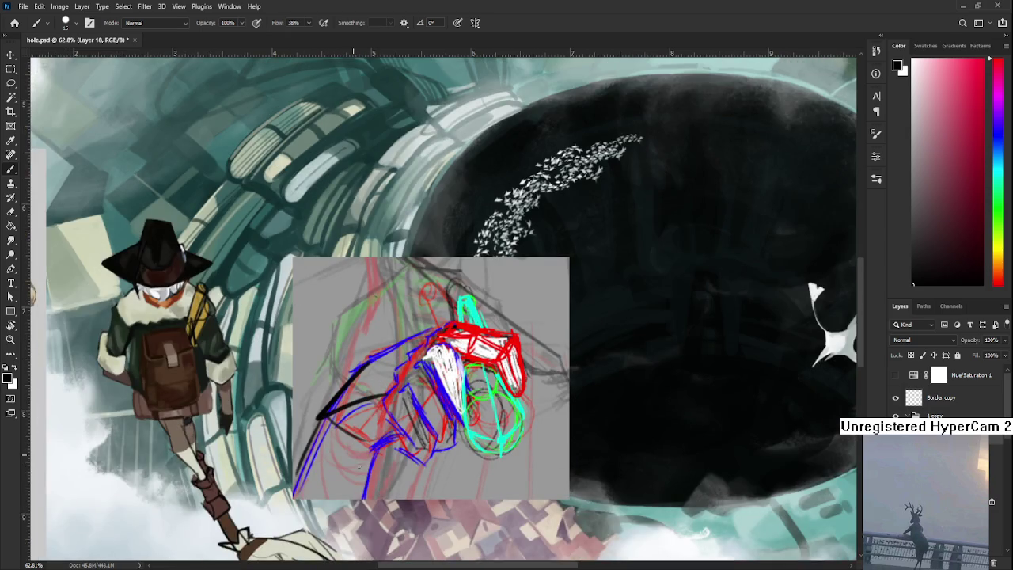
pyautogui.moveTo(378, 469); pyautogui.dragTo(357, 456)
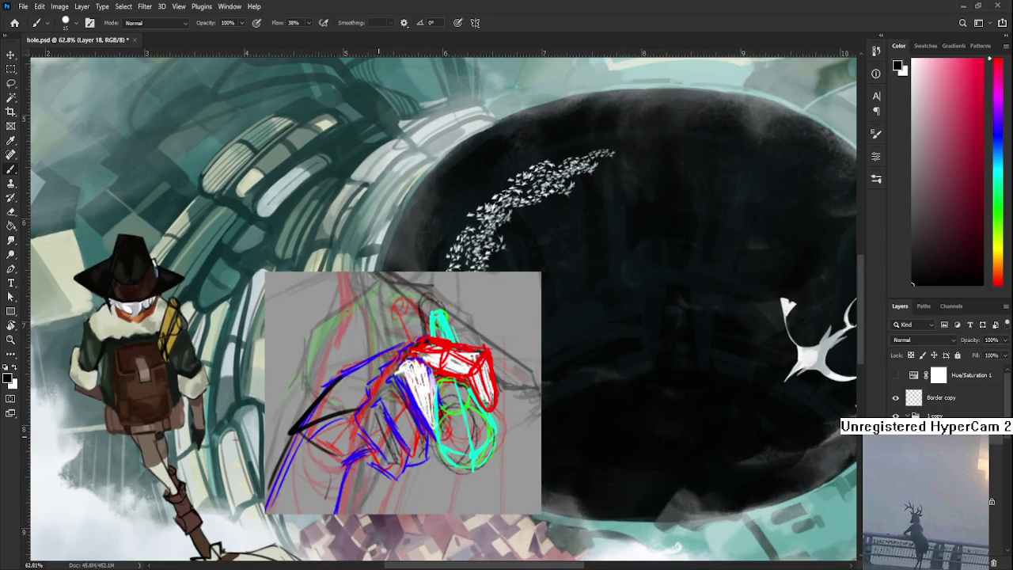
pyautogui.press('e')
pyautogui.moveTo(348, 412)
pyautogui.mouseDown()
pyautogui.moveTo(315, 429)
pyautogui.moveTo(342, 414)
pyautogui.moveTo(317, 427)
pyautogui.moveTo(369, 454)
pyautogui.moveTo(383, 406)
pyautogui.moveTo(408, 459)
pyautogui.moveTo(403, 475)
pyautogui.mouseUp()
pyautogui.press('b')
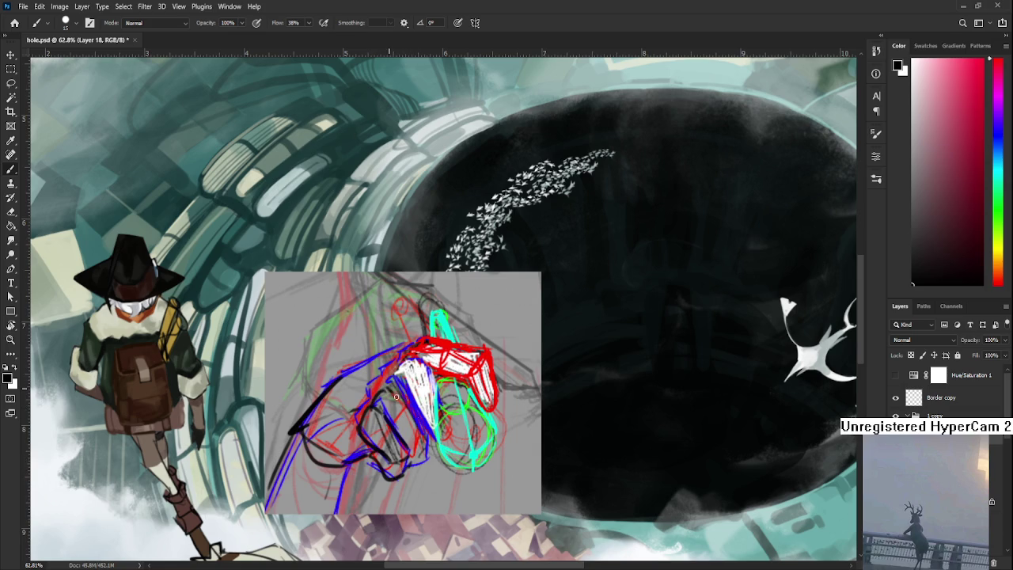
# Step: Add dark contour strokes at the sketch's lower right, undoing an unwanted one
pyautogui.moveTo(400, 397); pyautogui.dragTo(417, 451)
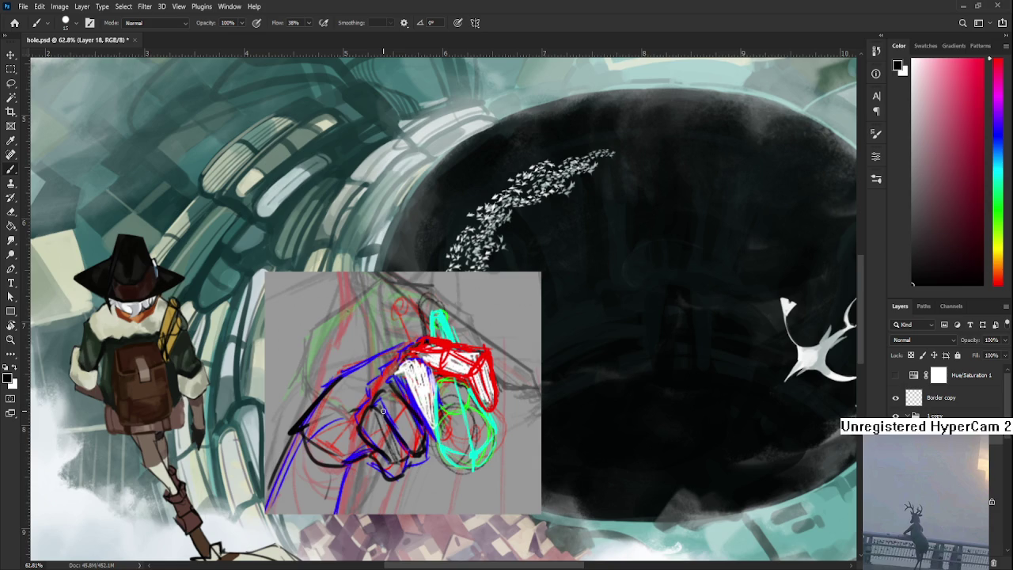
pyautogui.press('e')
pyautogui.press('b')
pyautogui.press('e')
pyautogui.press('b')
pyautogui.moveTo(428, 447); pyautogui.dragTo(434, 474)
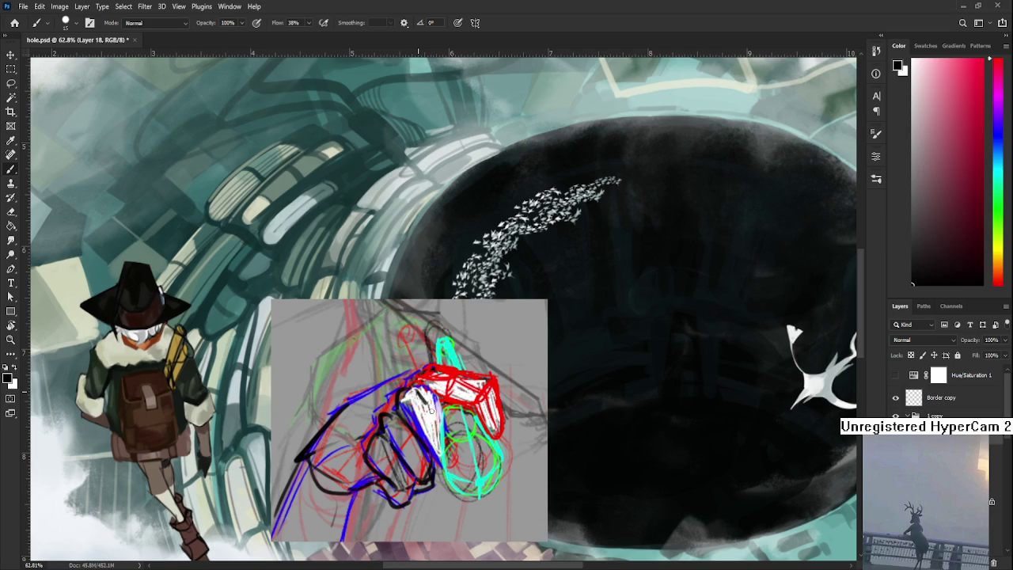
pyautogui.moveTo(417, 388); pyautogui.dragTo(449, 437)
pyautogui.moveTo(398, 409); pyautogui.dragTo(443, 459)
pyautogui.hotkey('ctrl', 'z')
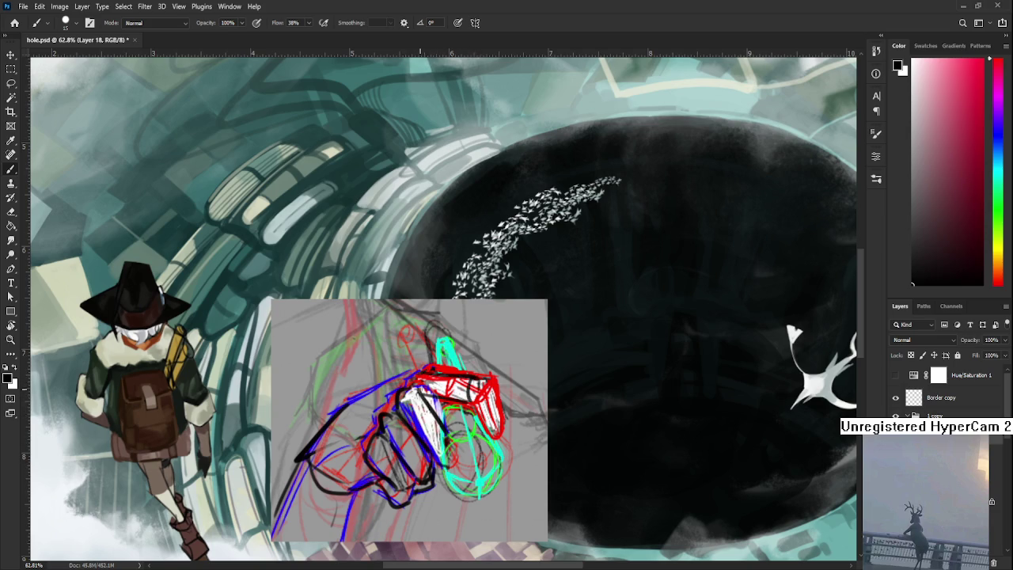
# Step: Hatch light grey lines inside the red block, then straighten the rotated canvas view
pyautogui.moveTo(485, 397); pyautogui.dragTo(431, 406)
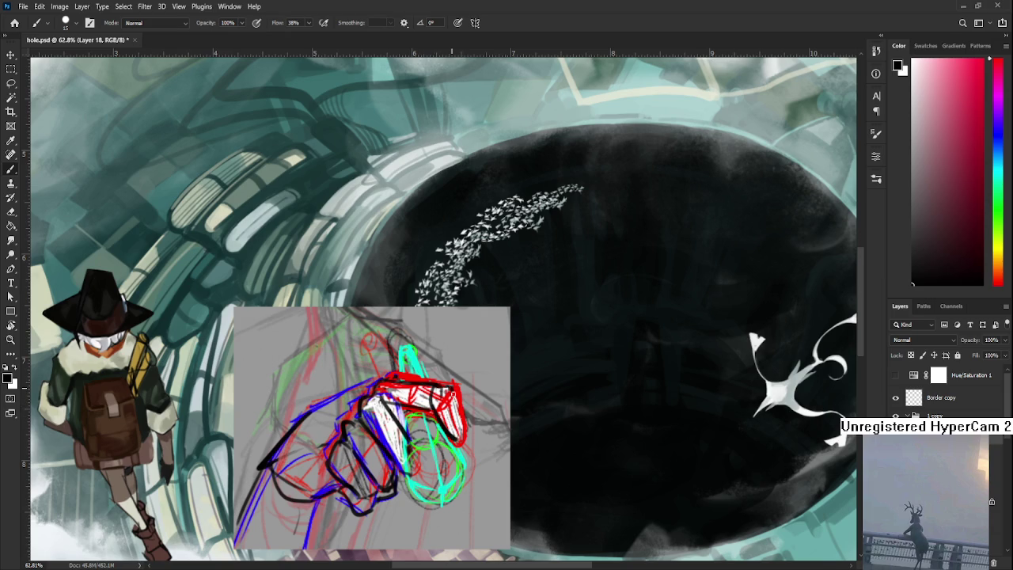
pyautogui.moveTo(455, 392); pyautogui.dragTo(443, 428)
pyautogui.press('r')
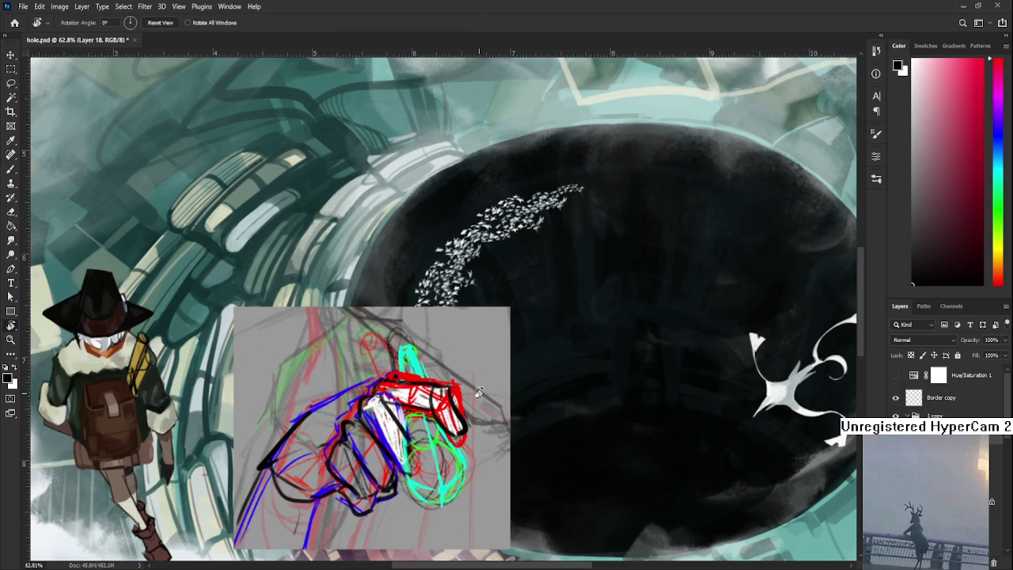
pyautogui.moveTo(475, 392); pyautogui.dragTo(338, 372)
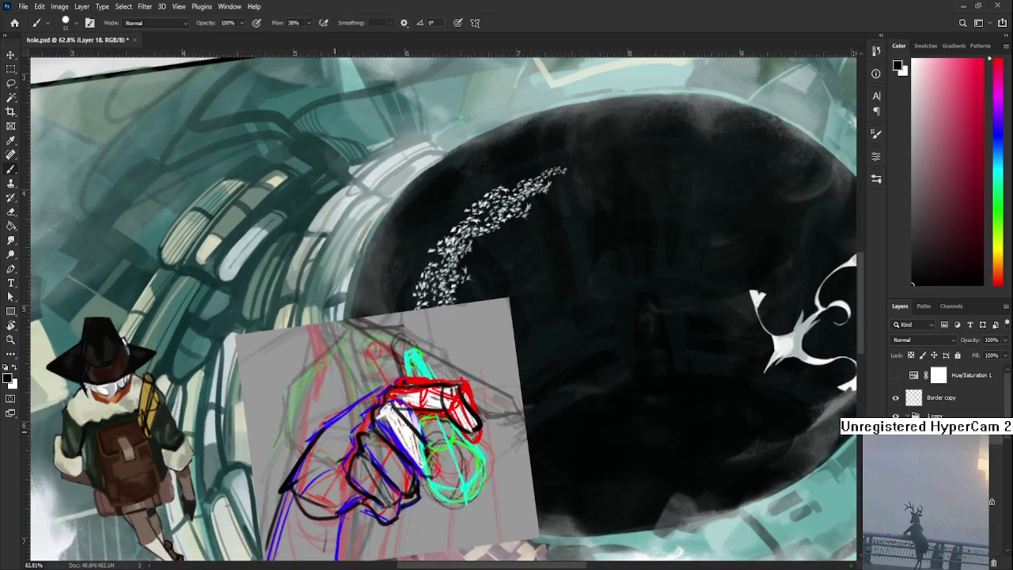
pyautogui.moveTo(418, 419); pyautogui.dragTo(410, 375)
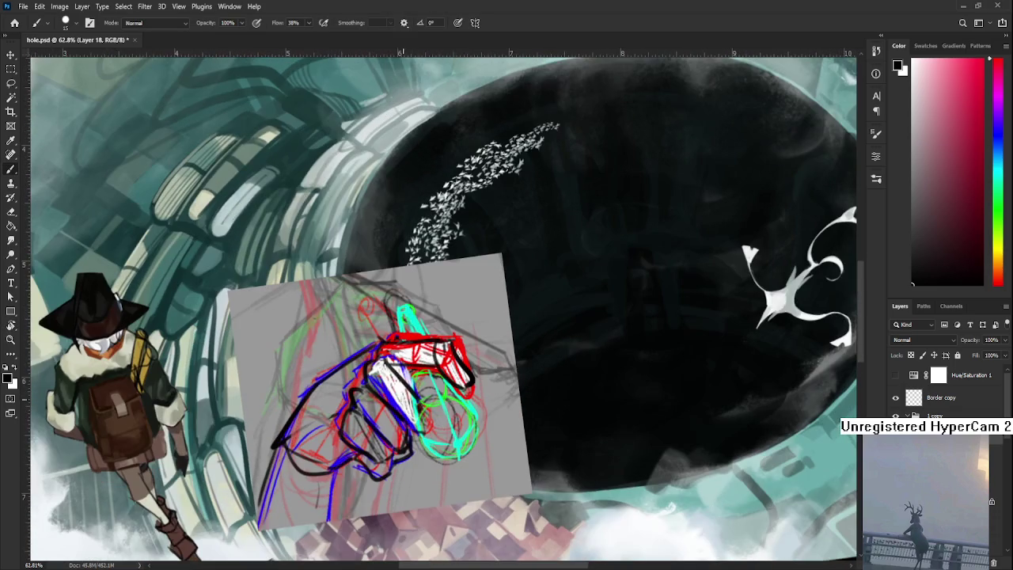
pyautogui.press('r')
pyautogui.moveTo(445, 410); pyautogui.dragTo(464, 423)
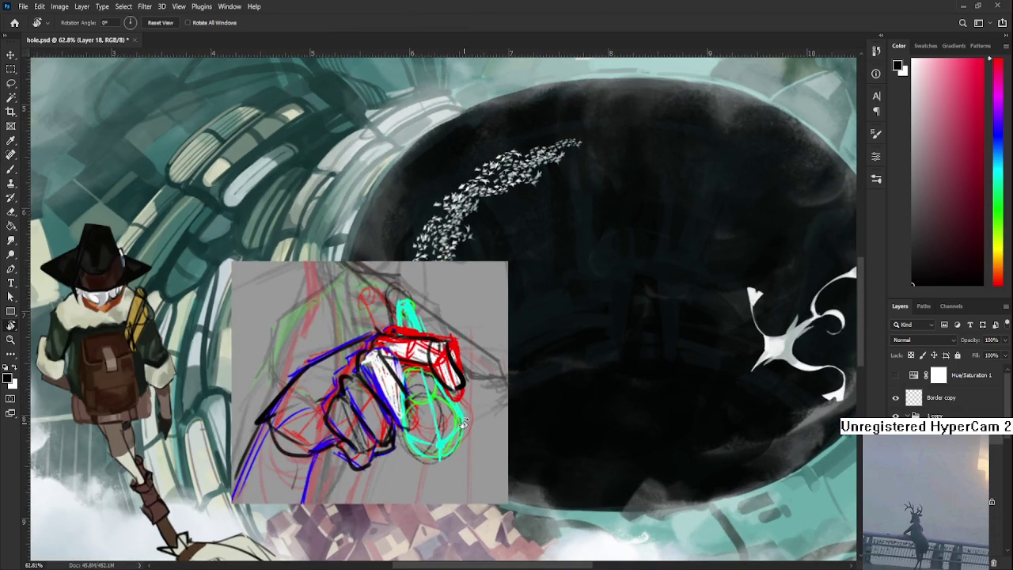
pyautogui.keyDown('alt'); pyautogui.scroll(-3, 464, 423); pyautogui.keyUp('alt')
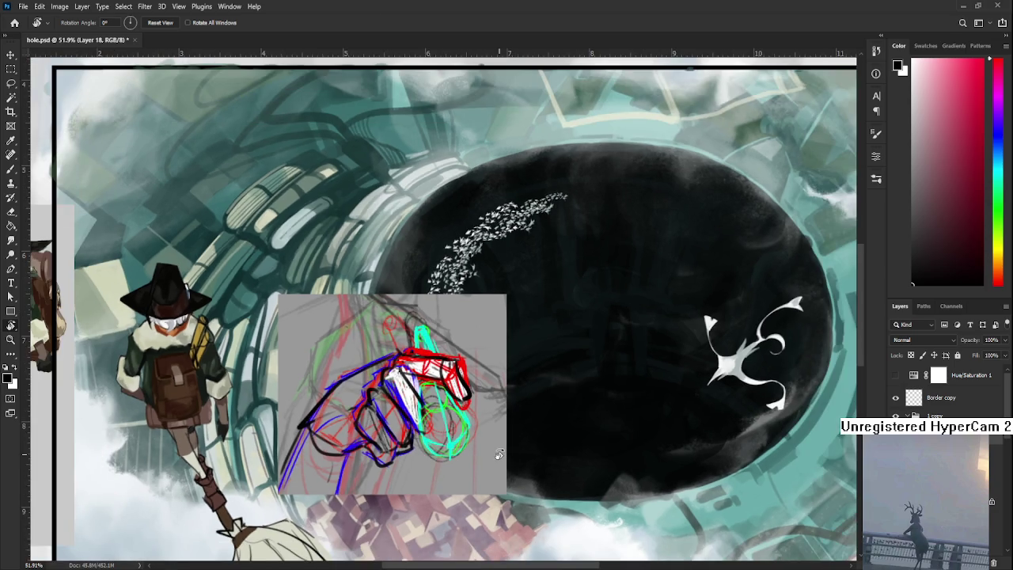
pyautogui.scroll(2, 405, 437)
pyautogui.scroll(2, 405, 437)
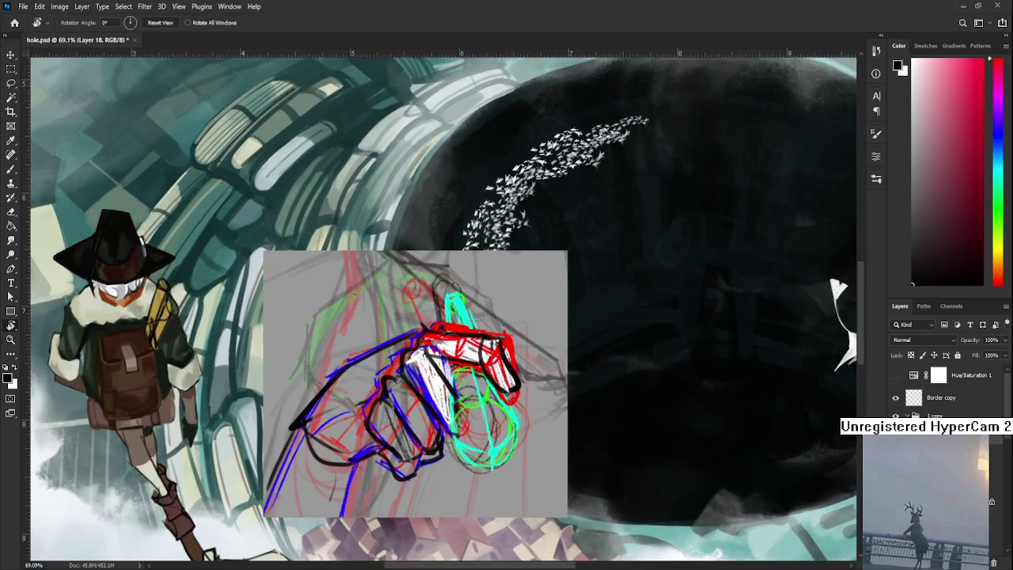
pyautogui.hotkey('ctrl', 't')
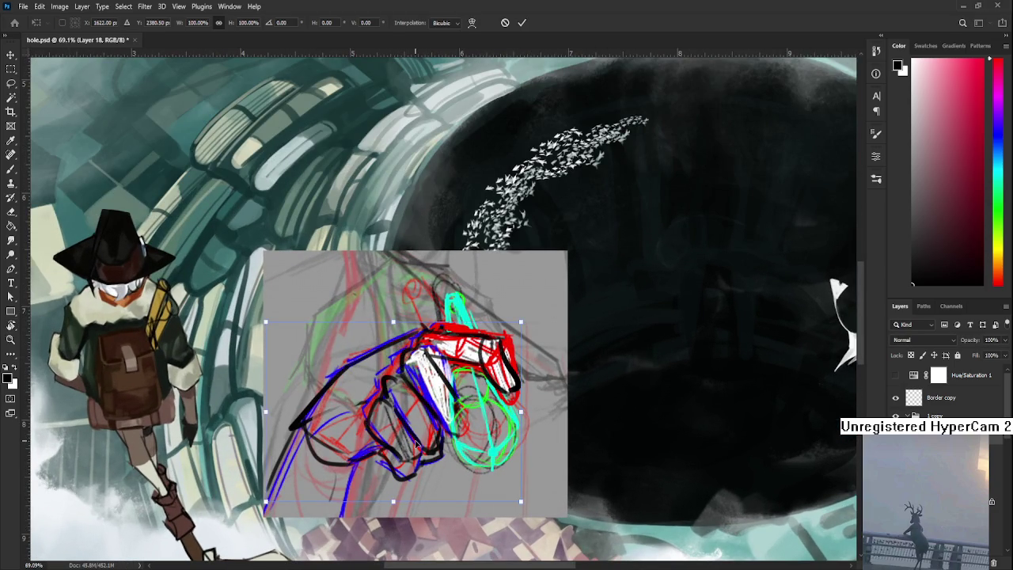
# Step: Drag the black hand outline up and left so it reaches over the witch
pyautogui.moveTo(400, 440); pyautogui.dragTo(341, 432)
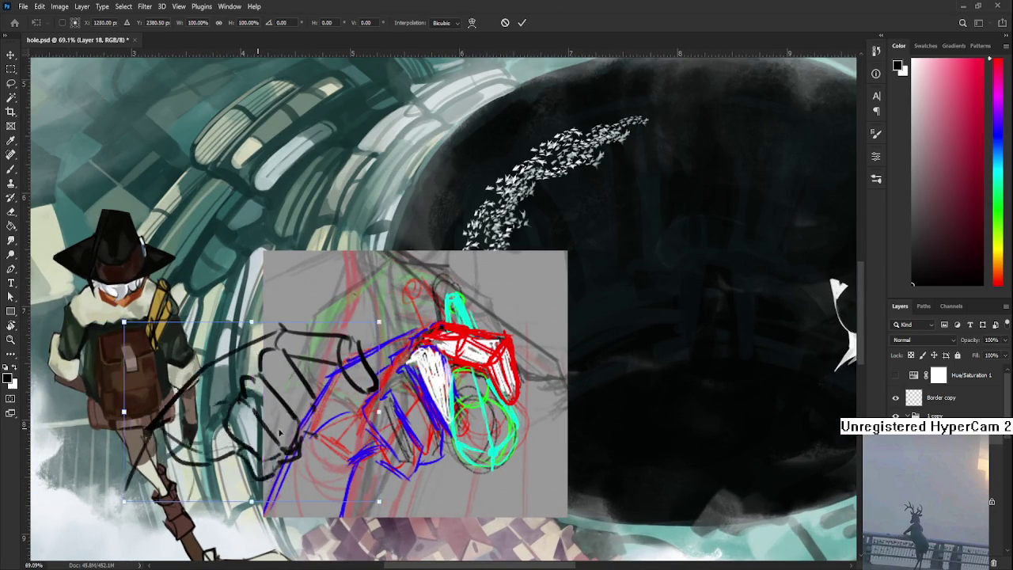
pyautogui.moveTo(341, 432)
pyautogui.mouseDown()
pyautogui.moveTo(331, 468)
pyautogui.moveTo(420, 449)
pyautogui.moveTo(397, 432)
pyautogui.moveTo(403, 426)
pyautogui.mouseUp()
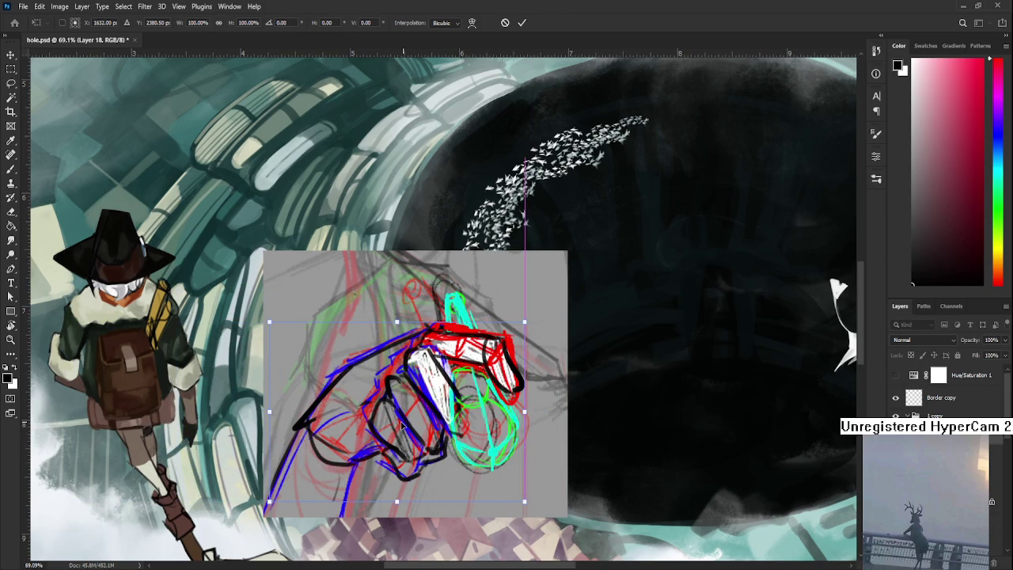
pyautogui.scroll(2, 402, 427)
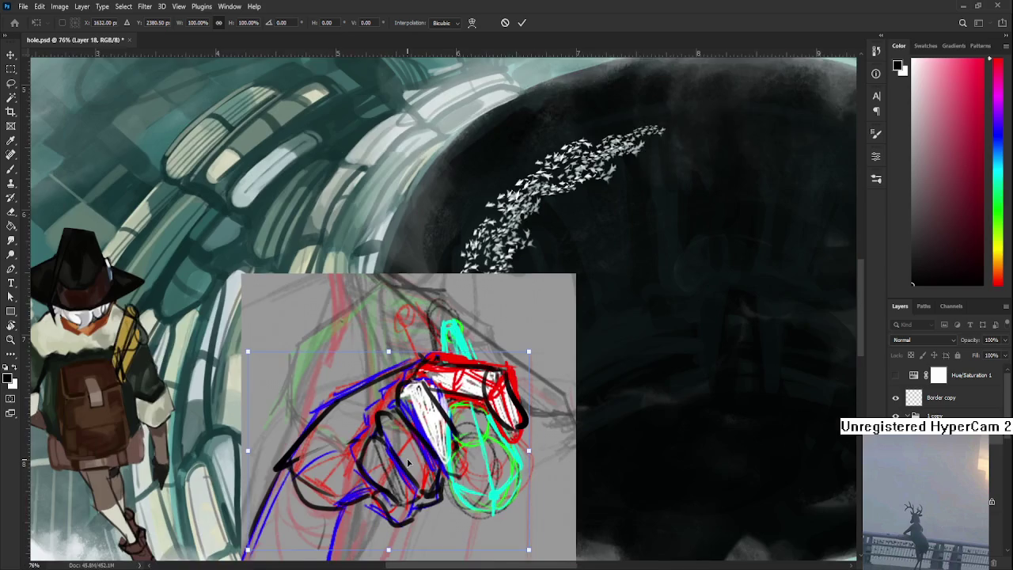
pyautogui.scroll(-2, 408, 462)
pyautogui.scroll(1, 403, 463)
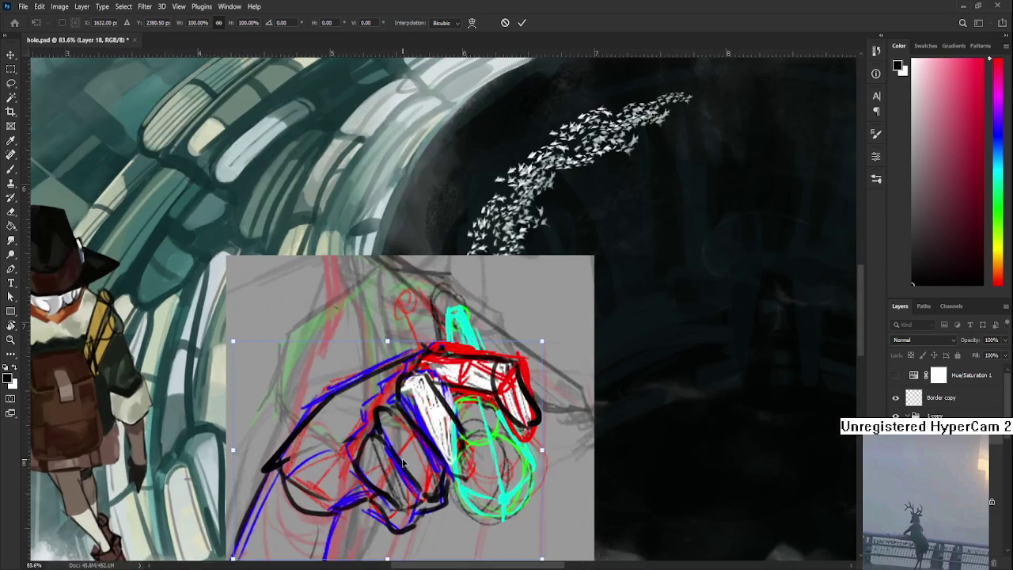
pyautogui.scroll(-2, 403, 463)
pyautogui.moveTo(403, 463)
pyautogui.mouseDown()
pyautogui.moveTo(368, 349)
pyautogui.moveTo(383, 463)
pyautogui.moveTo(354, 352)
pyautogui.mouseUp()
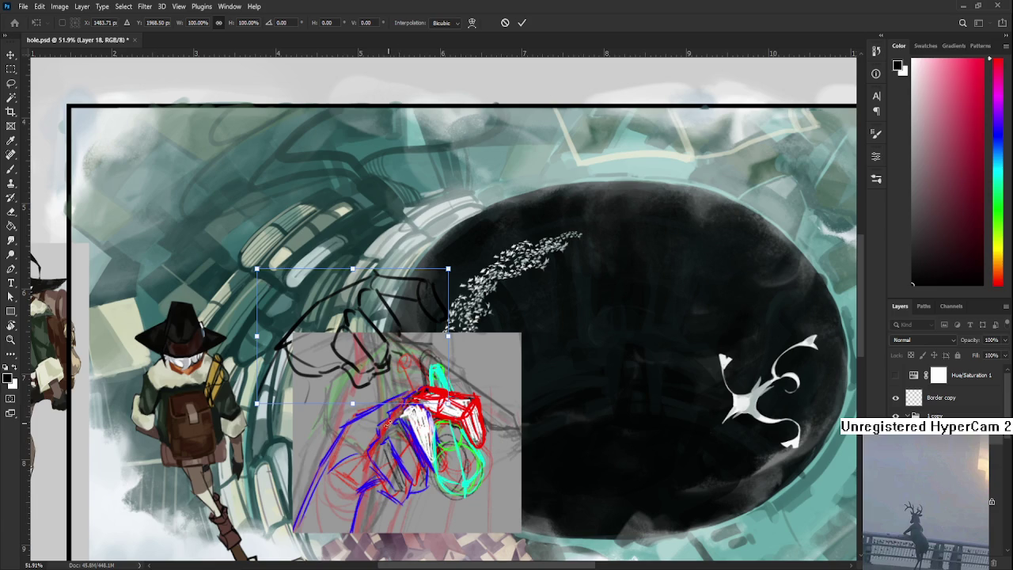
pyautogui.moveTo(383, 372)
pyautogui.mouseDown()
pyautogui.moveTo(405, 448)
pyautogui.moveTo(348, 407)
pyautogui.mouseUp()
pyautogui.scroll(1, 347, 406)
# Step: Commit the transform, draw four red arm guide strokes on a new layer, then hide the sketch
pyautogui.press('Return')
pyautogui.press('r')
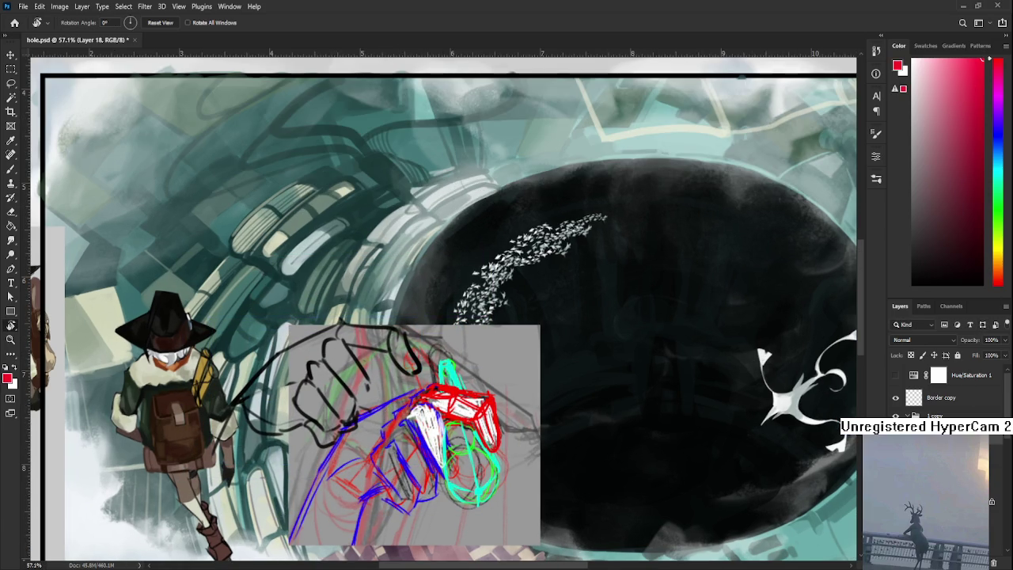
pyautogui.hotkey('ctrl', 'shift', 'alt', 'n')
pyautogui.press('b')
pyautogui.moveTo(417, 392); pyautogui.dragTo(368, 463)
pyautogui.moveTo(455, 433); pyautogui.dragTo(413, 528)
pyautogui.moveTo(336, 327); pyautogui.dragTo(288, 416)
pyautogui.moveTo(375, 369)
pyautogui.mouseDown()
pyautogui.moveTo(323, 465)
pyautogui.moveTo(290, 414)
pyautogui.mouseUp()
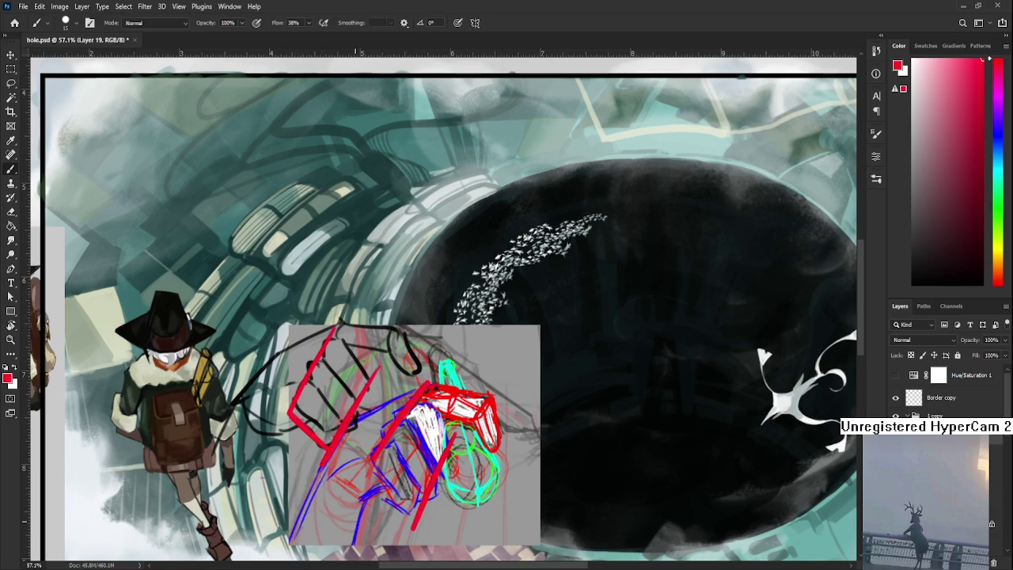
pyautogui.scroll(-3, 427, 471)
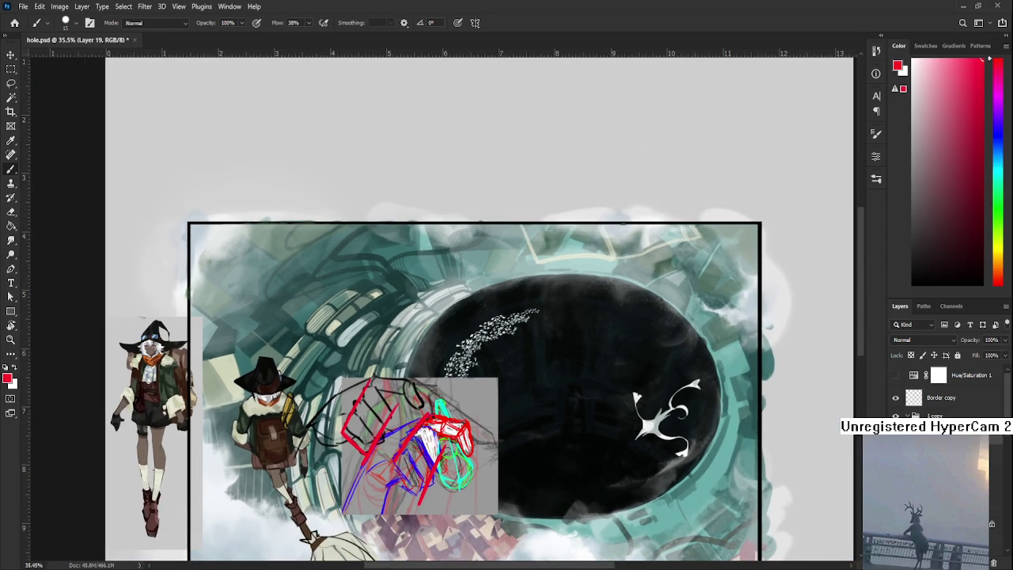
pyautogui.click(994, 563)
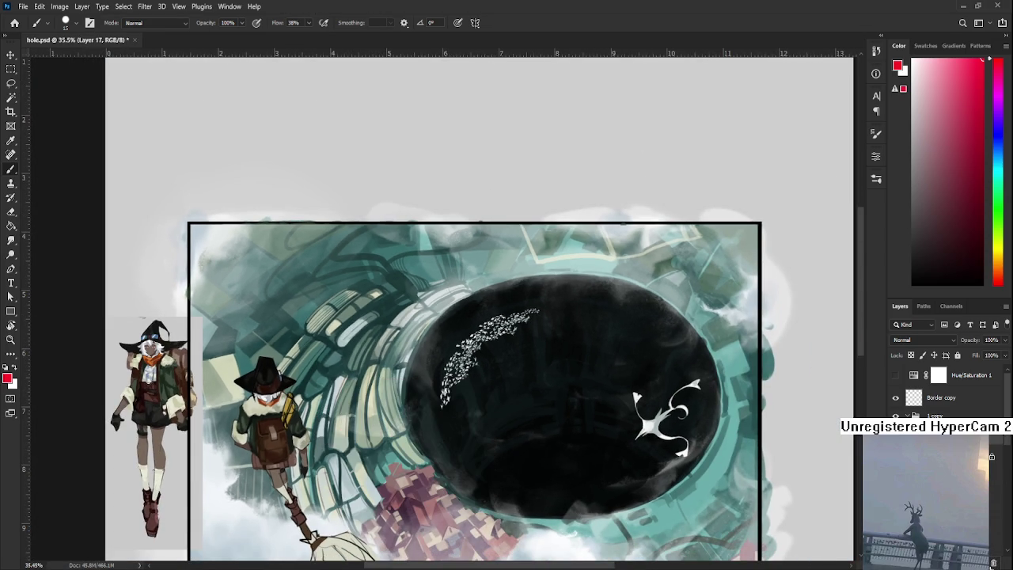
pyautogui.moveTo(291, 470); pyautogui.dragTo(334, 428)
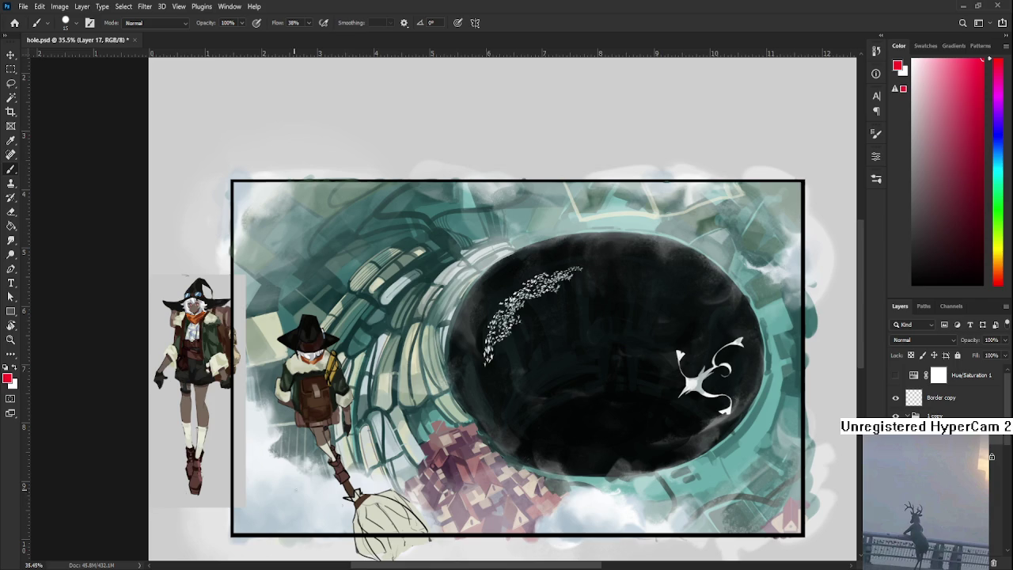
pyautogui.moveTo(378, 453)
pyautogui.mouseDown()
pyautogui.moveTo(479, 505)
pyautogui.moveTo(470, 504)
pyautogui.mouseUp()
pyautogui.press('e')
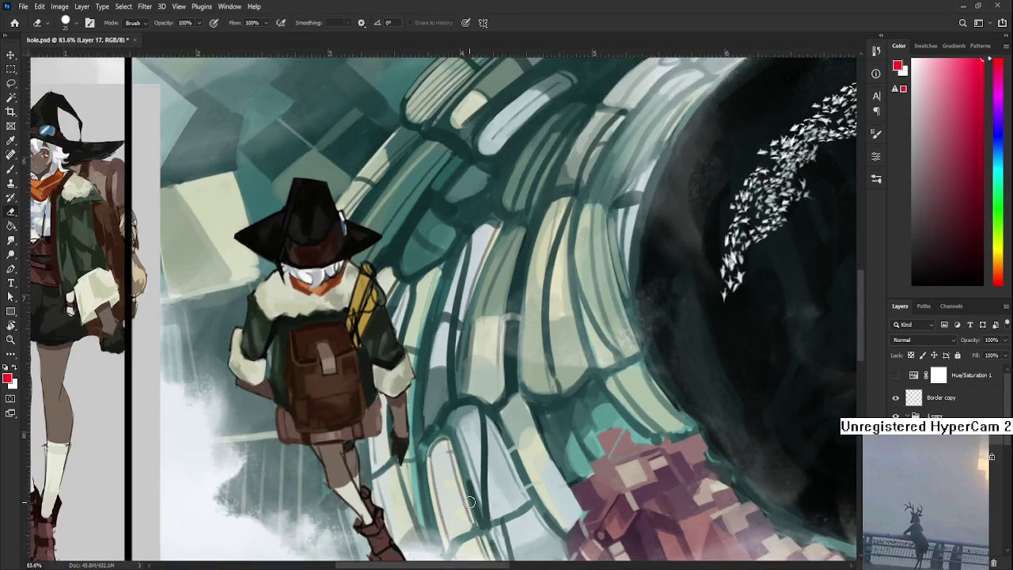
# Step: Sample dark brown, yellowish brown, skin tone and red-brown from the witch's legs for shading
pyautogui.moveTo(318, 481)
pyautogui.mouseDown()
pyautogui.moveTo(317, 411)
pyautogui.moveTo(372, 413)
pyautogui.moveTo(382, 395)
pyautogui.moveTo(372, 401)
pyautogui.mouseUp()
pyautogui.press('b')
pyautogui.keyDown('alt'); pyautogui.click(424, 336); pyautogui.keyUp('alt')
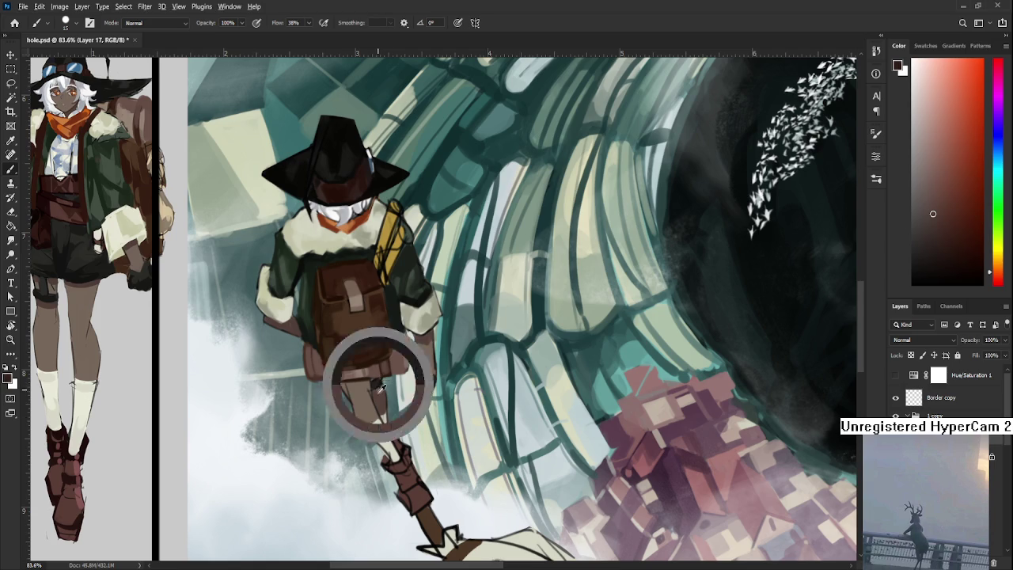
pyautogui.keyDown('alt'); pyautogui.click(417, 378); pyautogui.keyUp('alt')
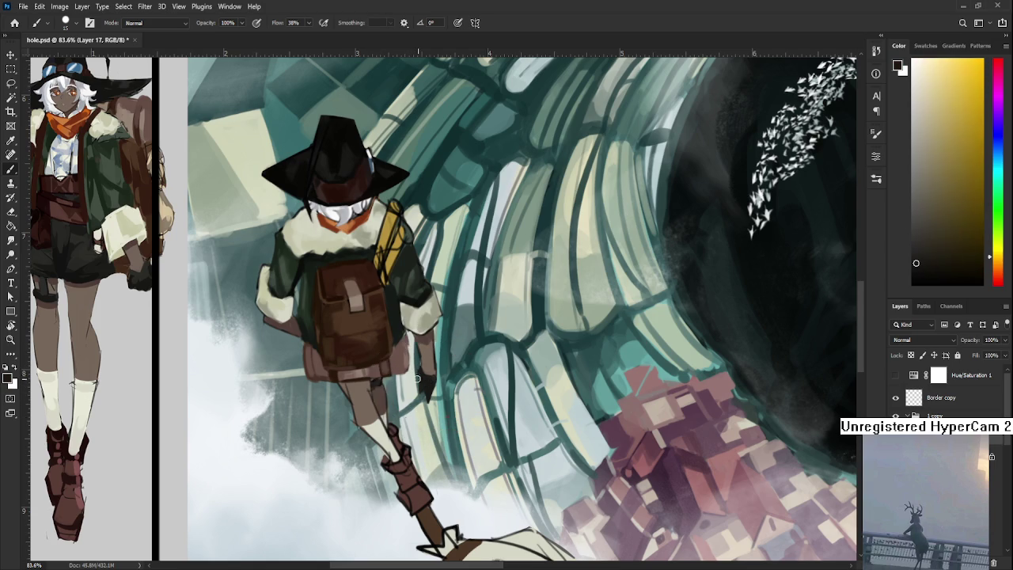
pyautogui.keyDown('alt'); pyautogui.click(365, 390); pyautogui.keyUp('alt')
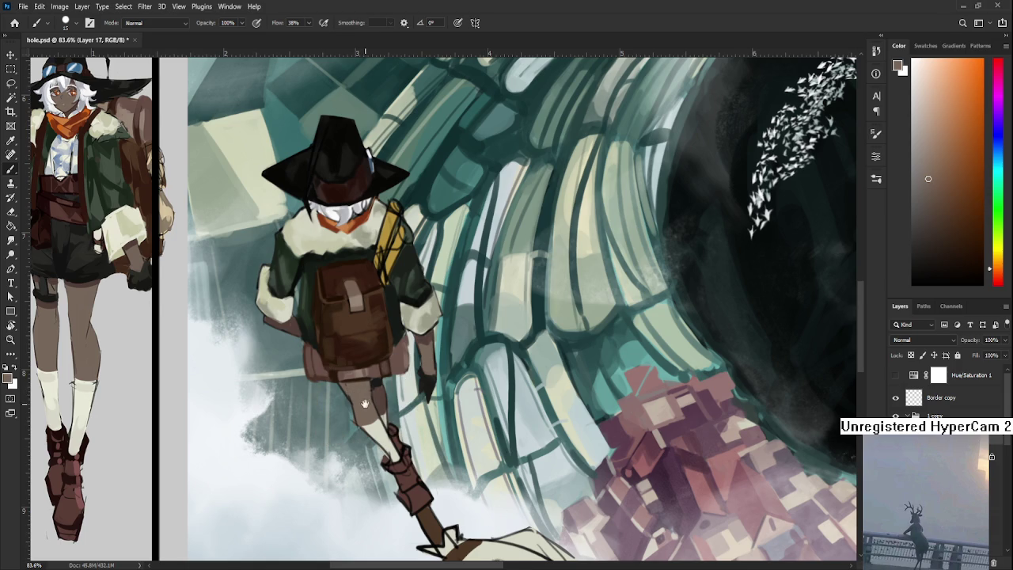
pyautogui.moveTo(361, 402); pyautogui.dragTo(366, 418)
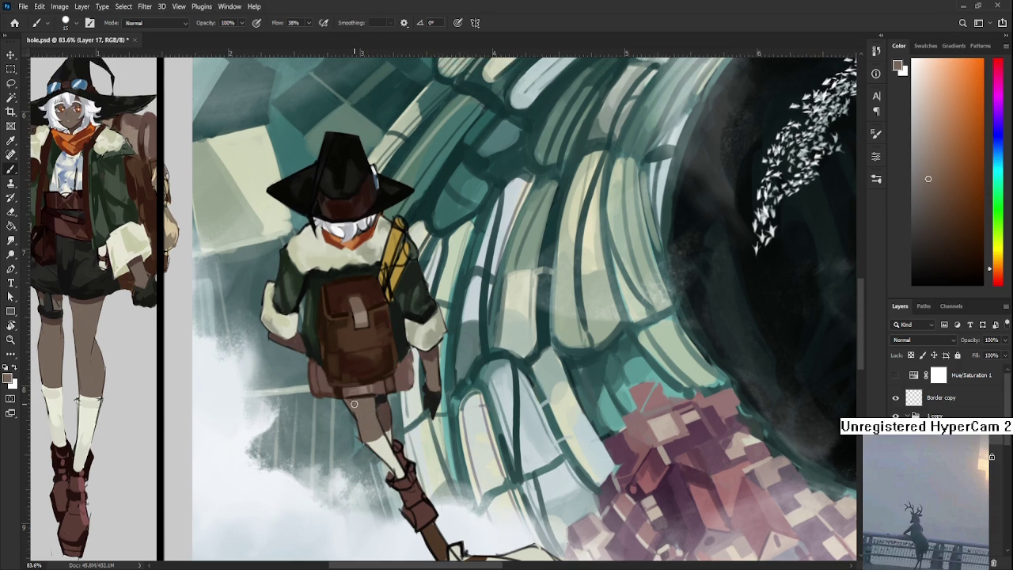
pyautogui.moveTo(368, 418); pyautogui.dragTo(358, 406)
pyautogui.scroll(-2, 355, 406)
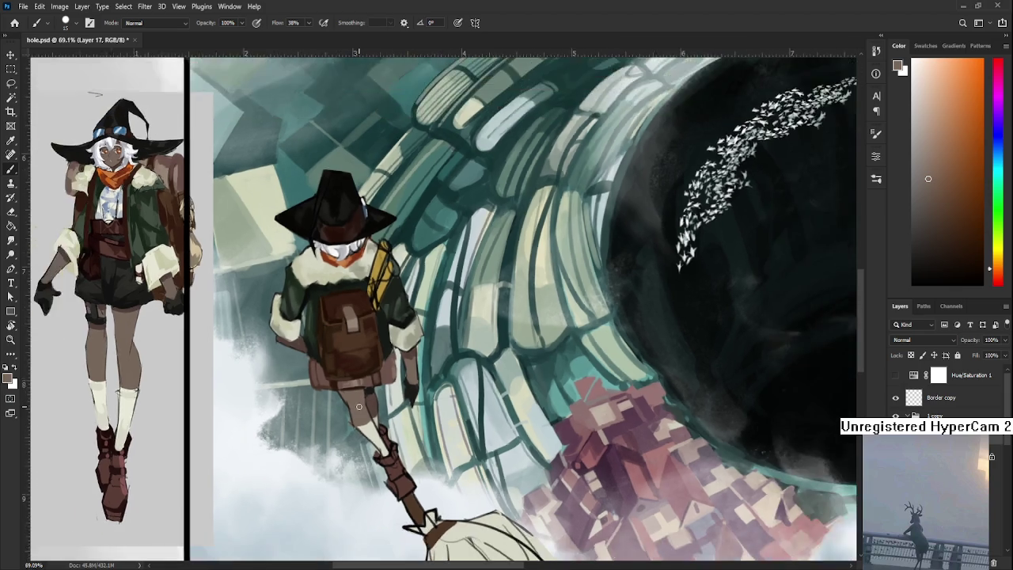
pyautogui.scroll(-2, 355, 407)
pyautogui.scroll(3, 355, 406)
pyautogui.scroll(2, 355, 407)
pyautogui.keyDown('alt'); pyautogui.click(386, 398); pyautogui.keyUp('alt')
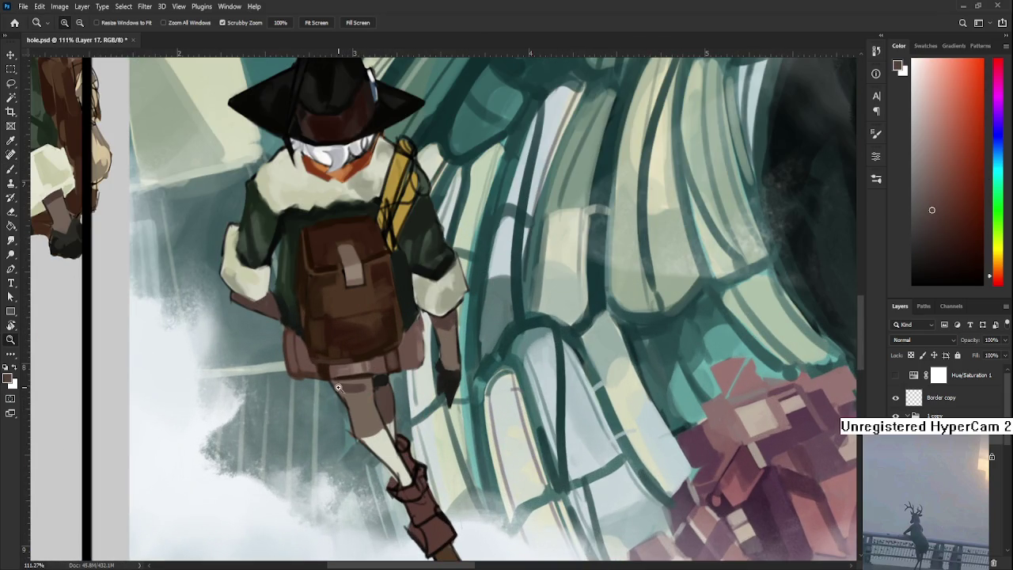
# Step: Sample light cream from the leg and extend the sock from knee to boot
pyautogui.scroll(-1, 356, 387)
pyautogui.scroll(3, 357, 387)
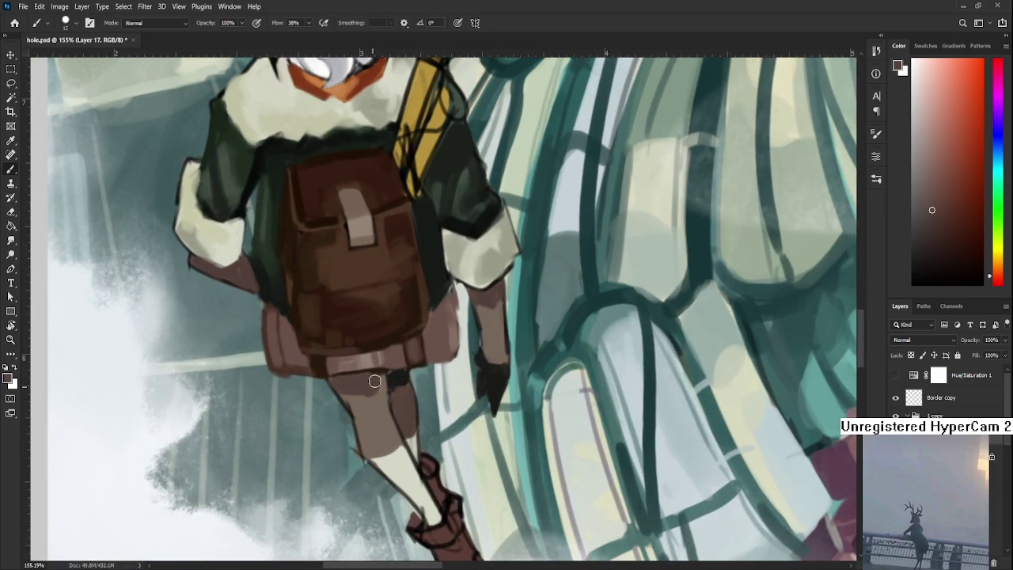
pyautogui.keyDown('alt'); pyautogui.click(382, 379); pyautogui.keyUp('alt')
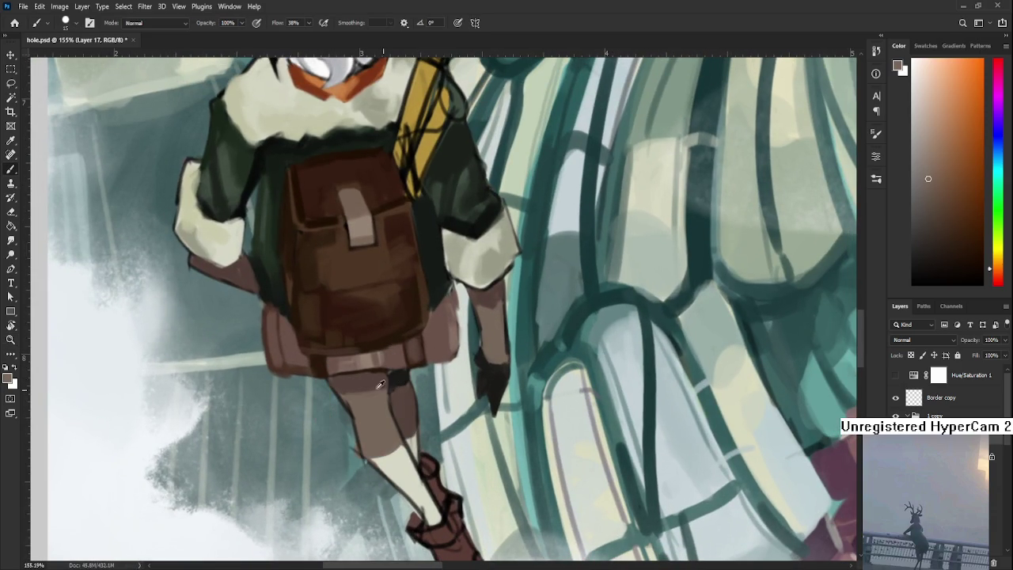
pyautogui.keyDown('alt'); pyautogui.click(385, 387); pyautogui.keyUp('alt')
pyautogui.scroll(-2, 384, 387)
pyautogui.scroll(-2, 384, 387)
pyautogui.scroll(2, 396, 435)
pyautogui.scroll(1, 402, 470)
pyautogui.moveTo(402, 470); pyautogui.dragTo(392, 450)
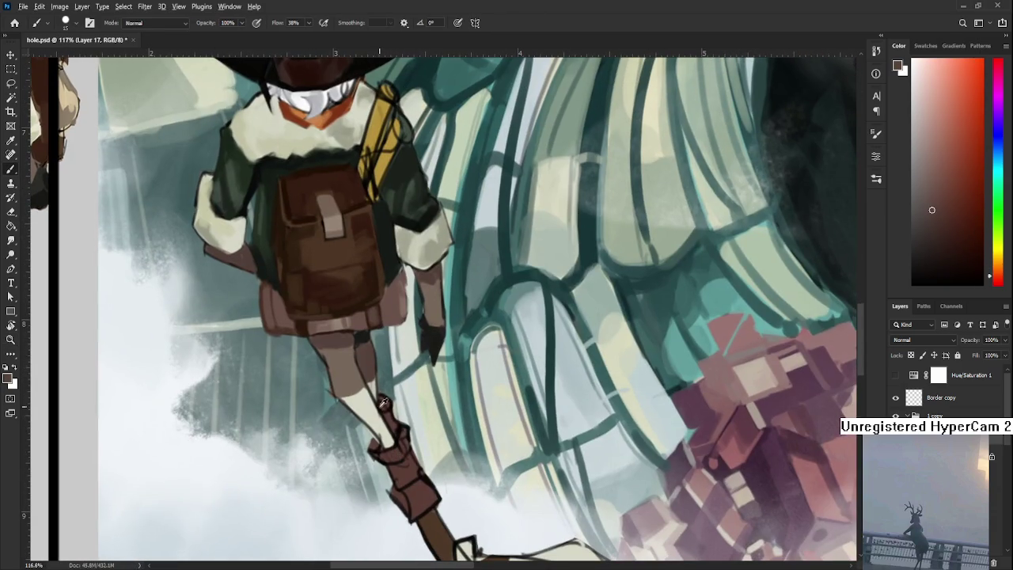
pyautogui.keyDown('alt'); pyautogui.click(367, 417); pyautogui.keyUp('alt')
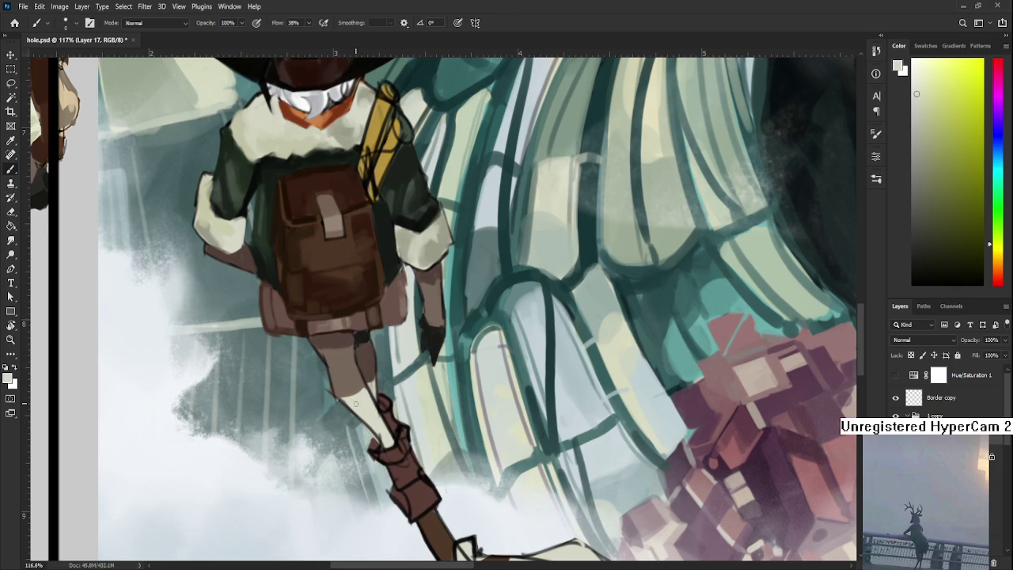
pyautogui.moveTo(342, 400); pyautogui.dragTo(387, 433)
# Step: Re-sample dark, shoulder and lighter leg tones to refine the lower leg shading
pyautogui.moveTo(366, 385); pyautogui.dragTo(376, 421)
pyautogui.keyDown('alt'); pyautogui.click(372, 372); pyautogui.keyUp('alt')
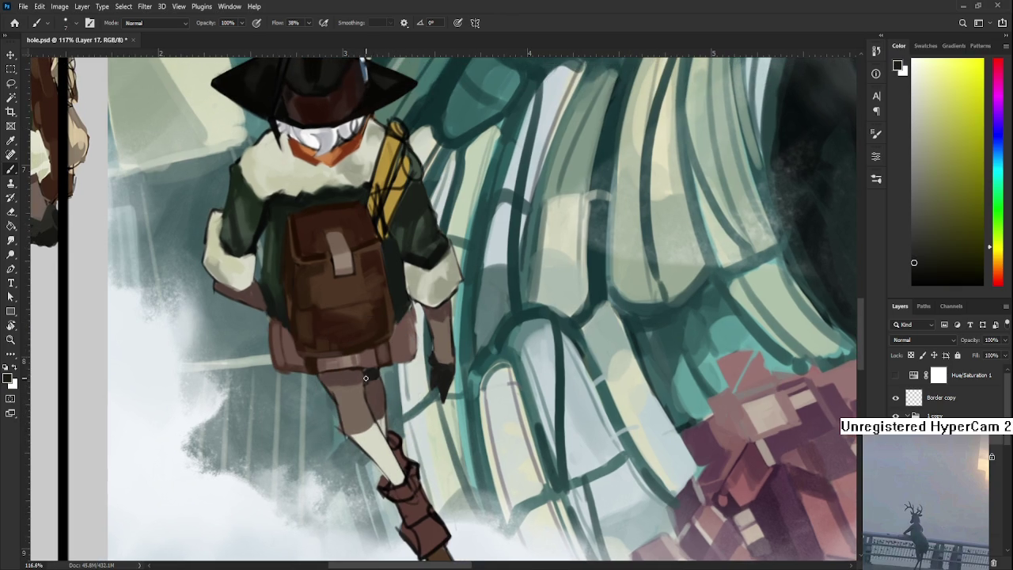
pyautogui.keyDown('alt'); pyautogui.click(362, 434); pyautogui.keyUp('alt')
pyautogui.moveTo(365, 435)
pyautogui.mouseDown()
pyautogui.moveTo(334, 488)
pyautogui.moveTo(346, 534)
pyautogui.mouseUp()
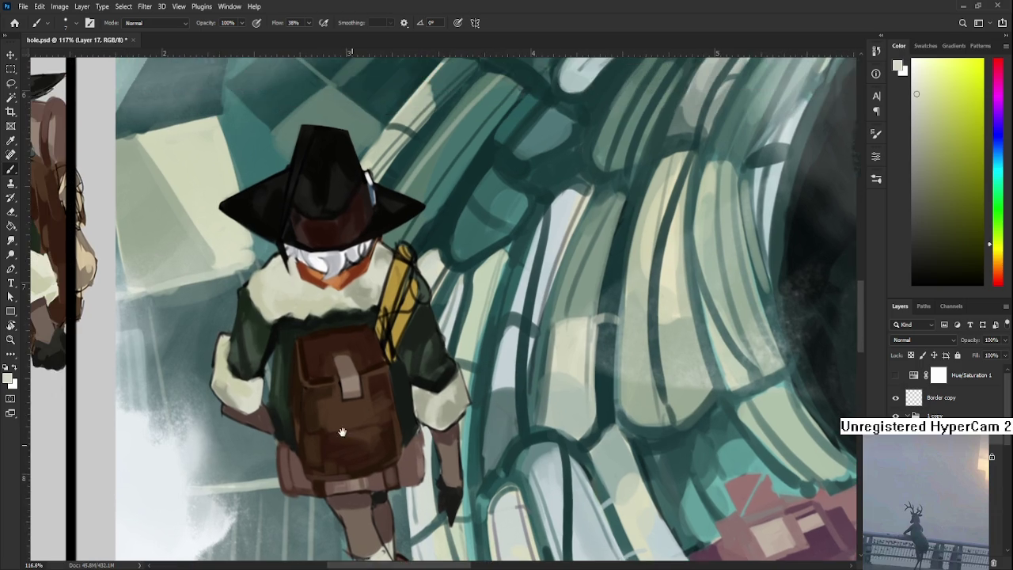
pyautogui.keyDown('alt'); pyautogui.click(266, 290); pyautogui.keyUp('alt')
pyautogui.moveTo(281, 446)
pyautogui.mouseDown()
pyautogui.moveTo(286, 340)
pyautogui.moveTo(265, 297)
pyautogui.mouseUp()
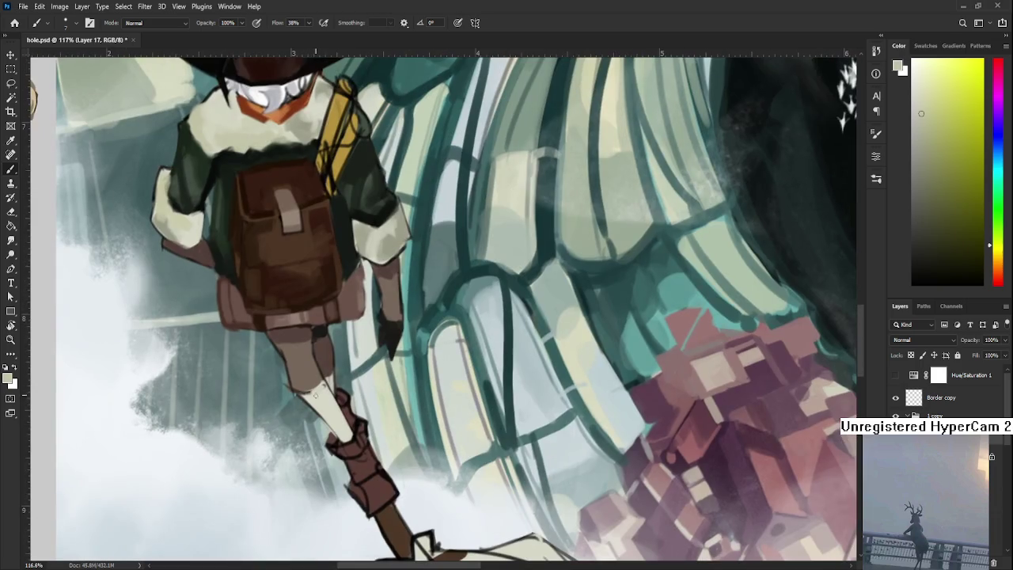
pyautogui.keyDown('alt'); pyautogui.click(321, 396); pyautogui.keyUp('alt')
pyautogui.keyDown('alt'); pyautogui.click(334, 390); pyautogui.keyUp('alt')
pyautogui.keyDown('alt'); pyautogui.click(321, 407); pyautogui.keyUp('alt')
pyautogui.keyDown('alt'); pyautogui.click(345, 424); pyautogui.keyUp('alt')
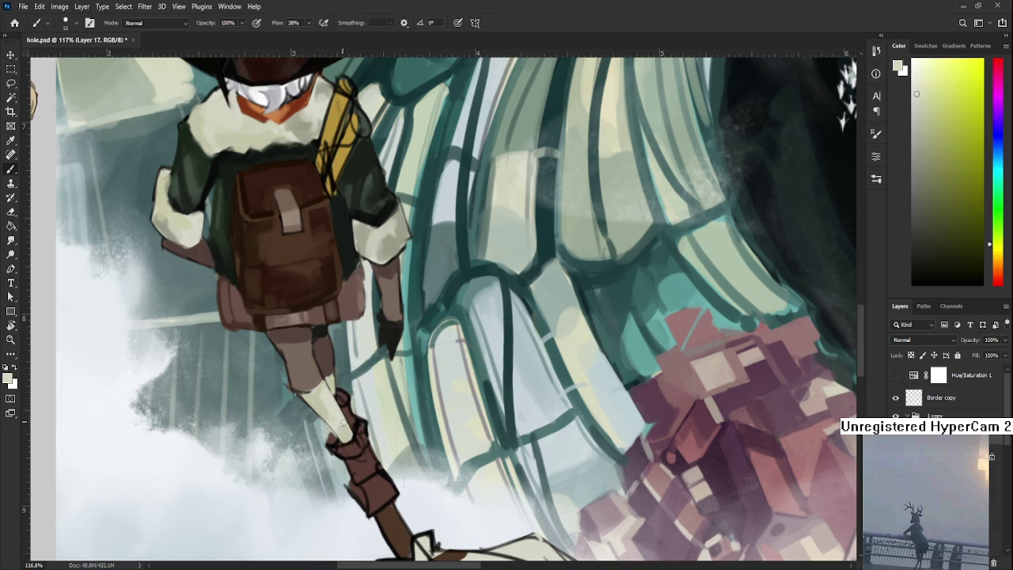
pyautogui.keyDown('alt'); pyautogui.click(317, 406); pyautogui.keyUp('alt')
pyautogui.keyDown('alt'); pyautogui.click(339, 406); pyautogui.keyUp('alt')
# Step: Sample backpack dark brown and a light yellow-beige for leg highlights, then zoom out
pyautogui.press('e')
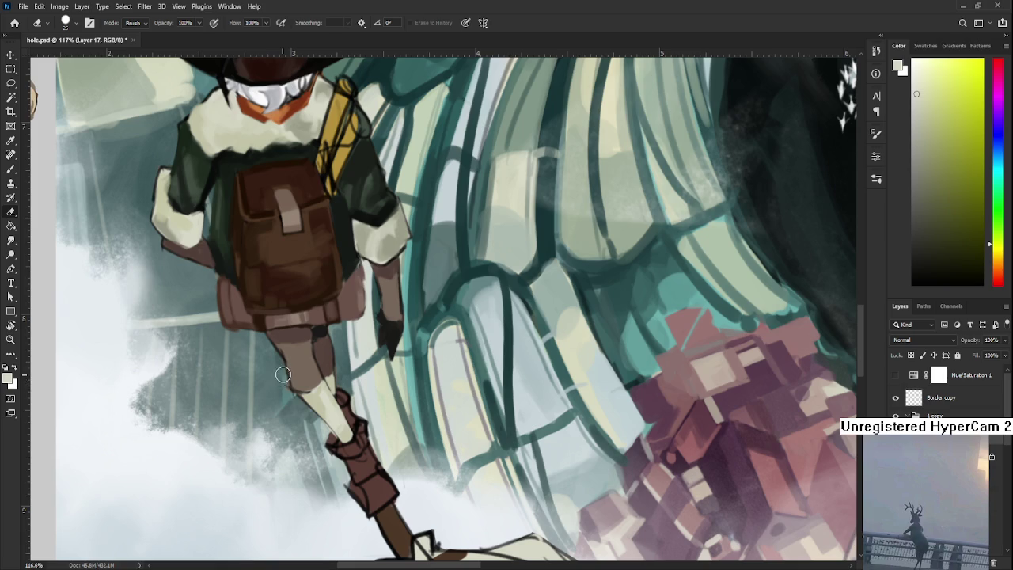
pyautogui.press('b')
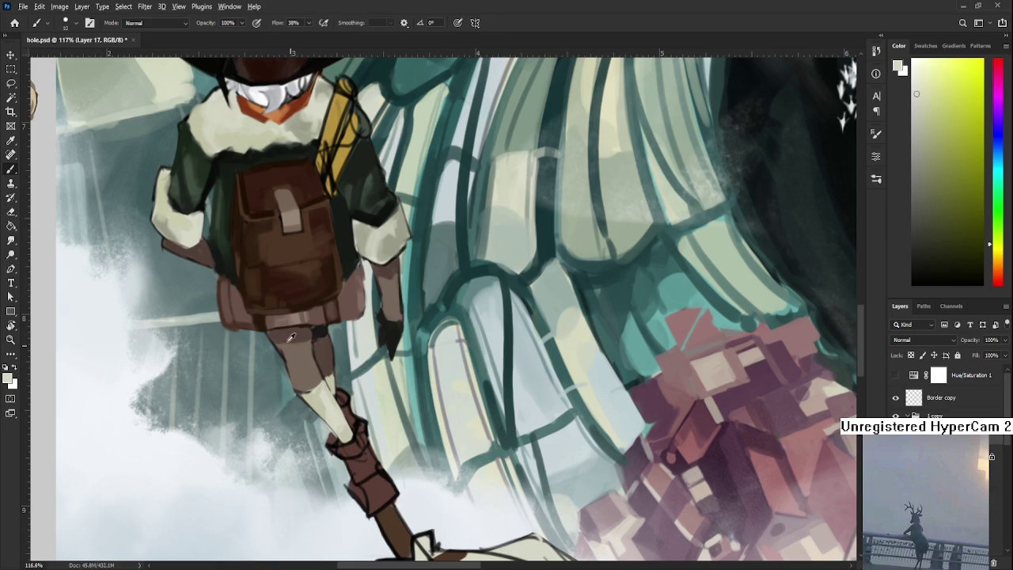
pyautogui.keyDown('alt'); pyautogui.click(269, 320); pyautogui.keyUp('alt')
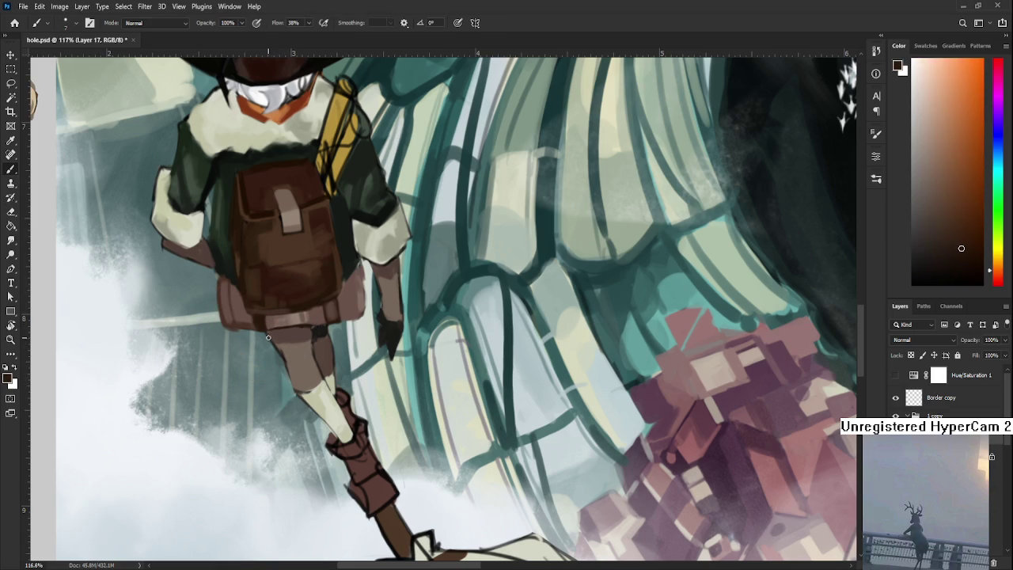
pyautogui.keyDown('alt'); pyautogui.click(280, 351); pyautogui.keyUp('alt')
pyautogui.keyDown('alt'); pyautogui.click(282, 350); pyautogui.keyUp('alt')
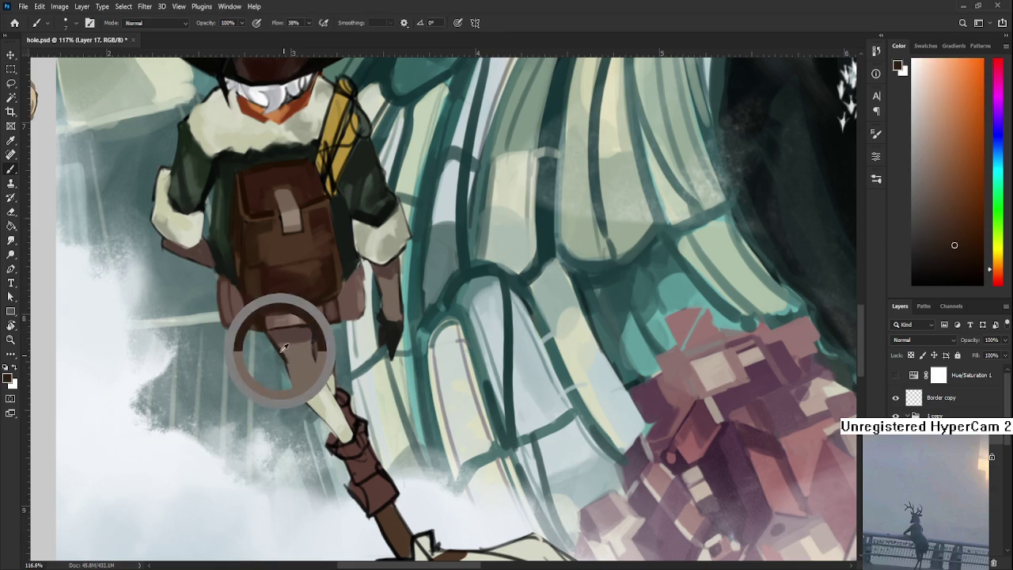
pyautogui.keyDown('alt'); pyautogui.click(296, 387); pyautogui.keyUp('alt')
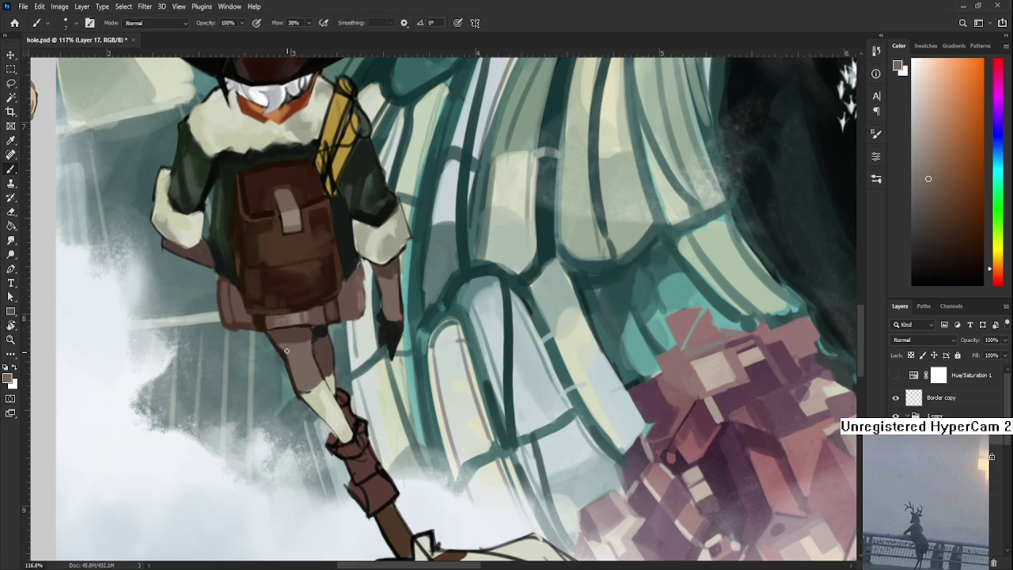
pyautogui.keyDown('alt'); pyautogui.click(300, 390); pyautogui.keyUp('alt')
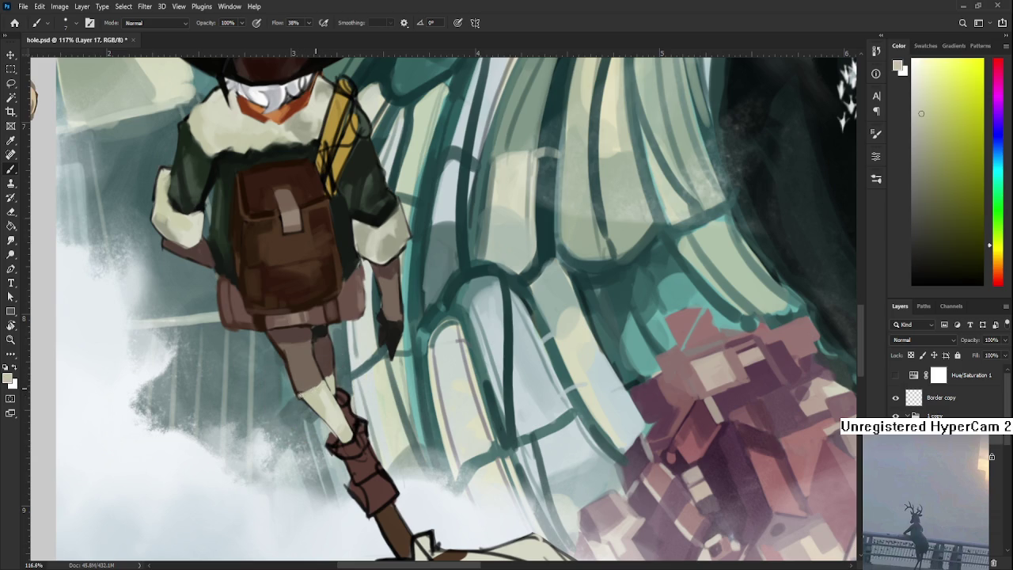
pyautogui.press('e')
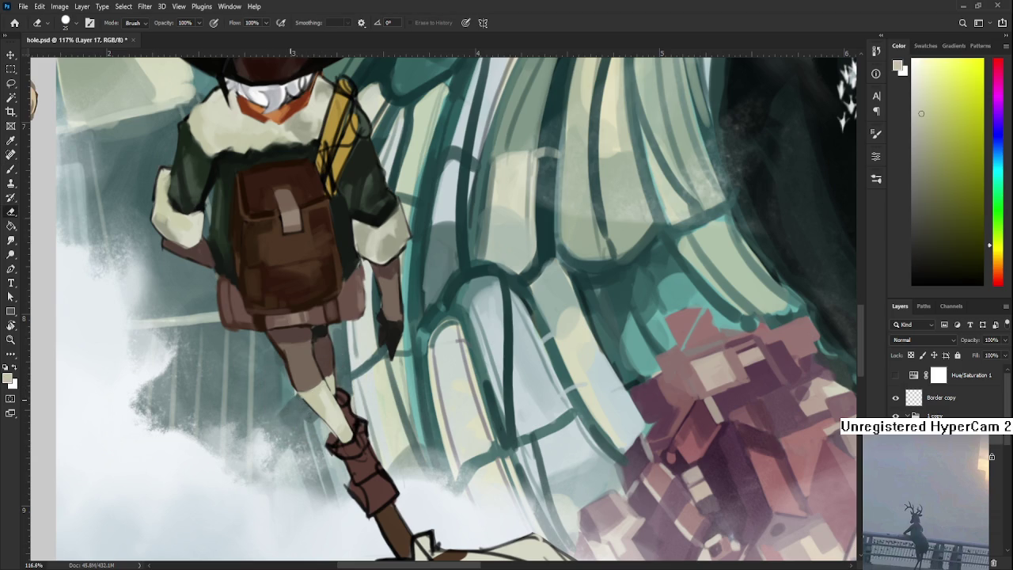
pyautogui.scroll(-4, 287, 392)
pyautogui.scroll(-2, 291, 398)
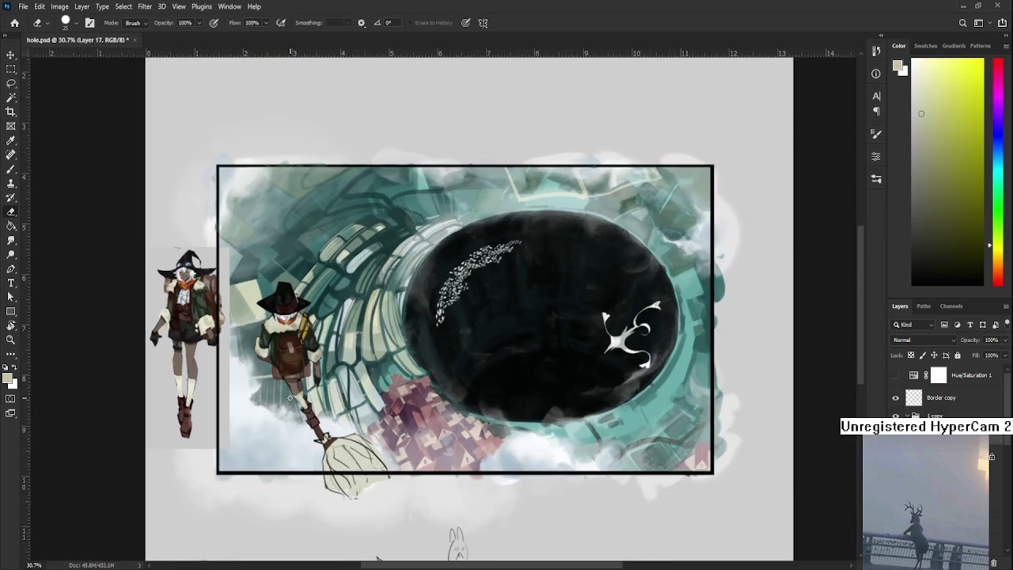
# Step: Sample browns from the backpack and reference boots, then paint a dark brown strap on the boot
pyautogui.scroll(3, 290, 398)
pyautogui.press('b')
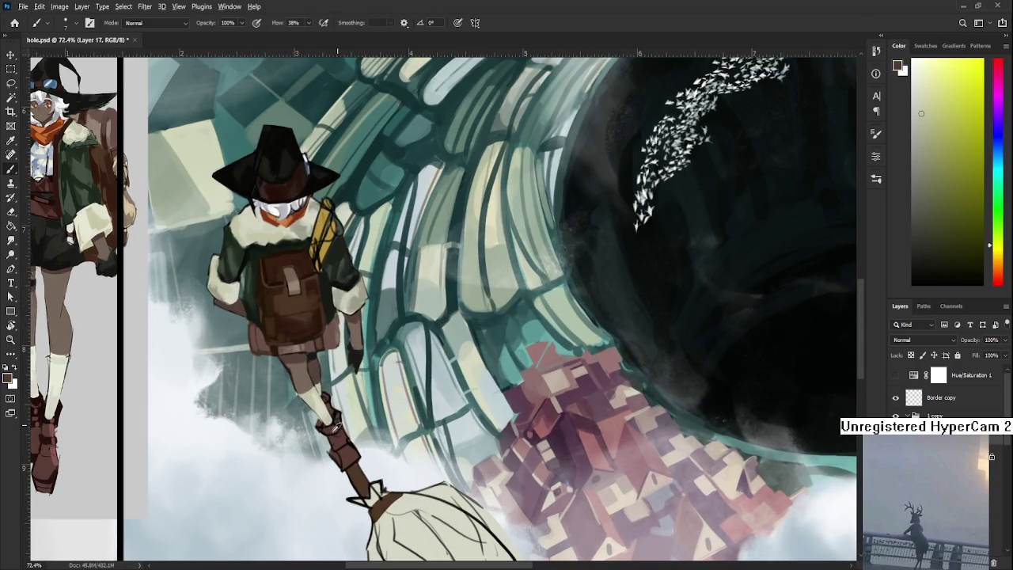
pyautogui.keyDown('alt'); pyautogui.click(289, 323); pyautogui.keyUp('alt')
pyautogui.moveTo(268, 358); pyautogui.dragTo(316, 350)
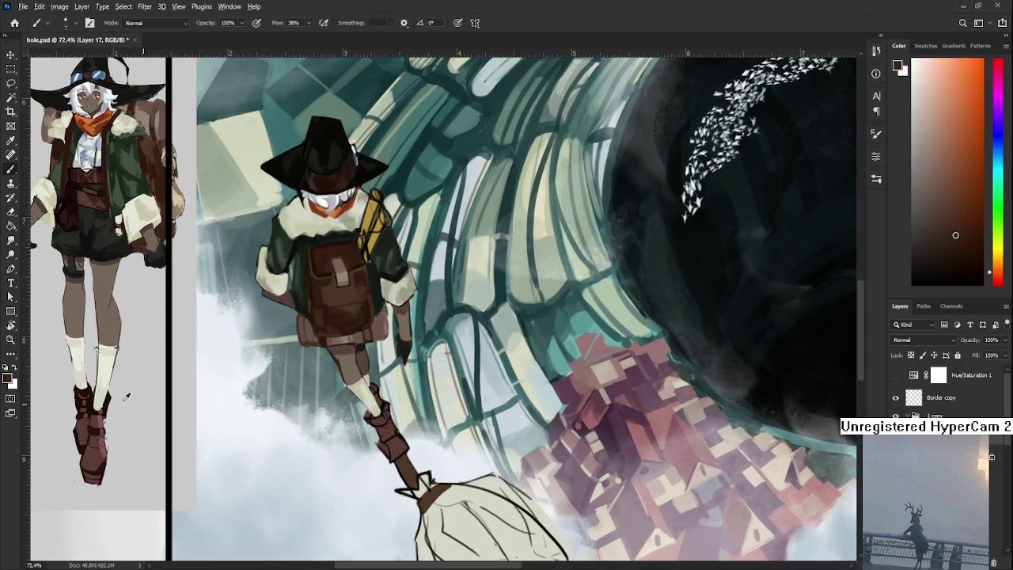
pyautogui.keyDown('alt'); pyautogui.click(87, 388); pyautogui.keyUp('alt')
pyautogui.moveTo(367, 420)
pyautogui.mouseDown()
pyautogui.moveTo(383, 420)
pyautogui.moveTo(385, 409)
pyautogui.mouseUp()
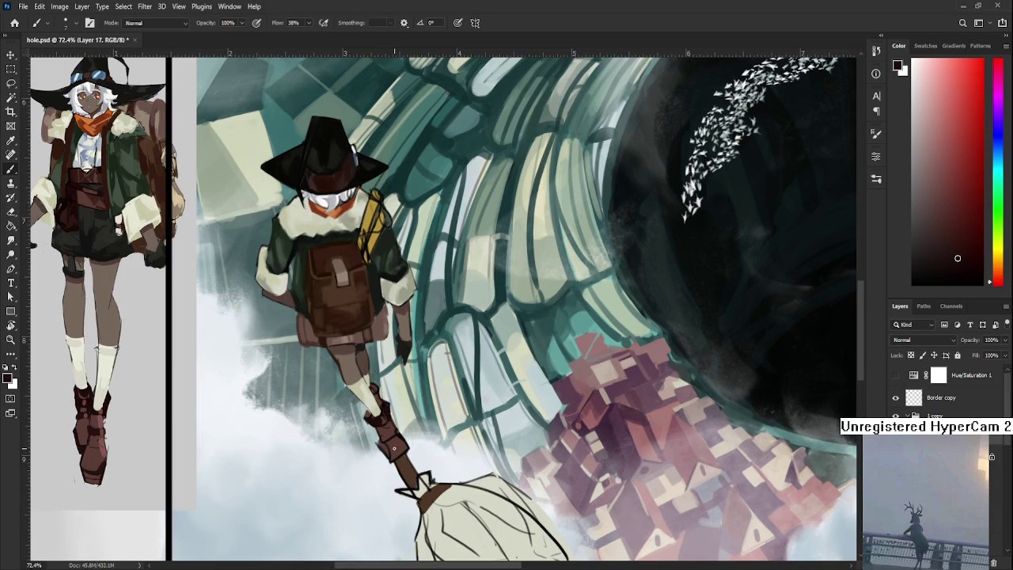
# Step: With a larger brush, sample the boot's colours and paint a darker stroke on it
pyautogui.press(']')
pyautogui.press(']')
pyautogui.keyDown('alt'); pyautogui.click(380, 432); pyautogui.keyUp('alt')
pyautogui.keyDown('alt'); pyautogui.click(394, 444); pyautogui.keyUp('alt')
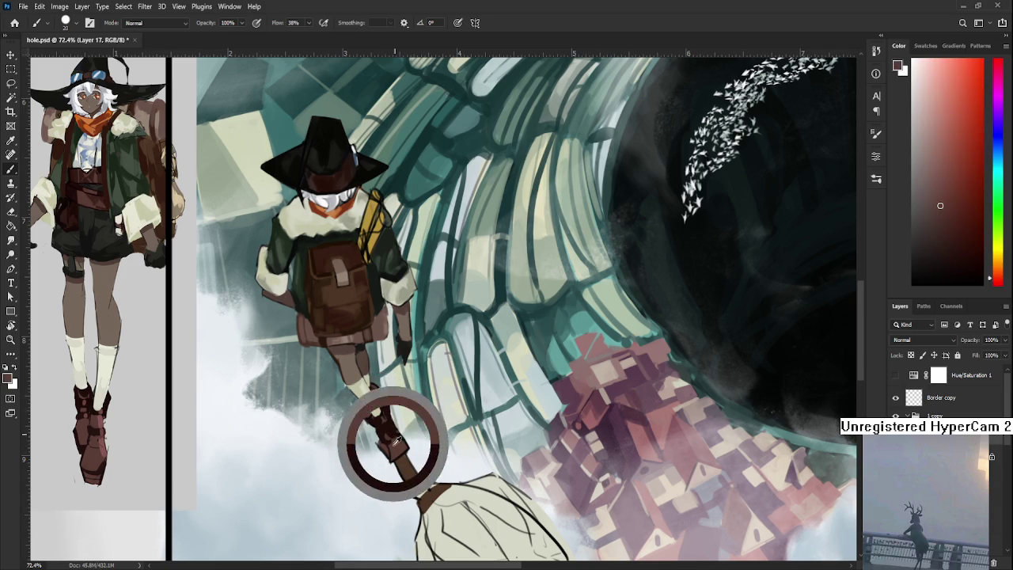
pyautogui.keyDown('alt'); pyautogui.click(389, 425); pyautogui.keyUp('alt')
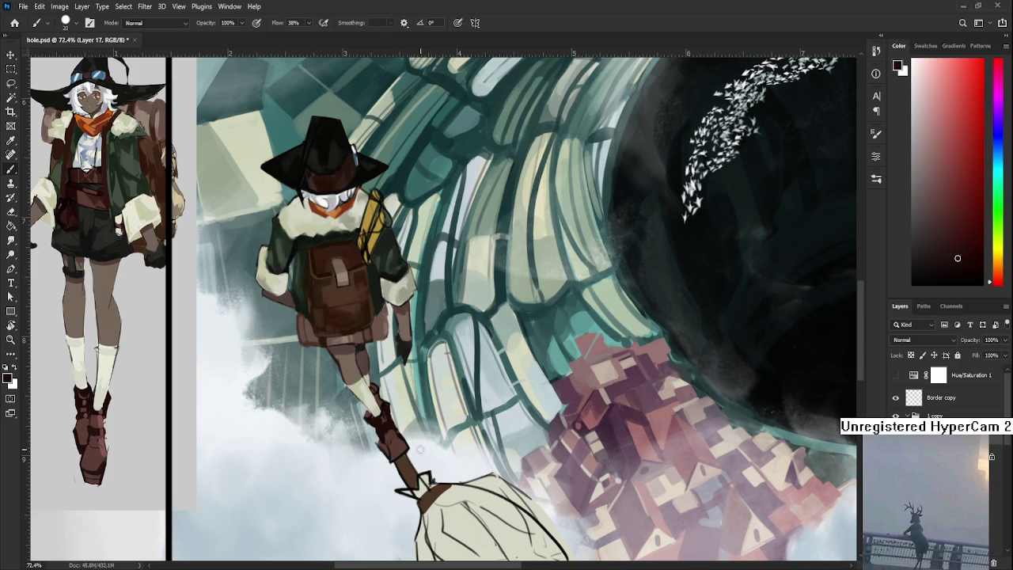
pyautogui.moveTo(383, 451); pyautogui.dragTo(393, 443)
# Step: Pick a near-black dark brown from around the boot and rotate the canvas to tilt the artwork
pyautogui.keyDown('alt'); pyautogui.click(381, 436); pyautogui.keyUp('alt')
pyautogui.keyDown('alt'); pyautogui.click(372, 427); pyautogui.keyUp('alt')
pyautogui.keyDown('alt'); pyautogui.click(373, 424); pyautogui.keyUp('alt')
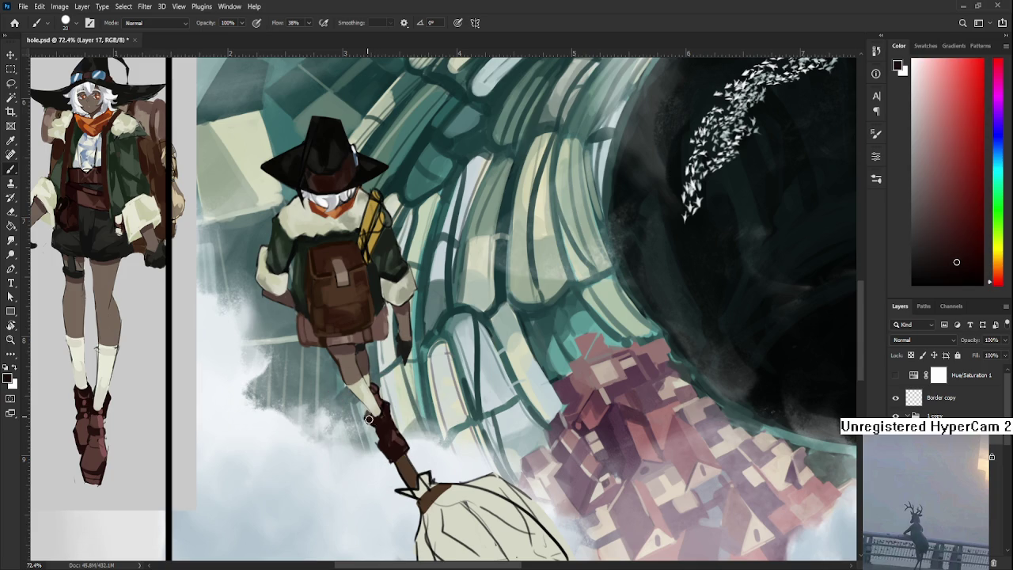
pyautogui.press('e')
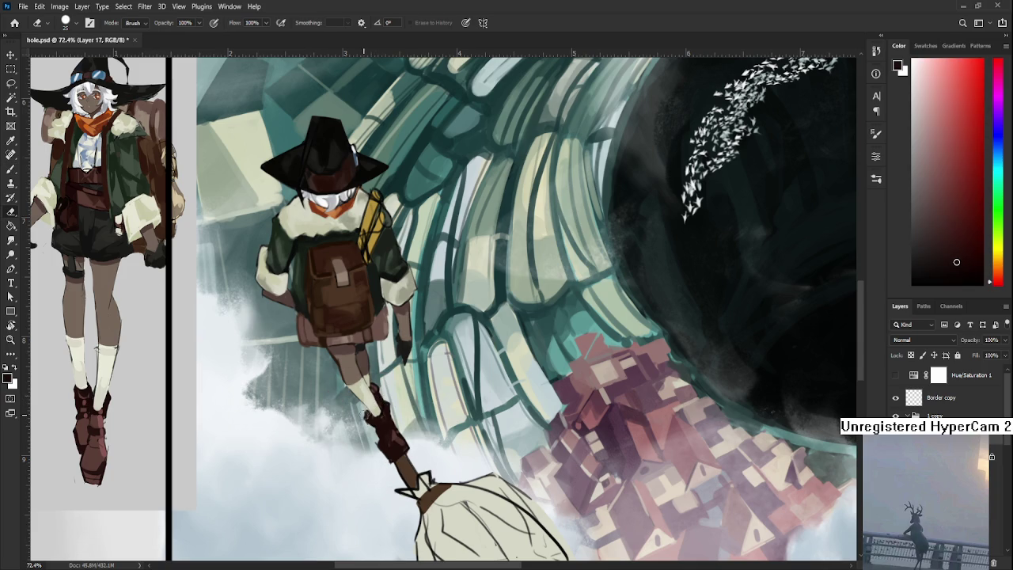
pyautogui.press('b')
pyautogui.moveTo(405, 451); pyautogui.dragTo(432, 363)
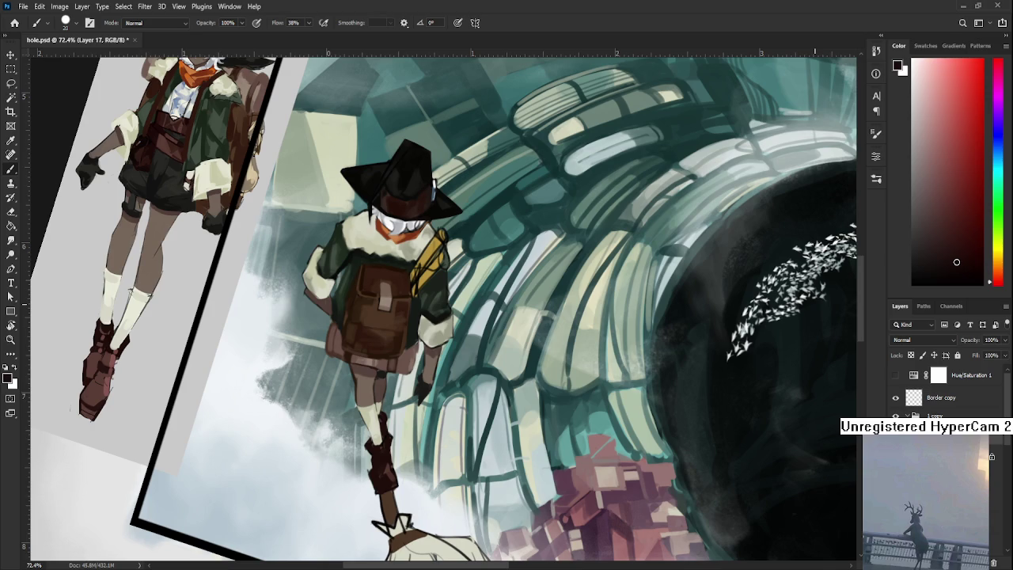
# Step: Sample darker browns from the boot and paint deeper red-brown shading along its shape
pyautogui.click(971, 277)
pyautogui.scroll(1, 131, 384)
pyautogui.keyDown('alt'); pyautogui.click(116, 386); pyautogui.keyUp('alt')
pyautogui.scroll(-2, 403, 405)
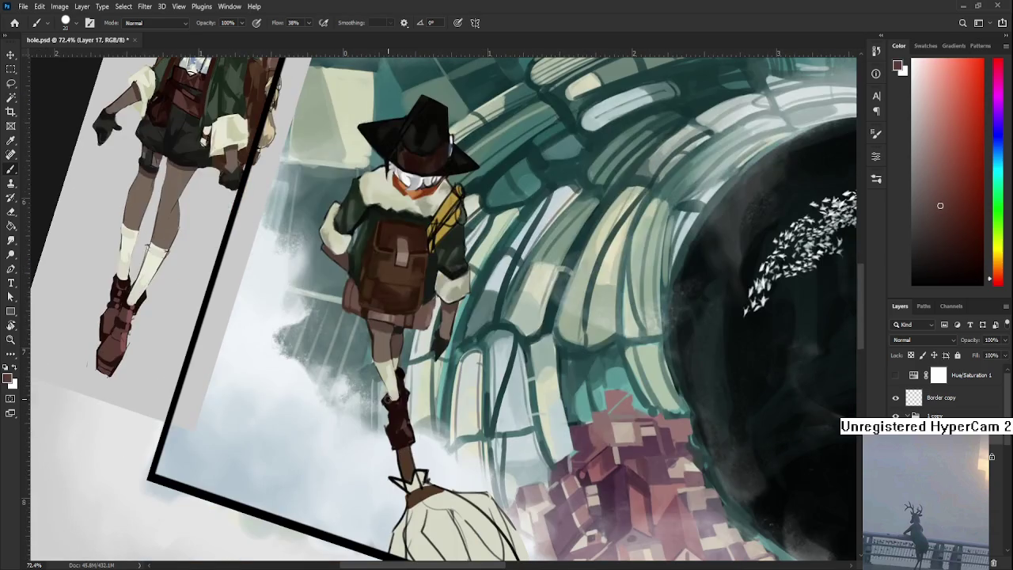
pyautogui.moveTo(402, 432); pyautogui.dragTo(395, 413)
pyautogui.keyDown('alt'); pyautogui.click(402, 412); pyautogui.keyUp('alt')
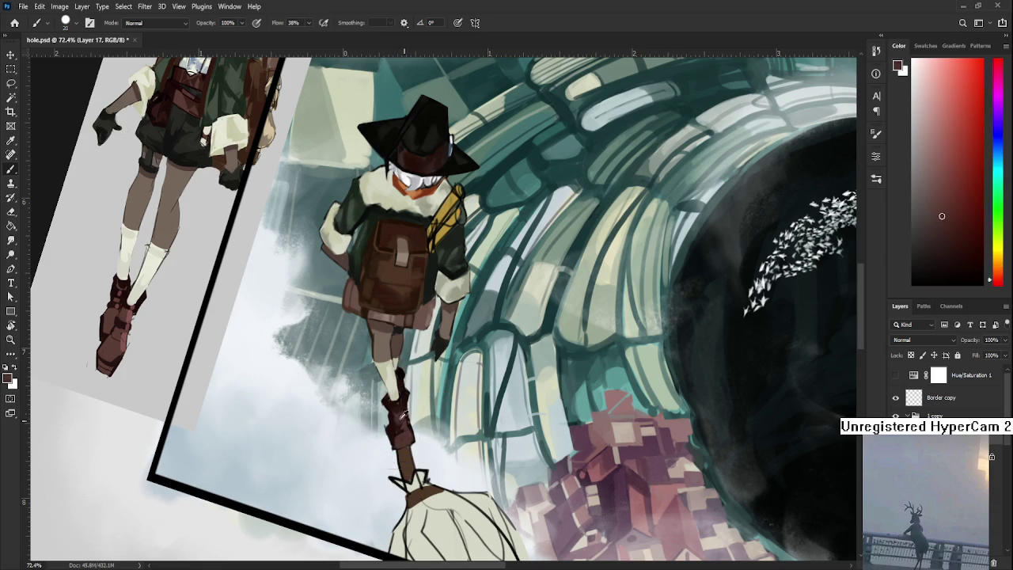
pyautogui.keyDown('alt'); pyautogui.click(402, 416); pyautogui.keyUp('alt')
pyautogui.keyDown('alt'); pyautogui.click(395, 419); pyautogui.keyUp('alt')
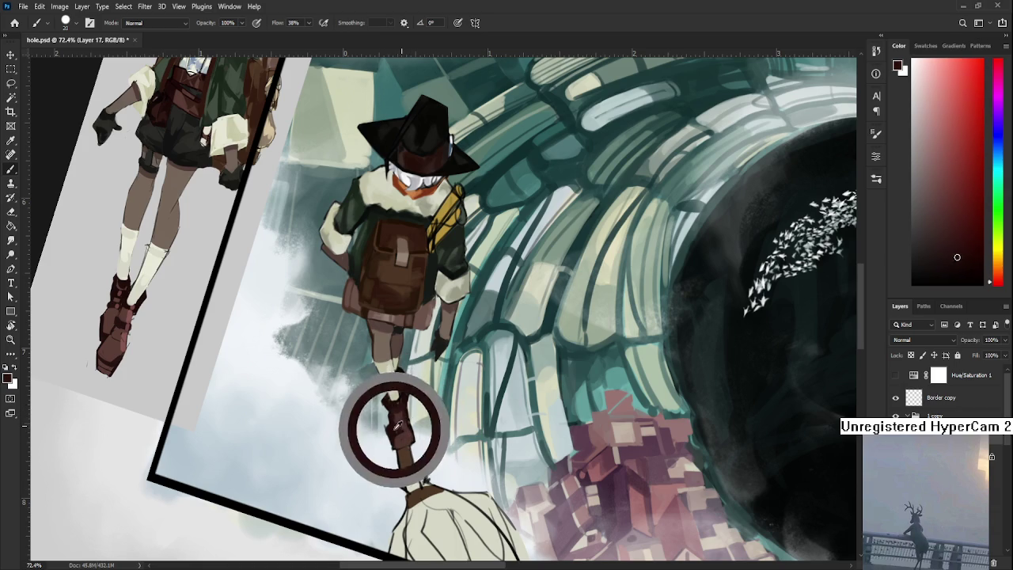
pyautogui.keyDown('alt'); pyautogui.click(391, 409); pyautogui.keyUp('alt')
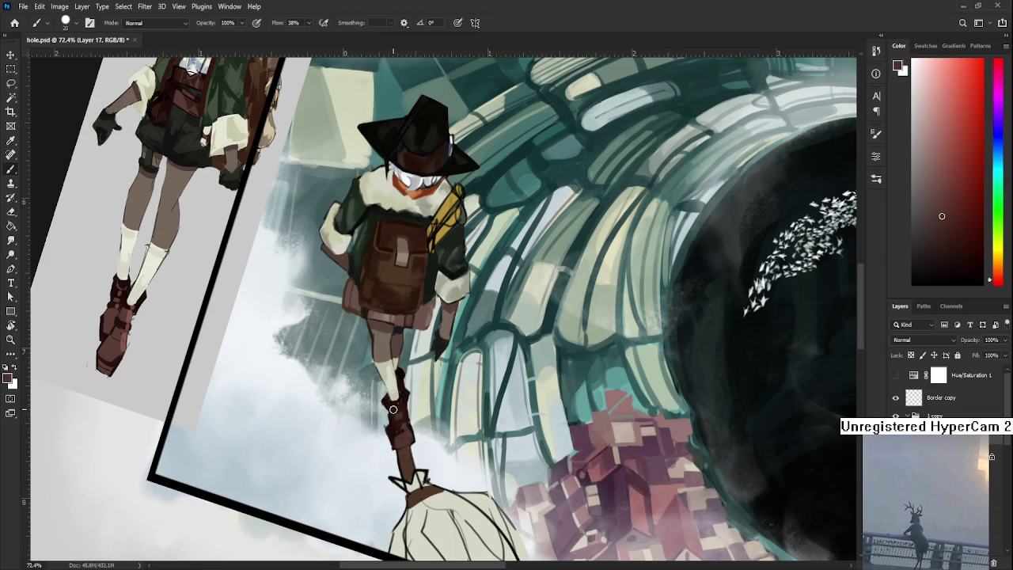
pyautogui.keyDown('alt'); pyautogui.click(396, 412); pyautogui.keyUp('alt')
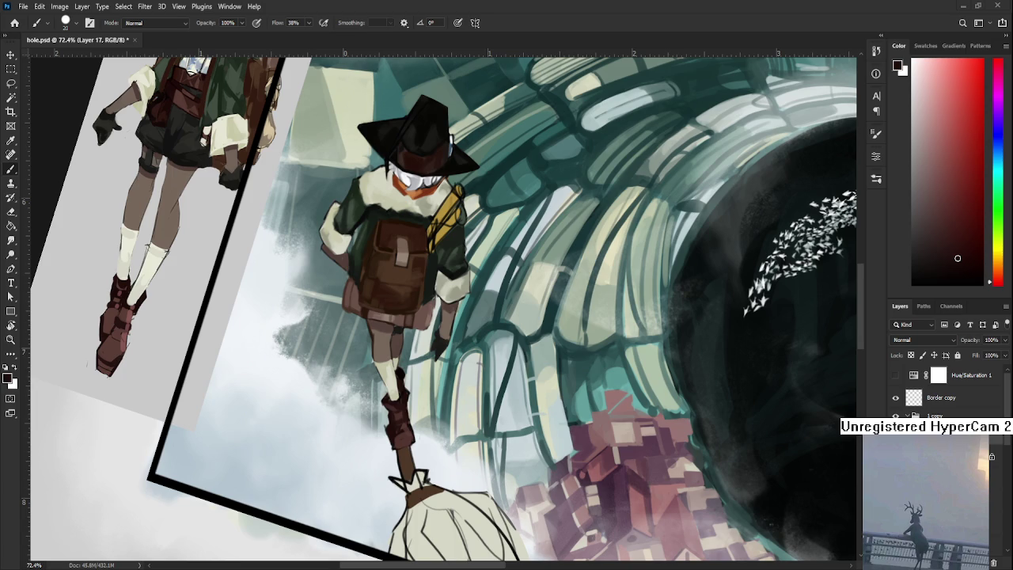
# Step: Tilt the canvas view and sample dark brown and orange tones from the broom area
pyautogui.press('r')
pyautogui.moveTo(439, 423); pyautogui.dragTo(411, 375)
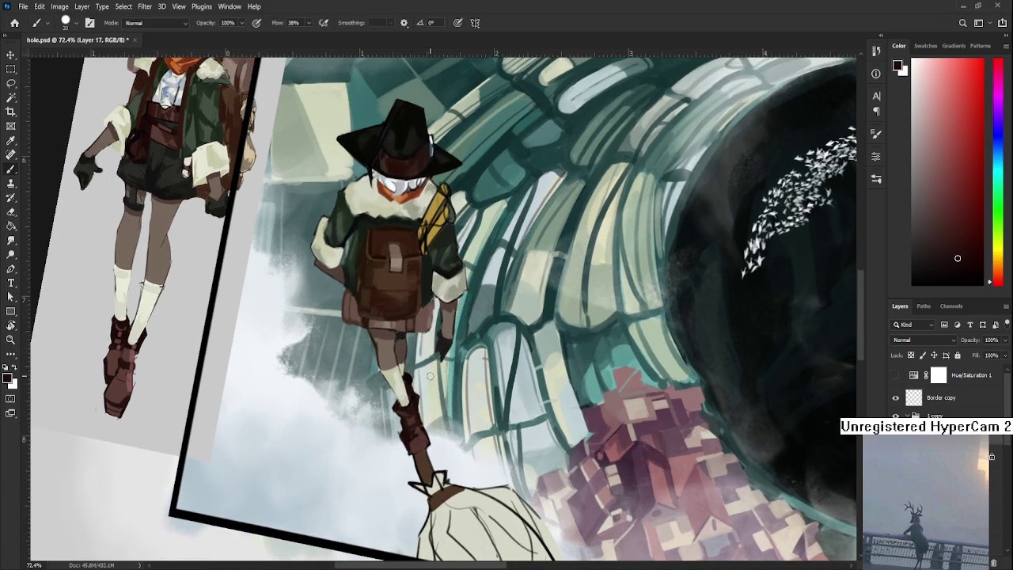
pyautogui.keyDown('alt'); pyautogui.click(425, 450); pyautogui.keyUp('alt')
pyautogui.keyDown('alt'); pyautogui.click(427, 450); pyautogui.keyUp('alt')
pyautogui.press('e')
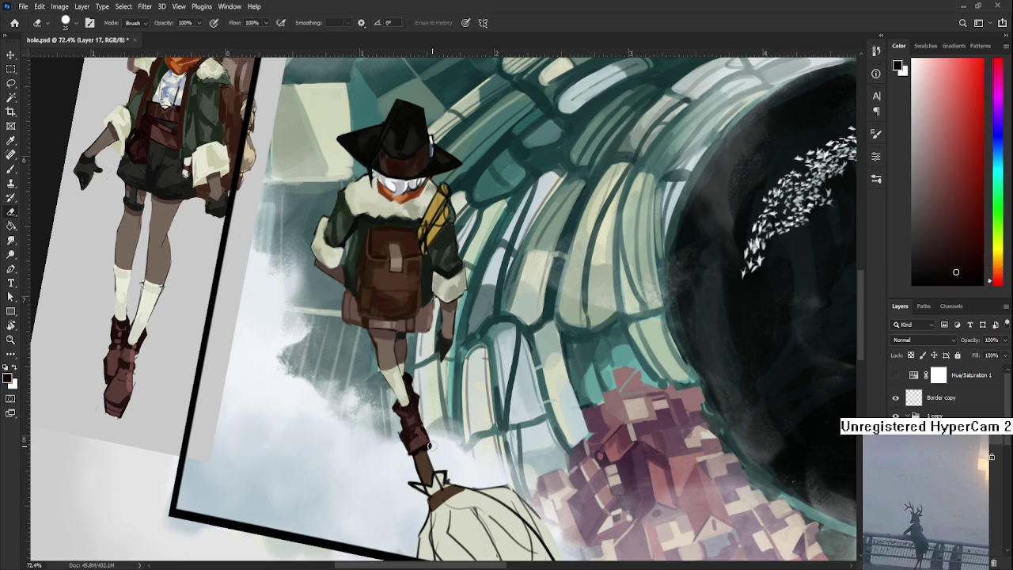
pyautogui.moveTo(434, 428); pyautogui.dragTo(409, 366)
pyautogui.press('b')
pyautogui.keyDown('alt'); pyautogui.click(407, 365); pyautogui.keyUp('alt')
# Step: Erase the dark edge of the broom handle where it meets the bristles, then sample a fresh colour
pyautogui.scroll(-1, 399, 427)
pyautogui.scroll(-2, 400, 427)
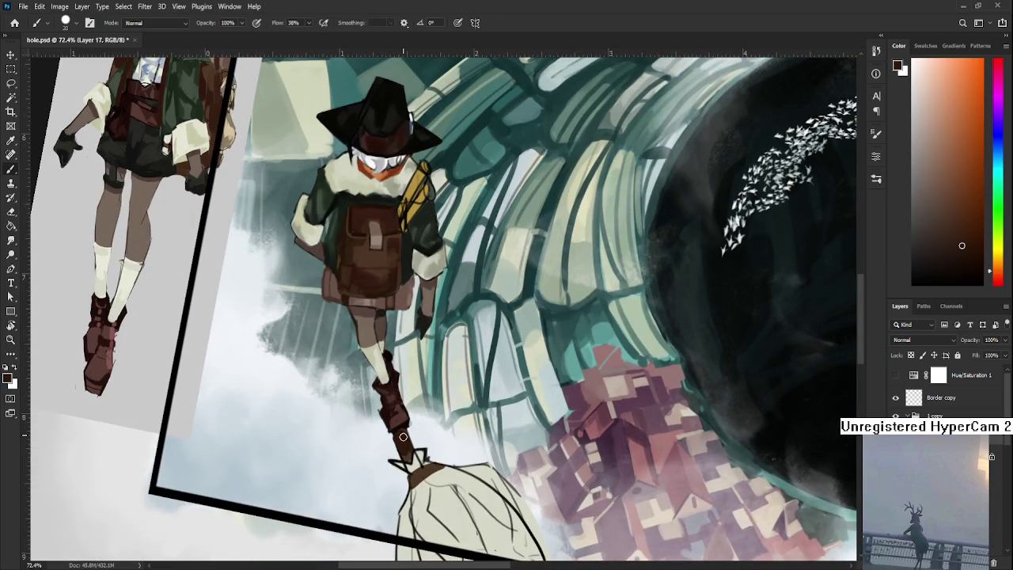
pyautogui.press('e')
pyautogui.moveTo(392, 446)
pyautogui.mouseDown()
pyautogui.moveTo(391, 437)
pyautogui.moveTo(400, 455)
pyautogui.mouseUp()
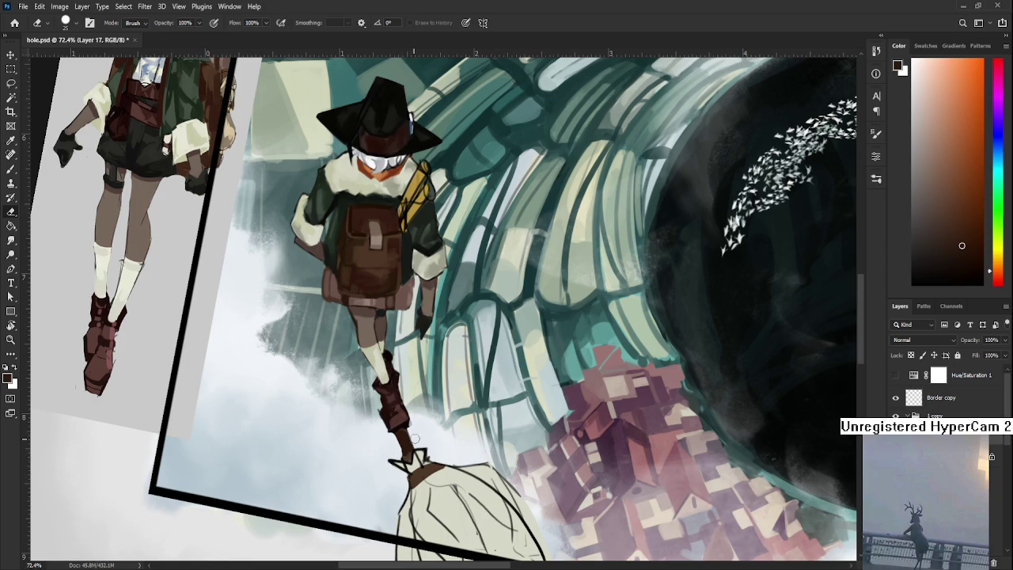
pyautogui.scroll(-1, 415, 443)
pyautogui.press('b')
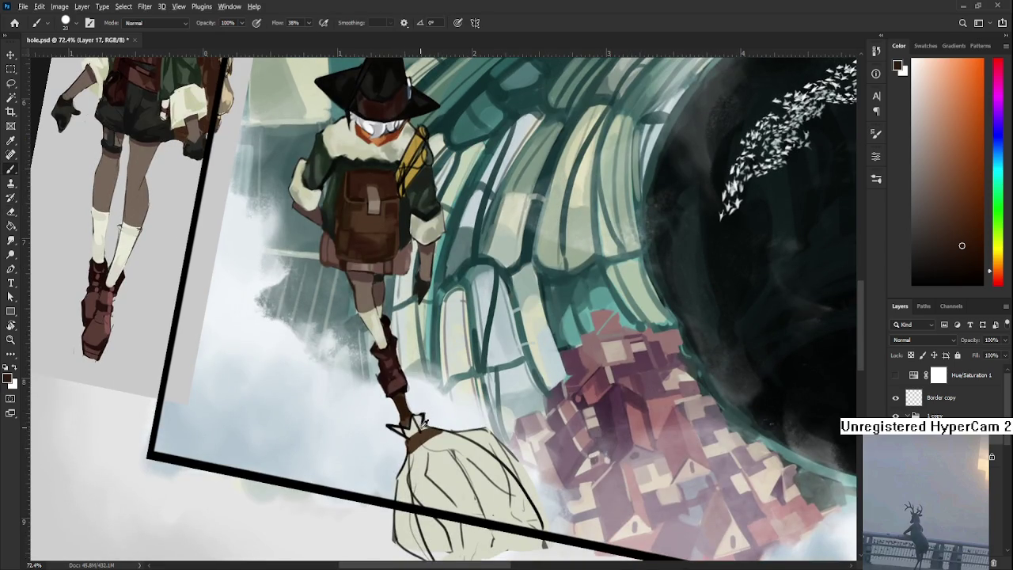
pyautogui.keyDown('alt'); pyautogui.click(405, 421); pyautogui.keyUp('alt')
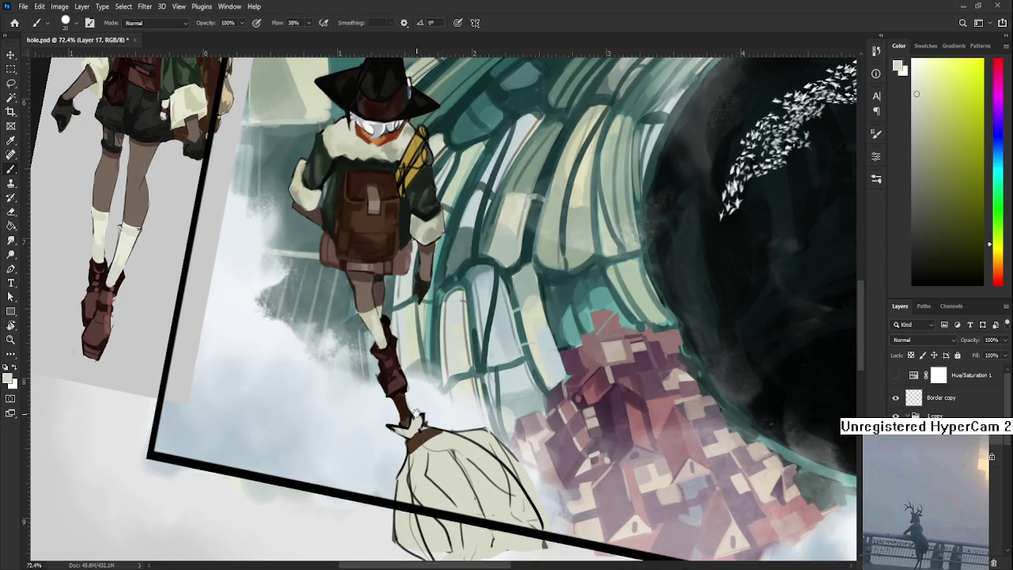
pyautogui.scroll(3, 413, 432)
pyautogui.scroll(1, 419, 439)
pyautogui.scroll(2, 423, 441)
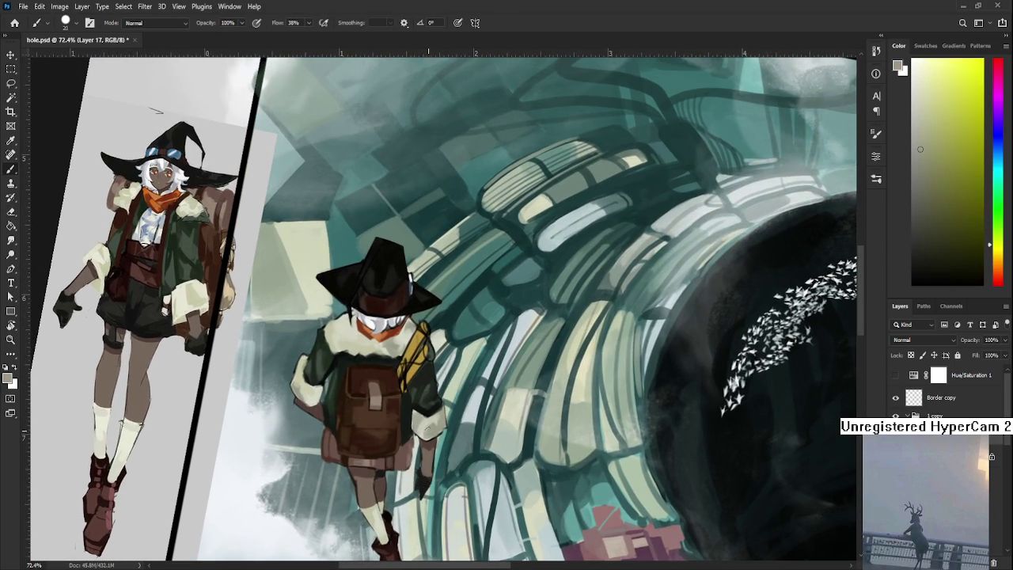
pyautogui.scroll(-4, 403, 470)
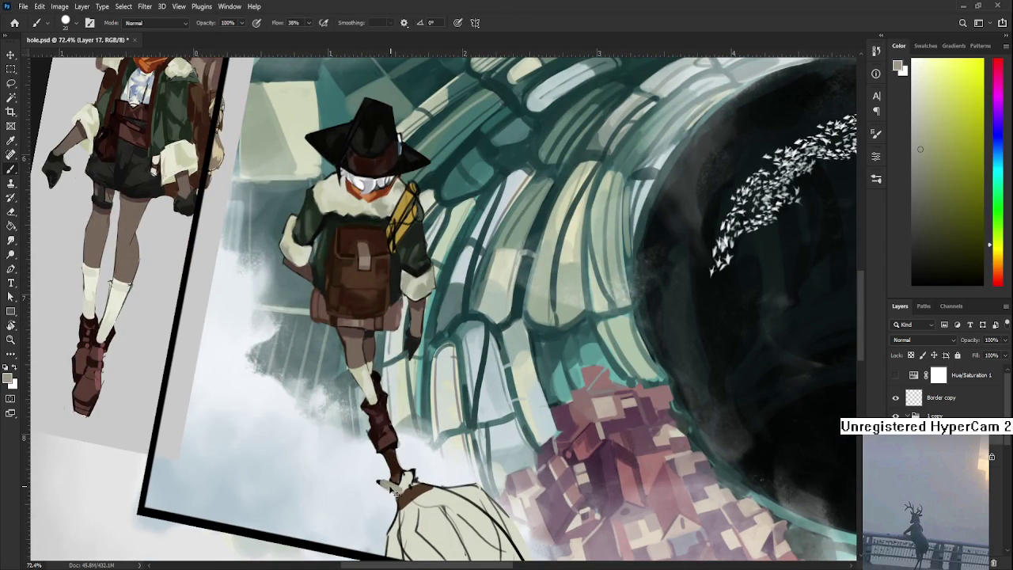
pyautogui.scroll(2, 413, 423)
pyautogui.scroll(4, 411, 419)
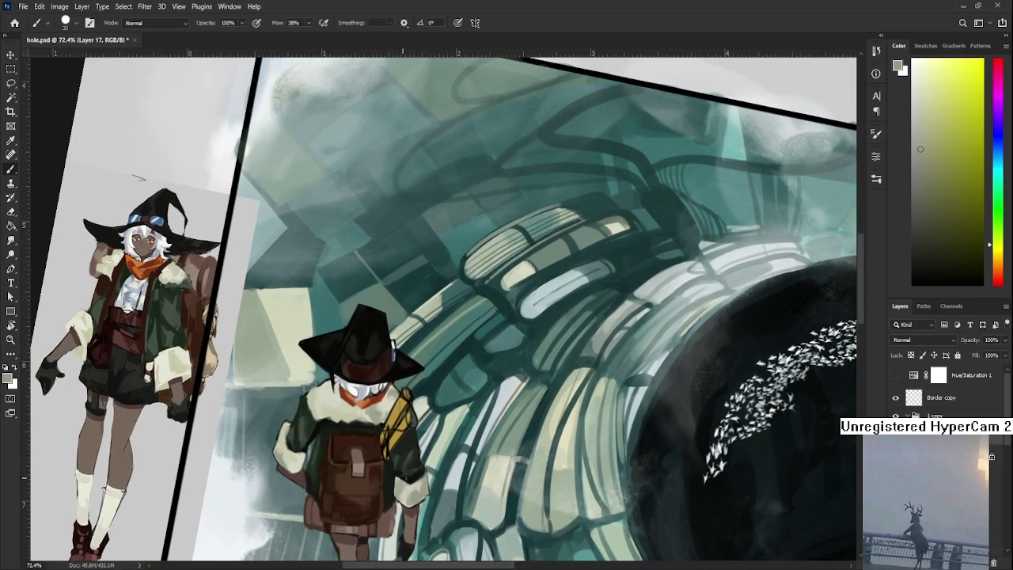
# Step: Extend the gold backpack strap and paint darker red-brown shading down its length
pyautogui.keyDown('alt'); pyautogui.click(401, 406); pyautogui.keyUp('alt')
pyautogui.moveTo(399, 400); pyautogui.dragTo(392, 430)
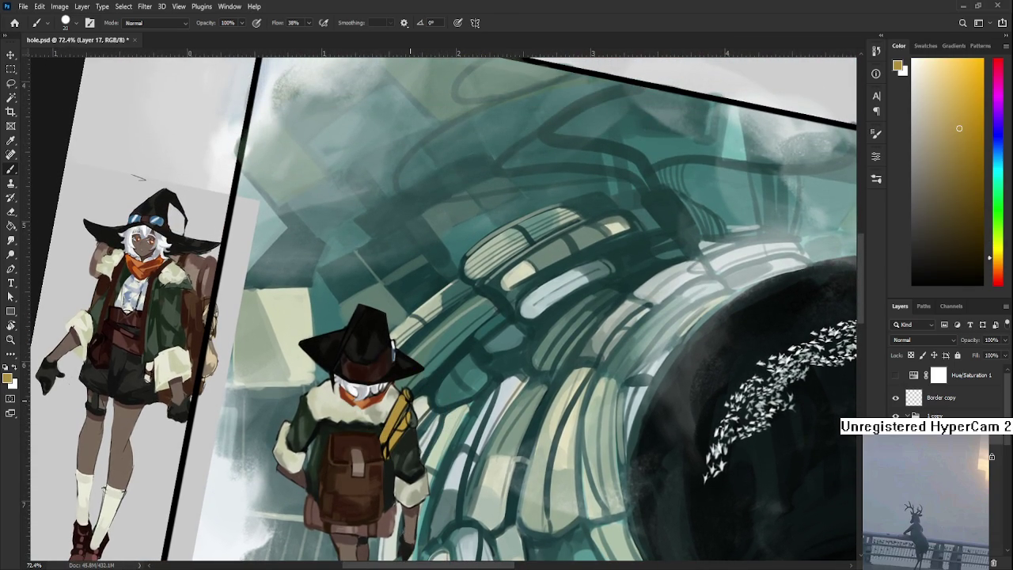
pyautogui.moveTo(954, 173); pyautogui.dragTo(971, 194)
pyautogui.click(999, 272)
pyautogui.moveTo(395, 410); pyautogui.dragTo(388, 439)
pyautogui.keyDown('alt'); pyautogui.click(396, 391); pyautogui.keyUp('alt')
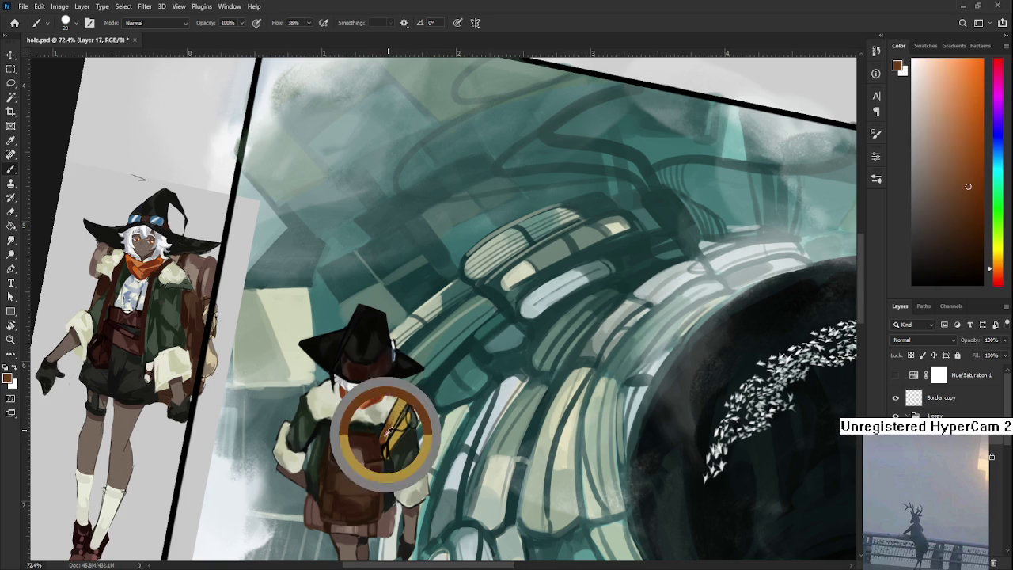
pyautogui.moveTo(406, 393)
pyautogui.mouseDown()
pyautogui.moveTo(402, 435)
pyautogui.moveTo(388, 451)
pyautogui.moveTo(396, 432)
pyautogui.mouseUp()
# Step: Sample lighter oranges from the strap and add highlight strokes along it
pyautogui.keyDown('alt'); pyautogui.click(400, 400); pyautogui.keyUp('alt')
pyautogui.keyDown('alt'); pyautogui.click(382, 433); pyautogui.keyUp('alt')
pyautogui.keyDown('alt'); pyautogui.click(392, 441); pyautogui.keyUp('alt')
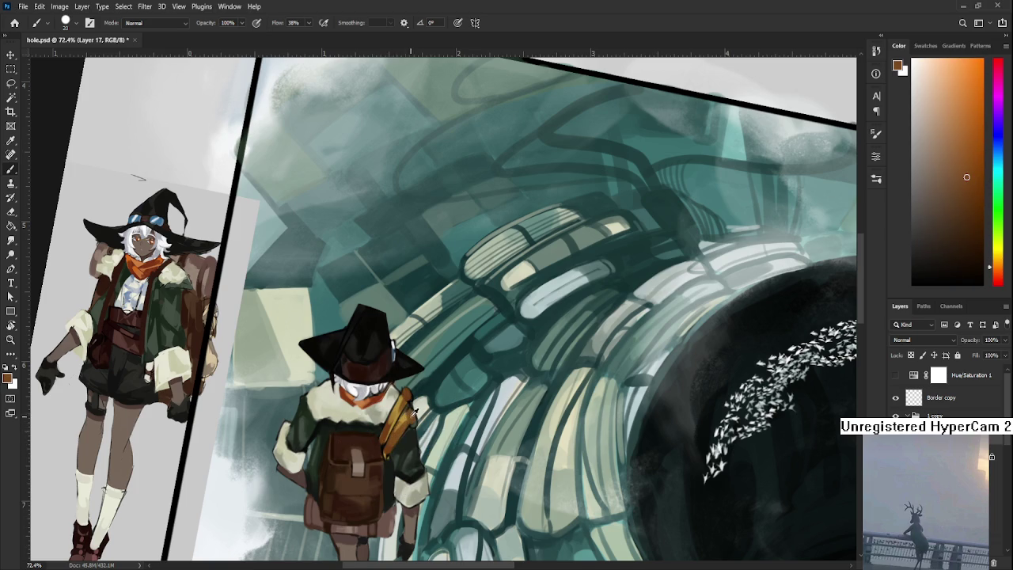
pyautogui.keyDown('alt'); pyautogui.click(401, 424); pyautogui.keyUp('alt')
pyautogui.keyDown('alt'); pyautogui.click(402, 428); pyautogui.keyUp('alt')
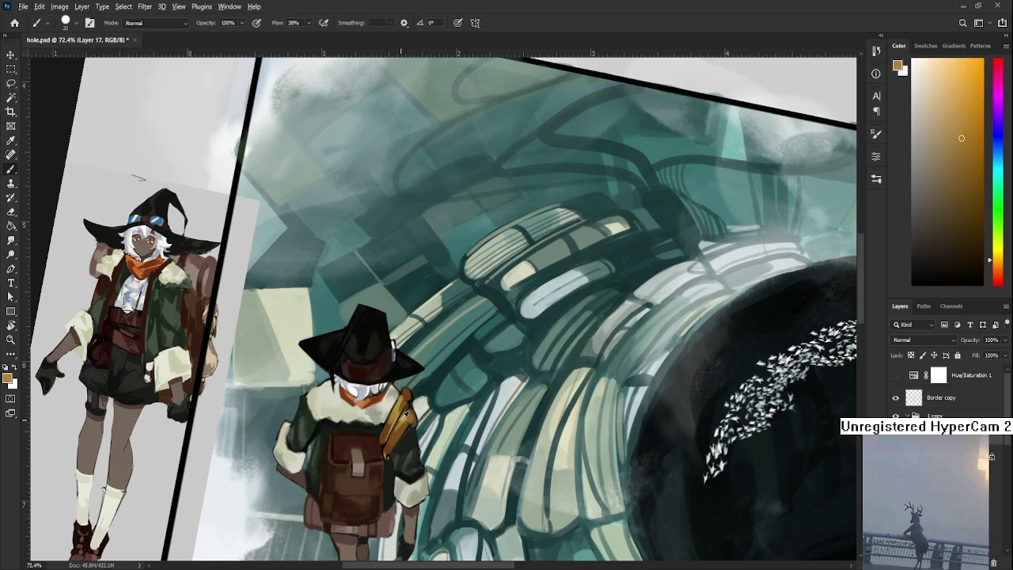
pyautogui.keyDown('alt'); pyautogui.click(403, 425); pyautogui.keyUp('alt')
pyautogui.keyDown('alt'); pyautogui.click(394, 438); pyautogui.keyUp('alt')
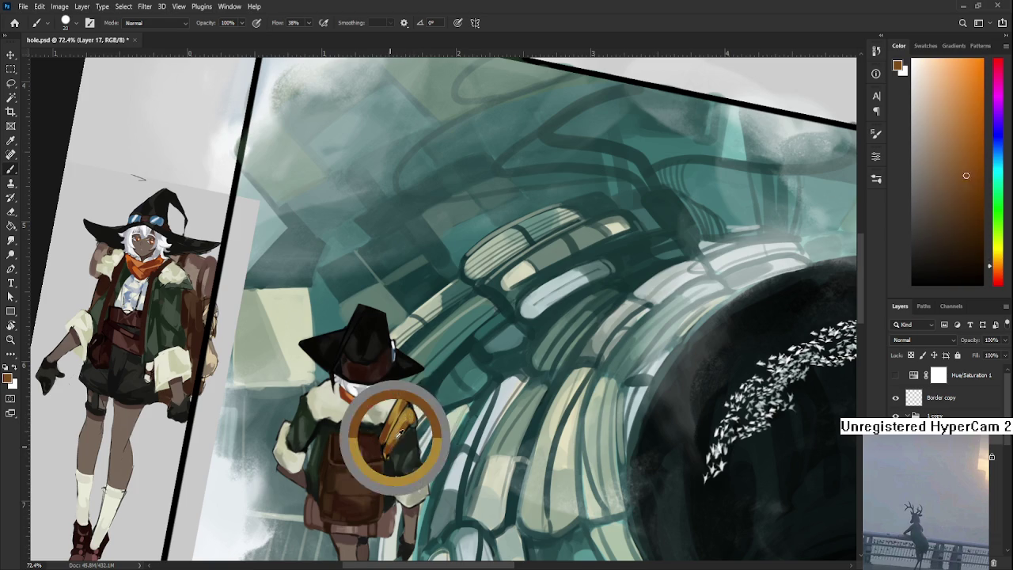
pyautogui.keyDown('alt'); pyautogui.click(399, 421); pyautogui.keyUp('alt')
pyautogui.moveTo(391, 415); pyautogui.dragTo(389, 439)
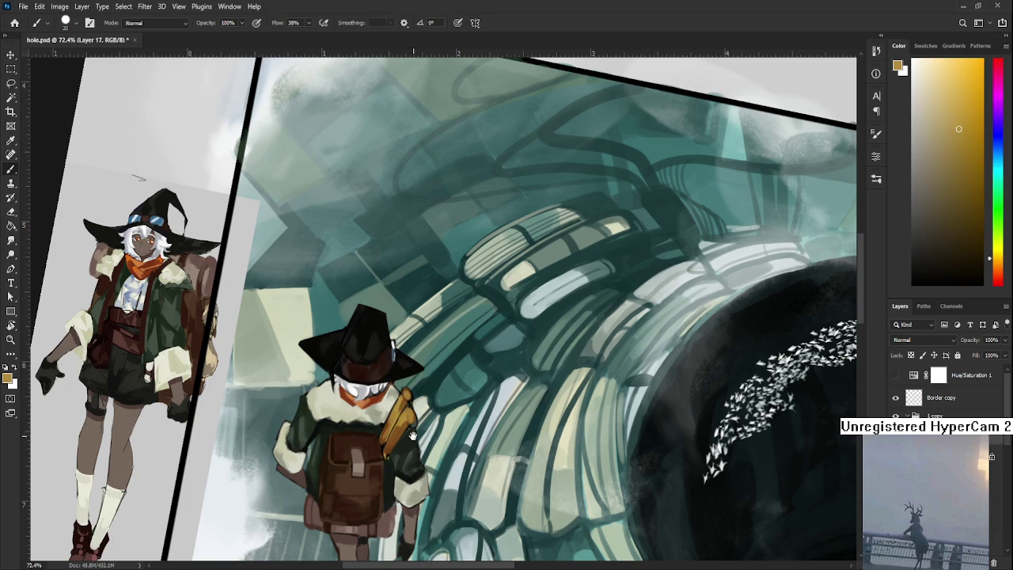
# Step: Sample the dark strap-edge colours, shrink the brush to 8, and erase stray fur at the shoulder
pyautogui.moveTo(406, 395); pyautogui.dragTo(433, 410)
pyautogui.keyDown('alt'); pyautogui.click(428, 411); pyautogui.keyUp('alt')
pyautogui.keyDown('alt'); pyautogui.click(428, 410); pyautogui.keyUp('alt')
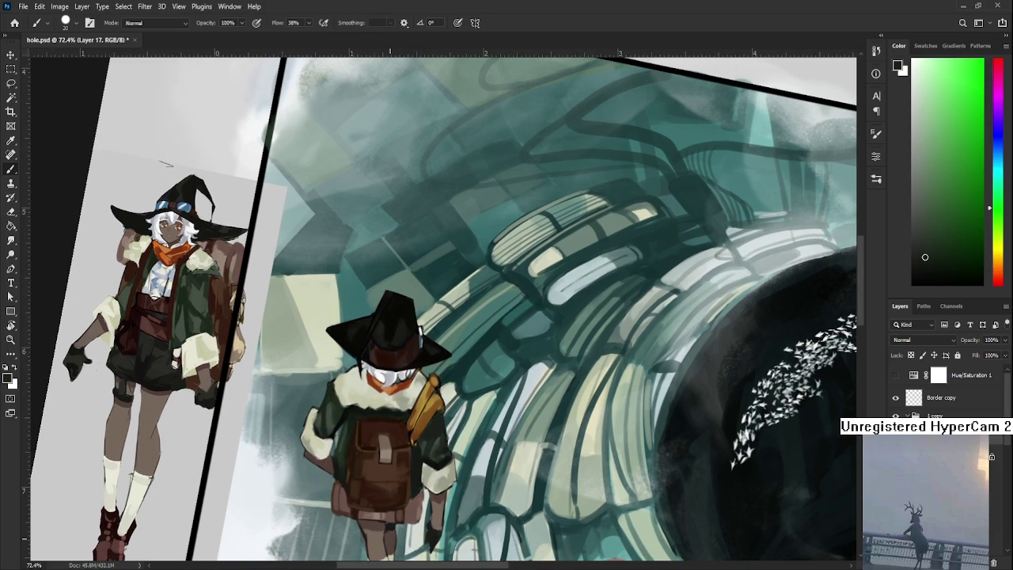
pyautogui.moveTo(507, 401); pyautogui.dragTo(435, 393)
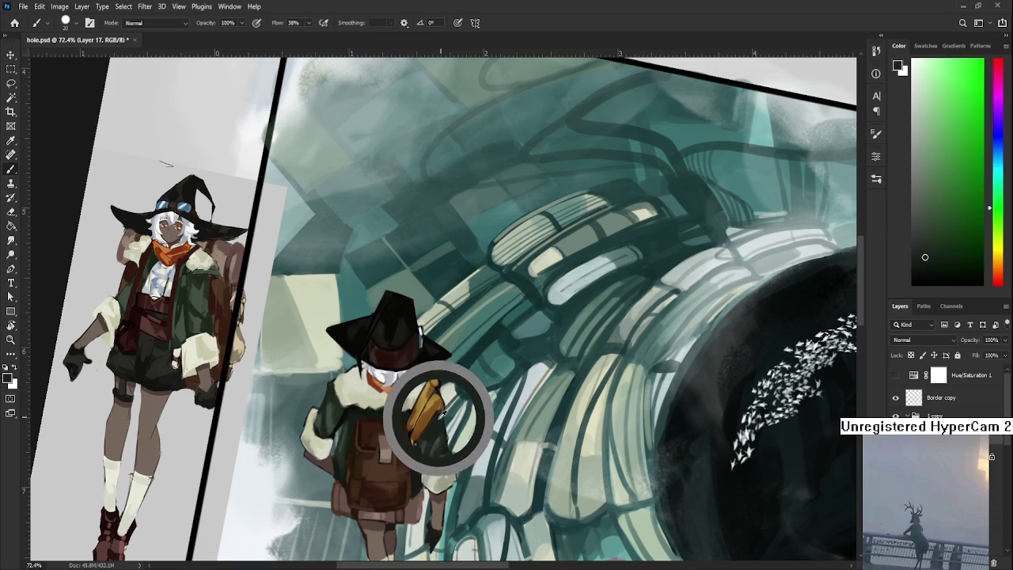
pyautogui.press('[')
pyautogui.press('[')
pyautogui.press('[')
pyautogui.press('[')
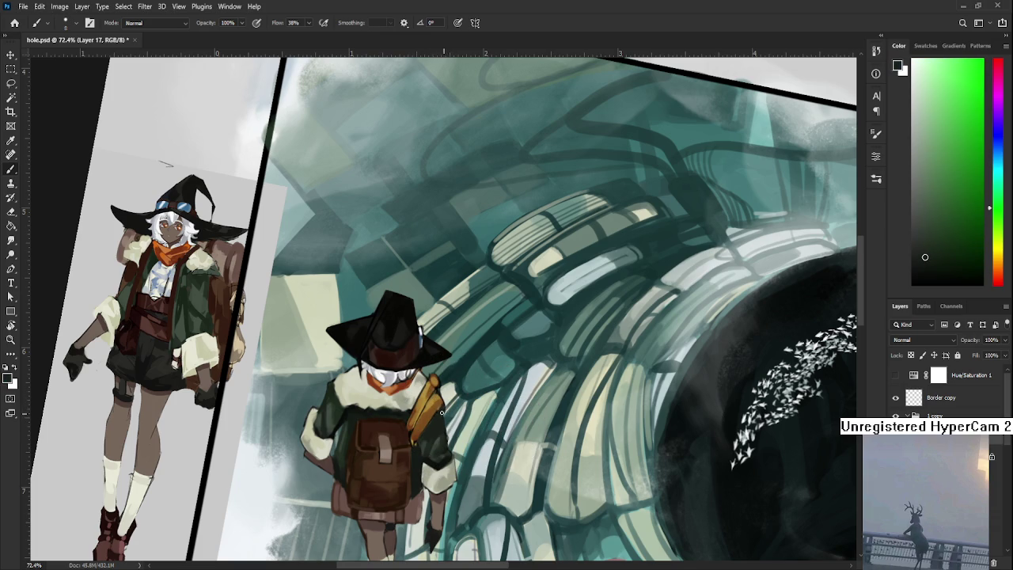
pyautogui.press('e')
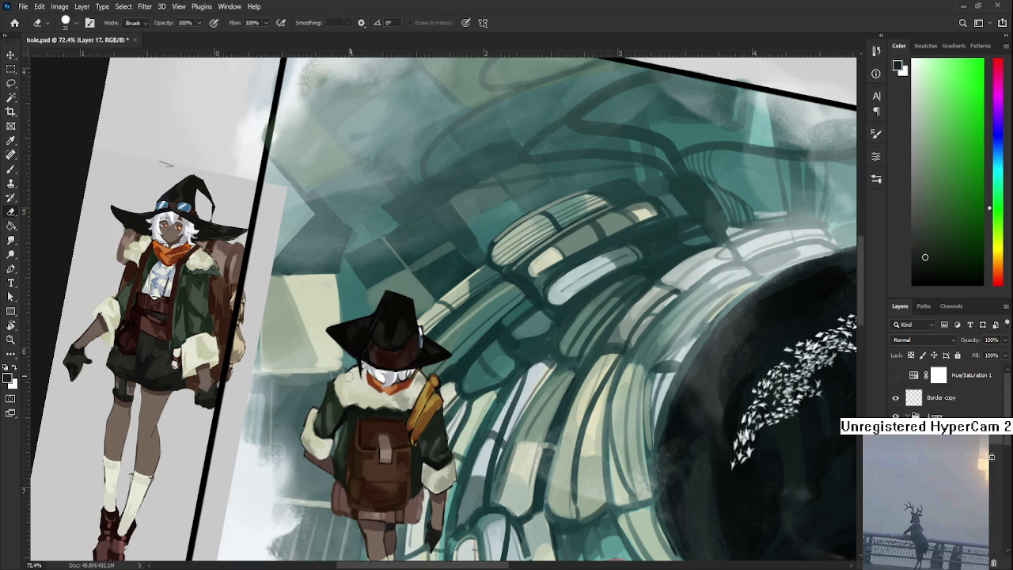
pyautogui.moveTo(321, 384); pyautogui.dragTo(304, 389)
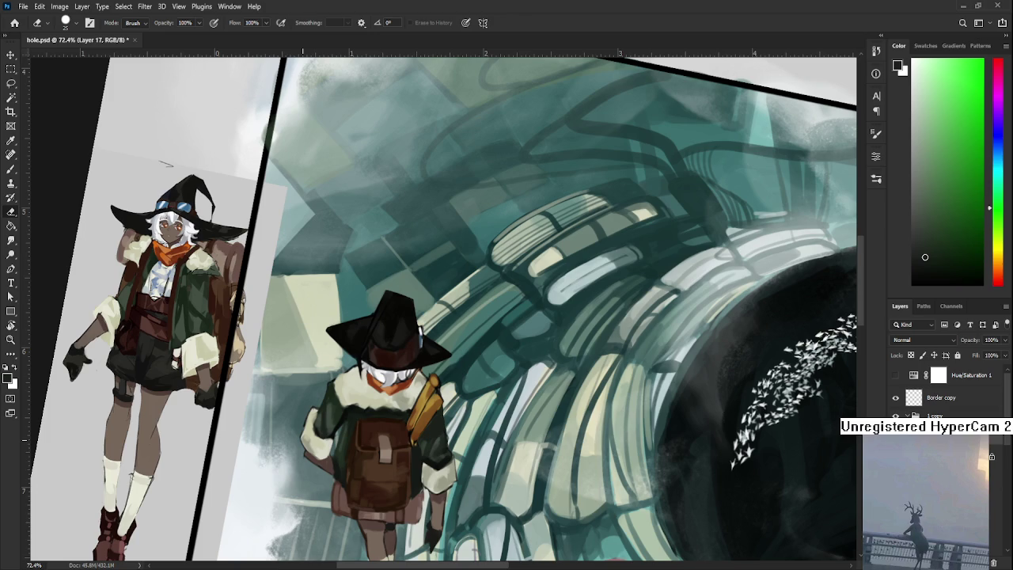